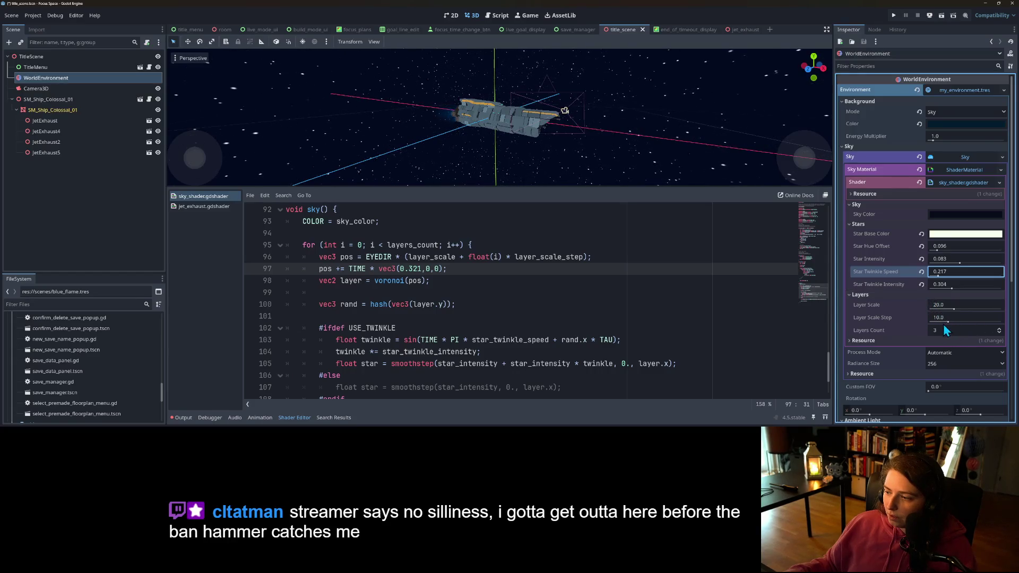
- Adjust the star layer sliders and set the sky's Layer Scale to 40
left_click_drag(944, 324, 950, 325)
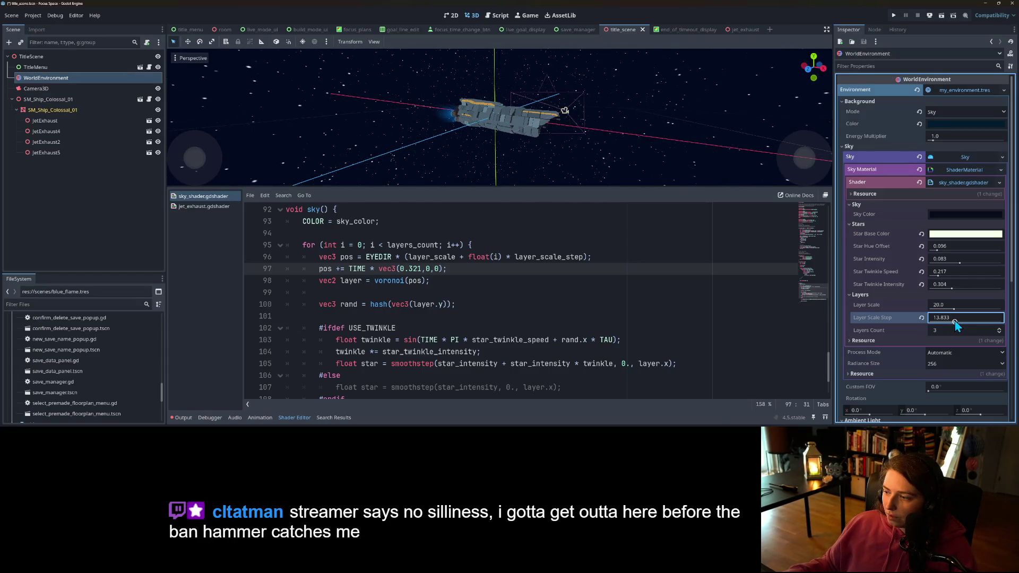
left_click_drag(954, 324, 954, 309)
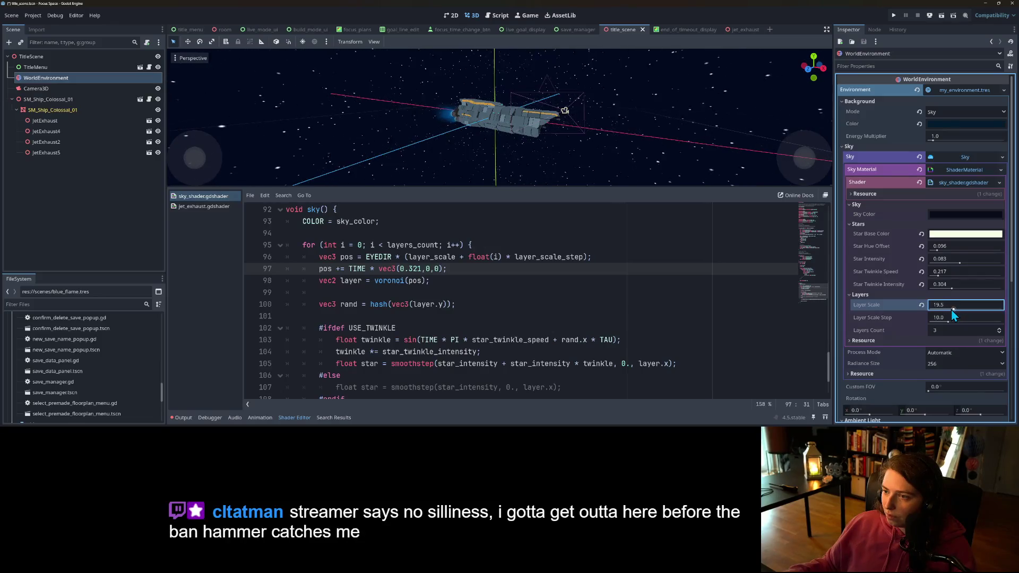
left_click_drag(949, 310, 934, 311)
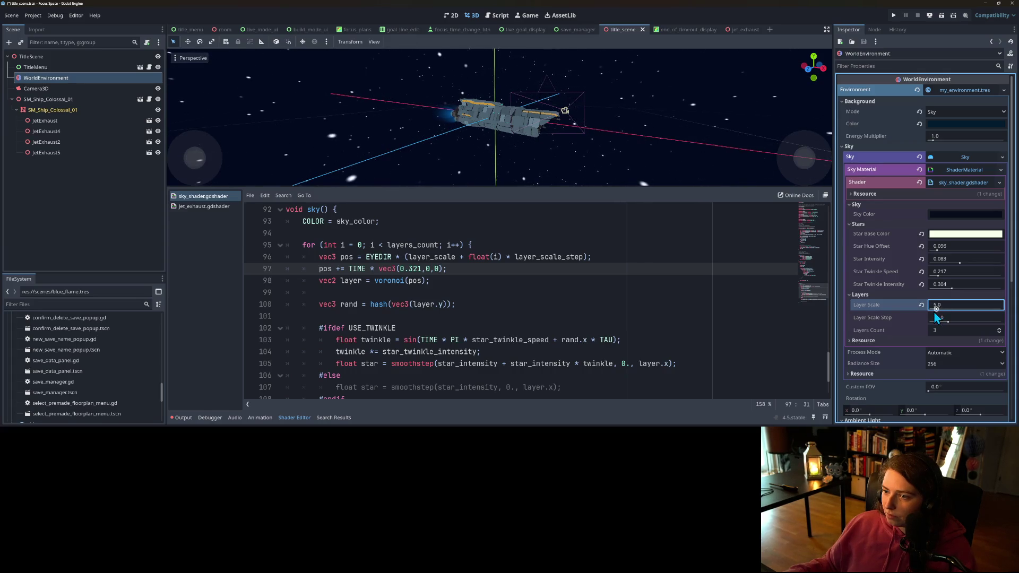
left_click_drag(935, 311, 951, 306)
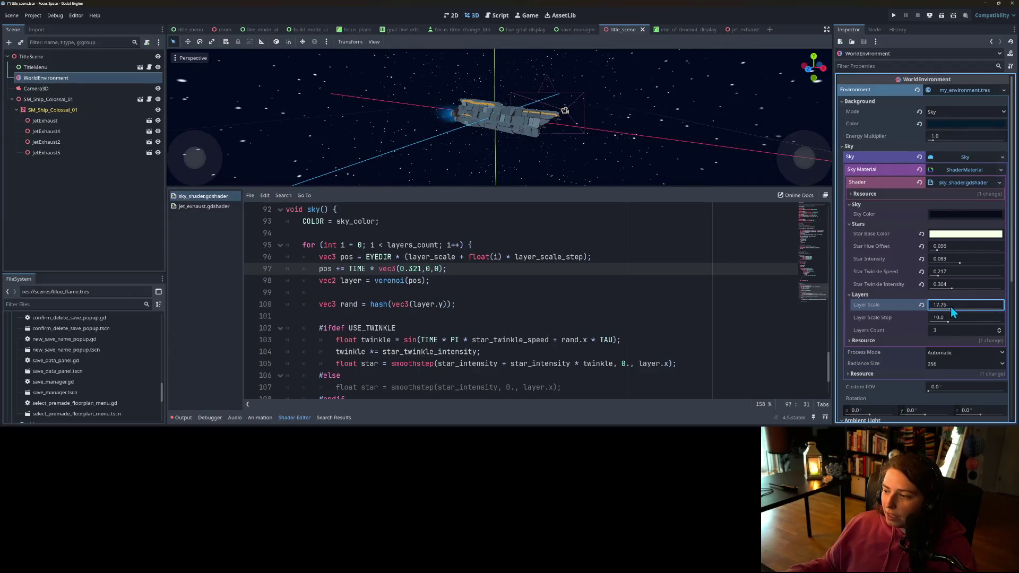
left_click(959, 303)
type("40")
key("Return")
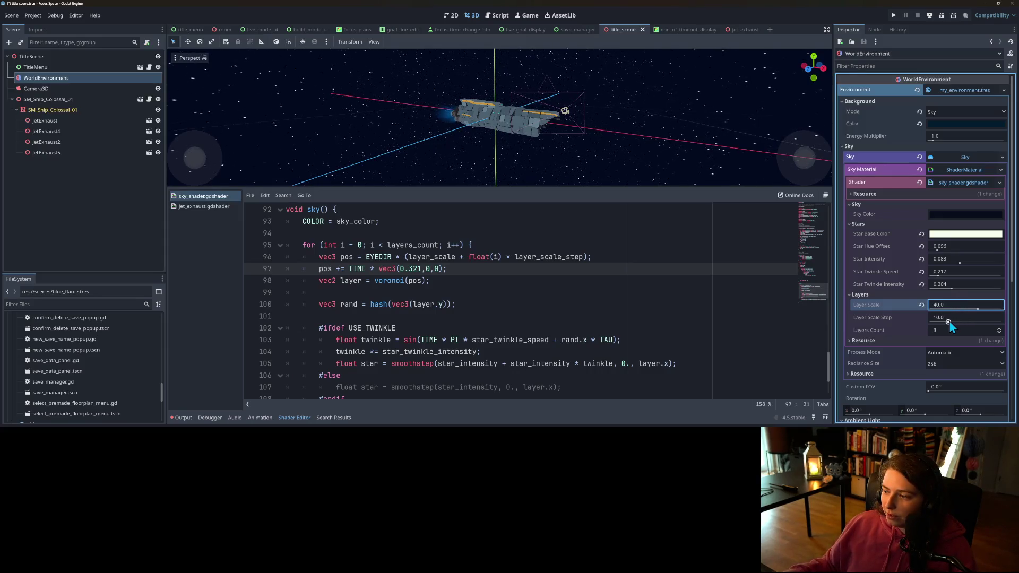
- Raise Layer Scale Step to 12.667, dim Star Intensity to 0.068, and enlarge the 3D view
left_click_drag(948, 322, 950, 322)
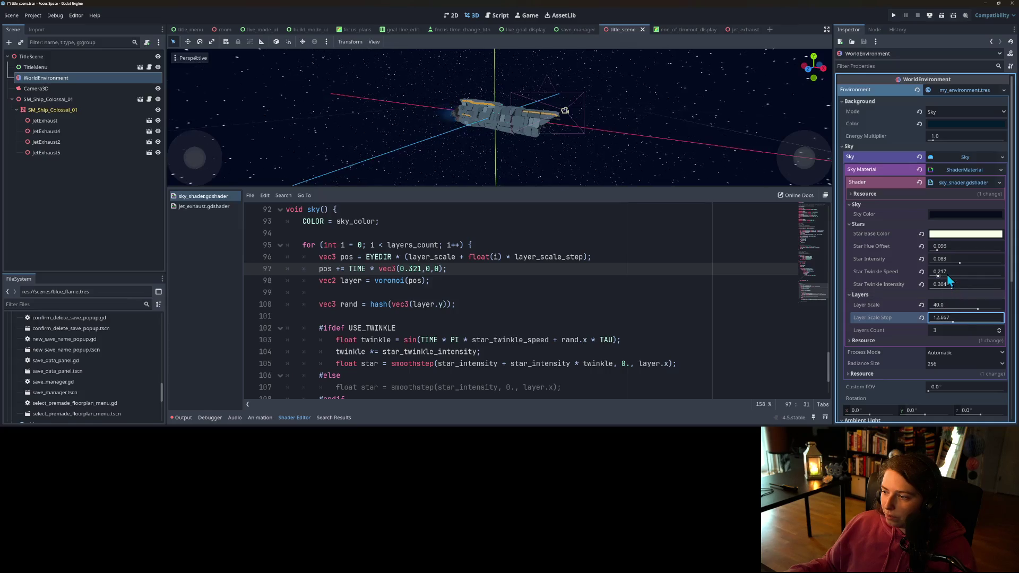
left_click_drag(957, 260, 955, 265)
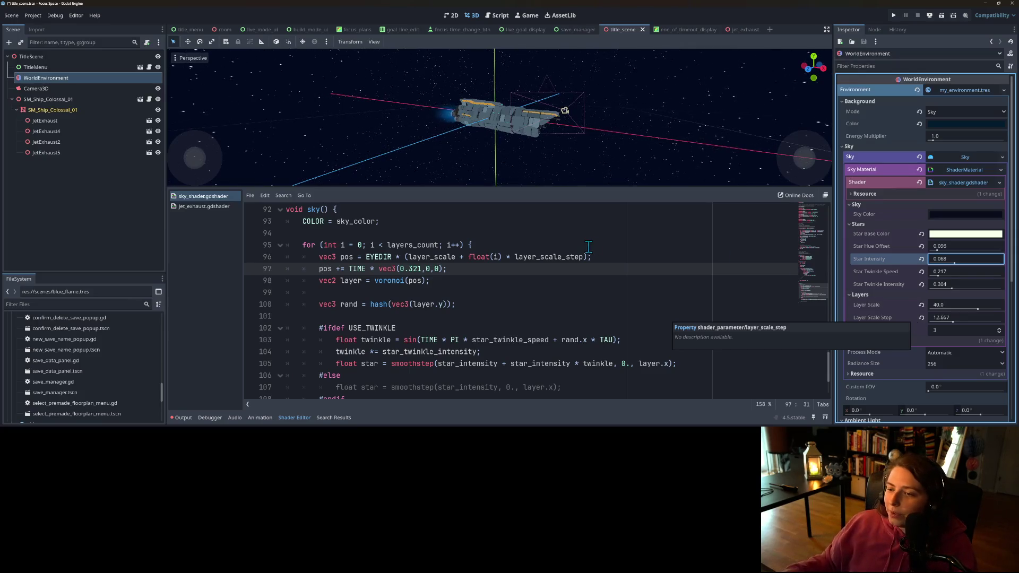
left_click_drag(606, 190, 612, 296)
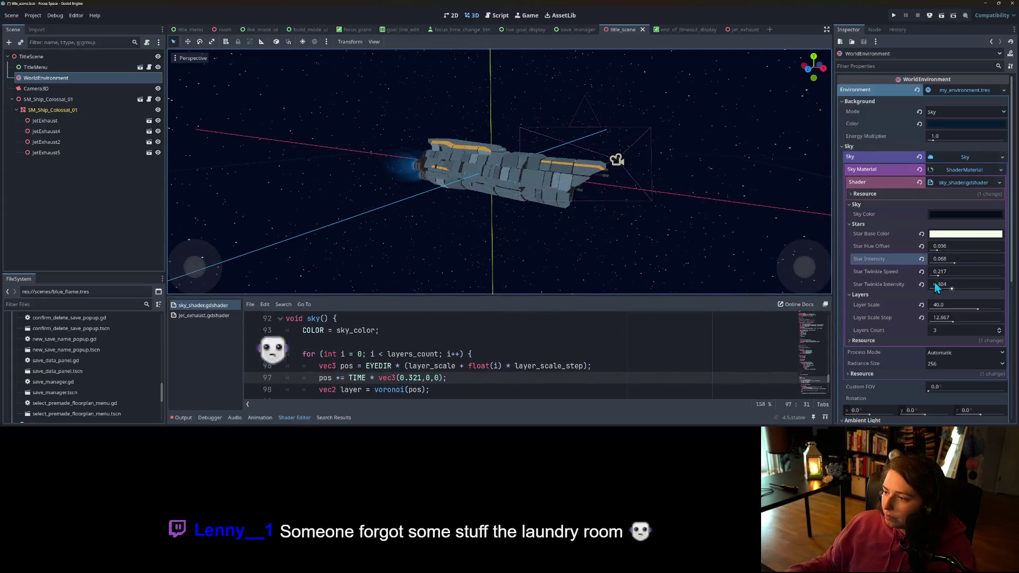
- Reset Layer Scale and Layer Scale Step to defaults and set Star Twinkle Speed to 0.8
left_click(922, 317)
left_click(922, 308)
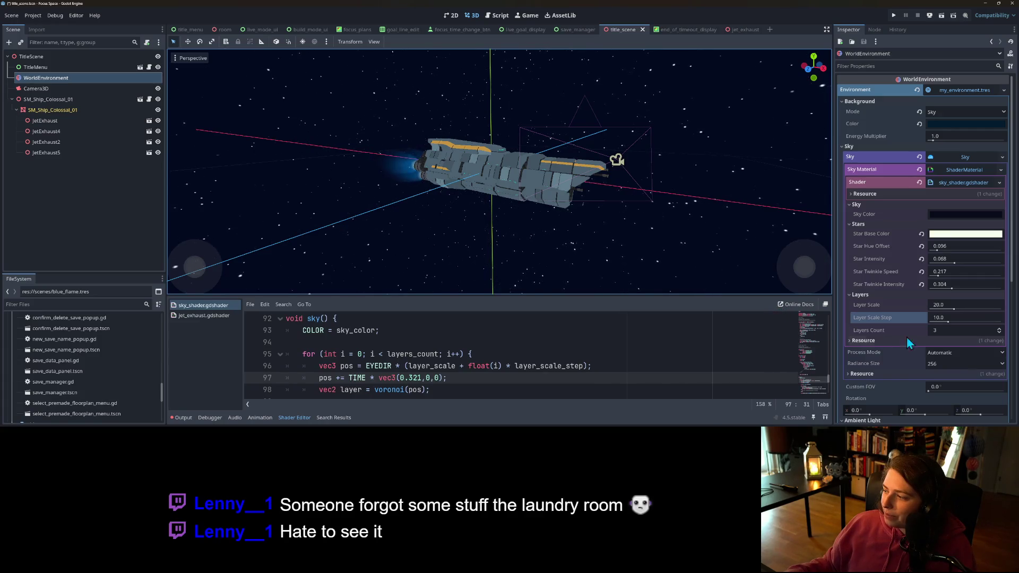
mouse_move(943, 280)
left_click_drag(943, 280, 941, 277)
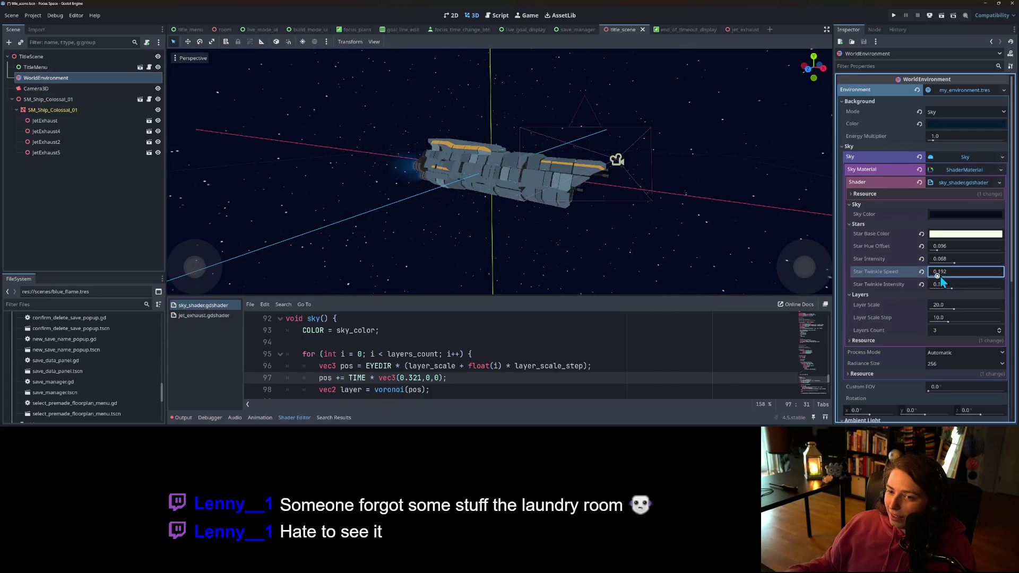
type("0.8")
key("Return")
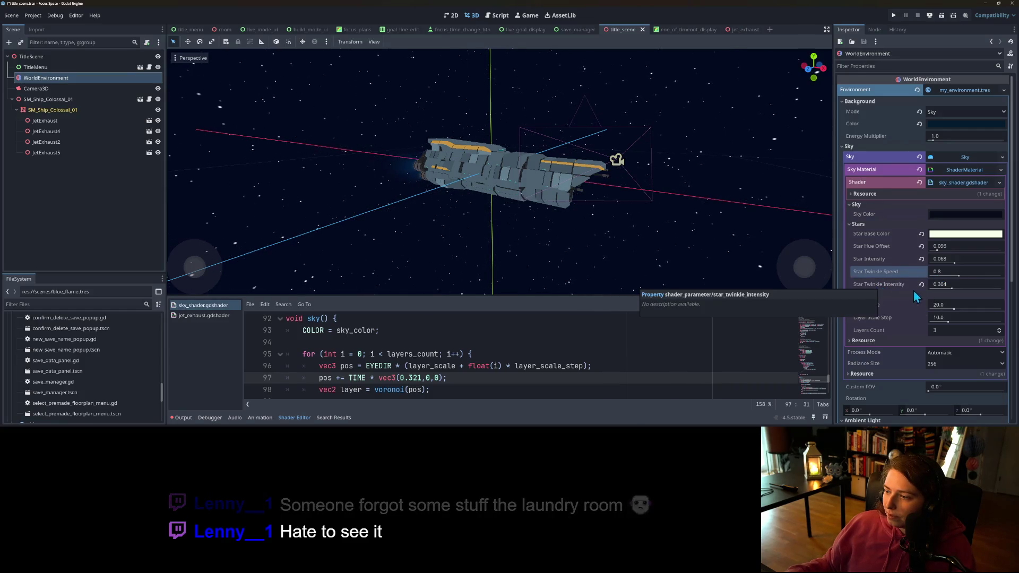
- Set Star Twinkle Intensity to 0.104 and save the scene
left_click(938, 286)
type("0.2")
key("Return")
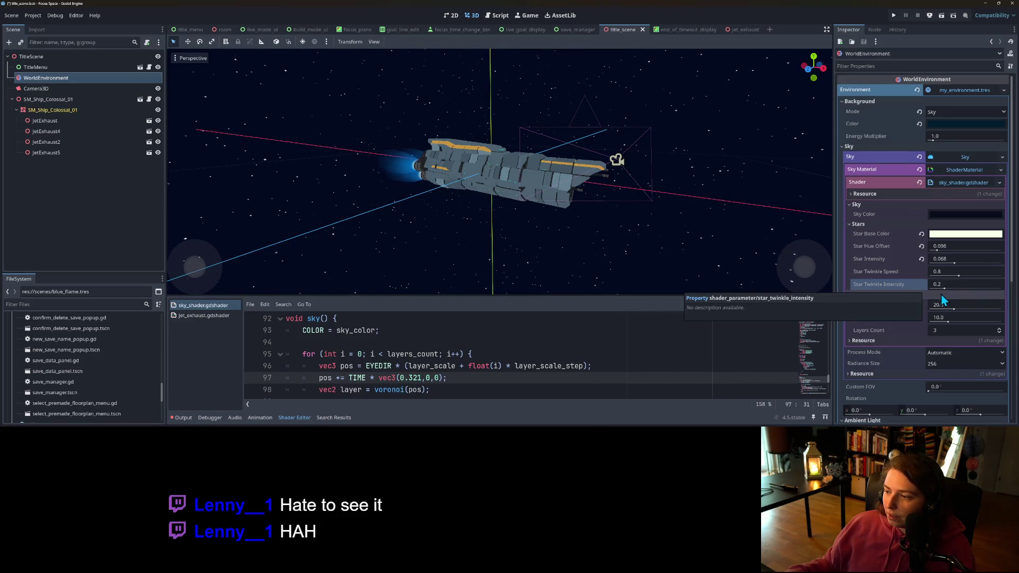
left_click_drag(944, 288, 941, 288)
type("0.104")
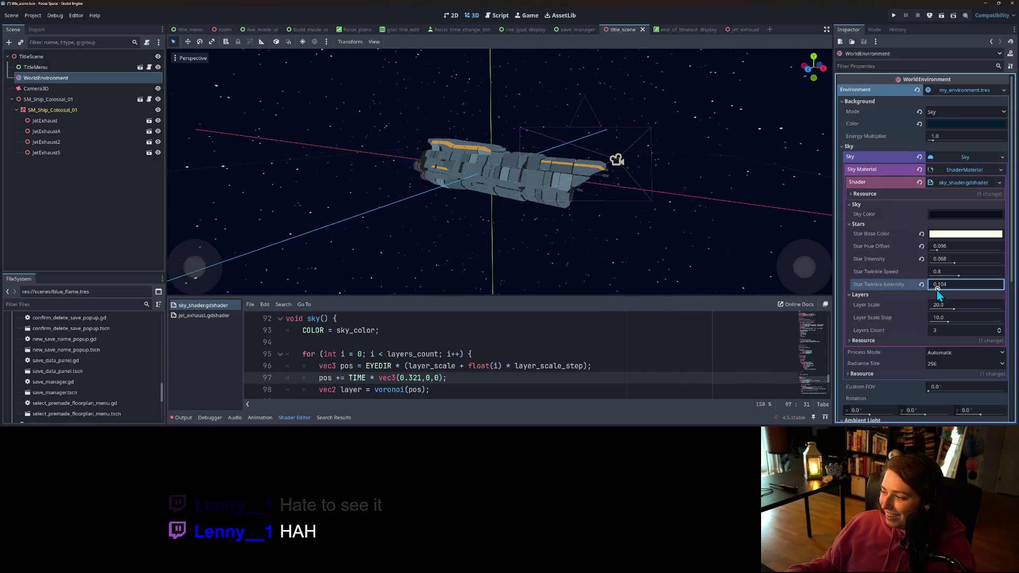
key("ctrl+s")
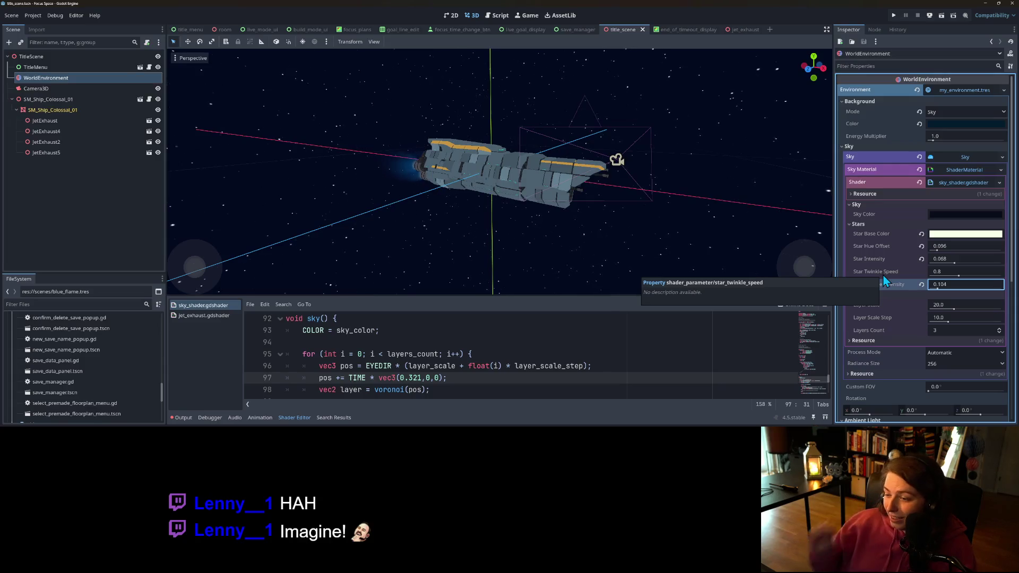
- Try brighter star intensities, reset Star Intensity to 0.08, and adjust Layer Scale
left_click(936, 264)
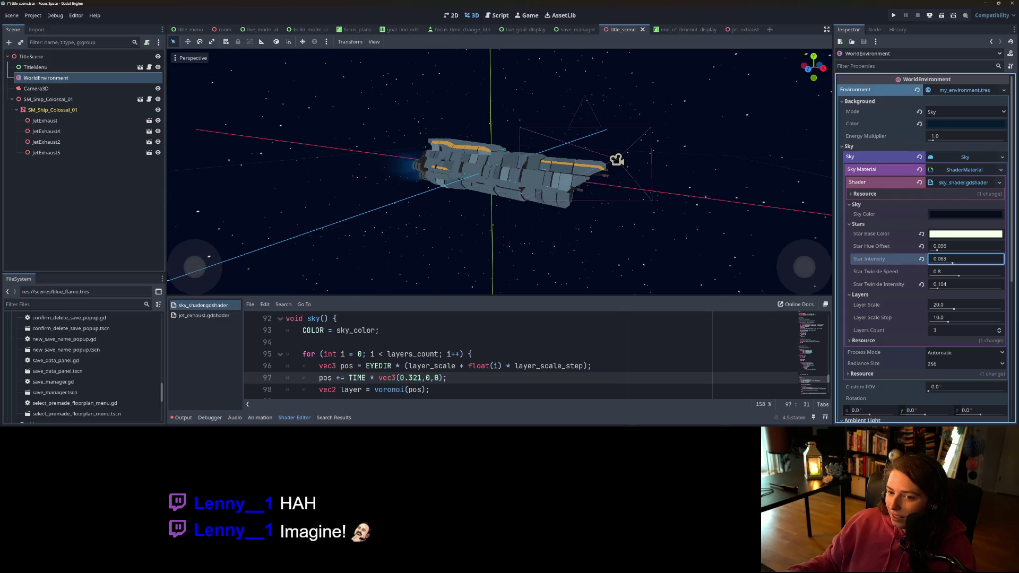
left_click_drag(954, 260, 989, 260)
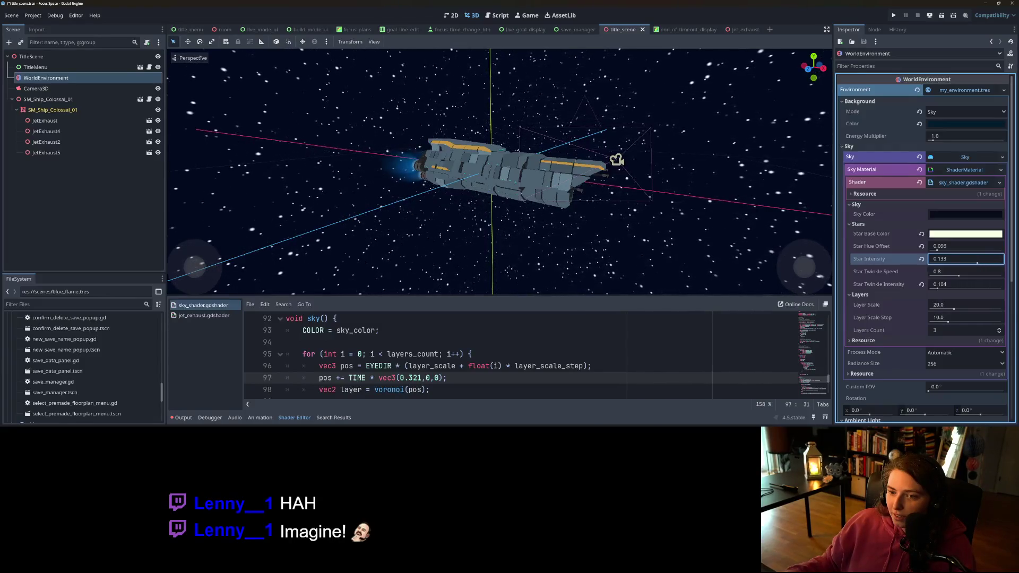
left_click_drag(978, 264, 991, 265)
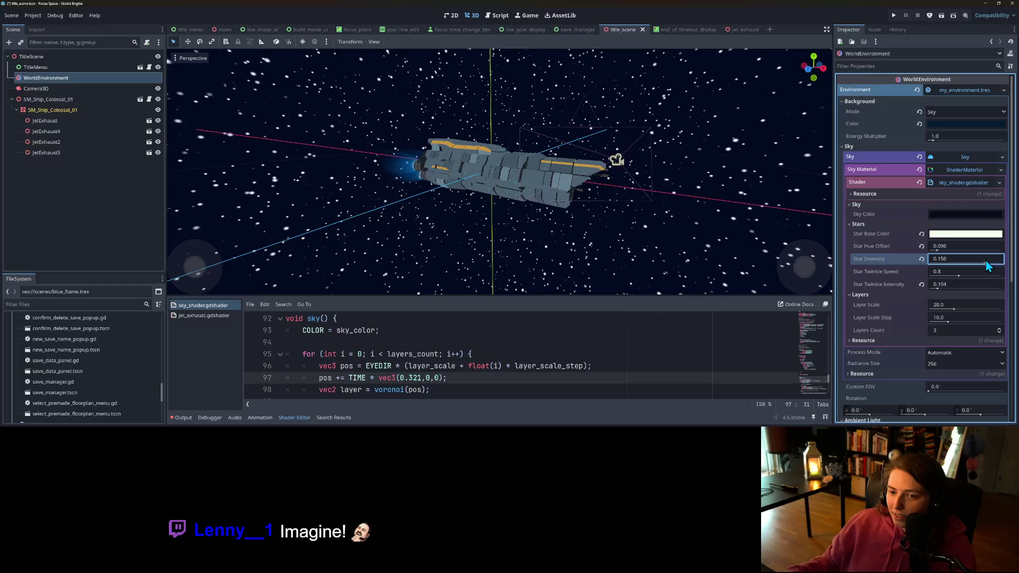
left_click_drag(967, 265, 911, 256)
left_click(922, 260)
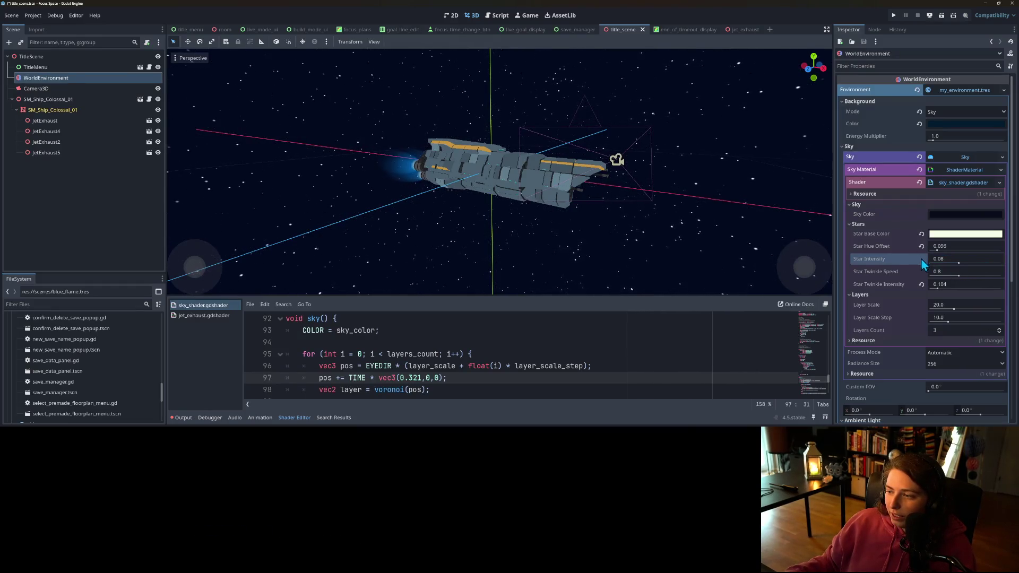
mouse_move(954, 310)
left_mouse_down()
mouse_move(971, 308)
mouse_move(940, 310)
left_mouse_up()
- Enter Layer Scale 2.0 and Layer Scale Step 20.0 for the sky, then save the scene
left_click(945, 304)
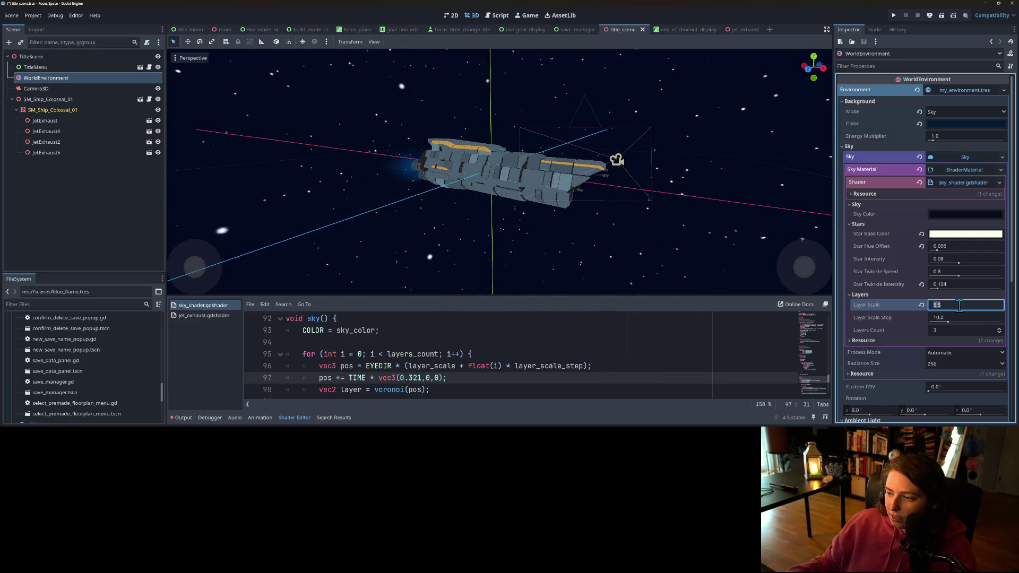
type("1.0")
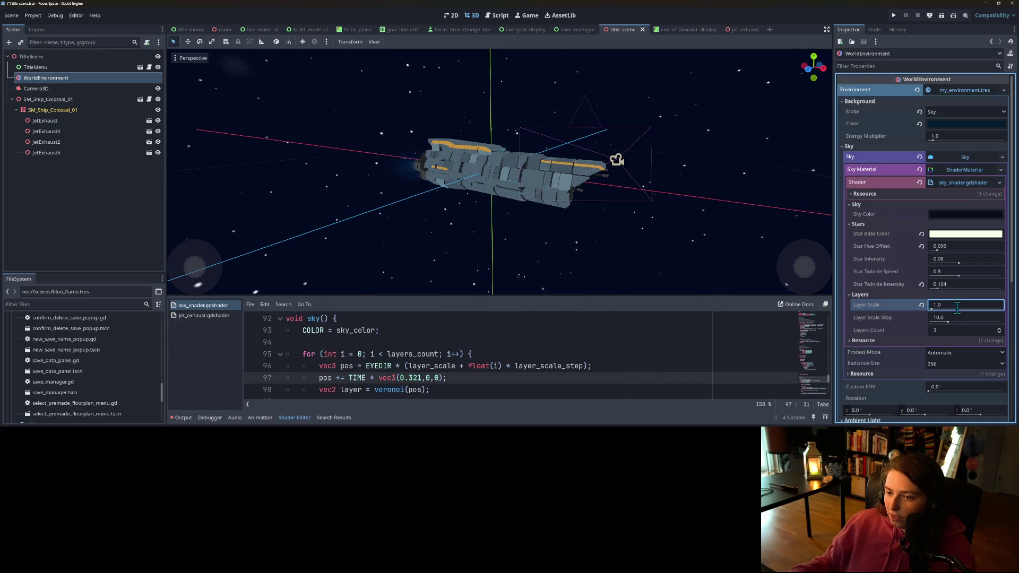
key("Return")
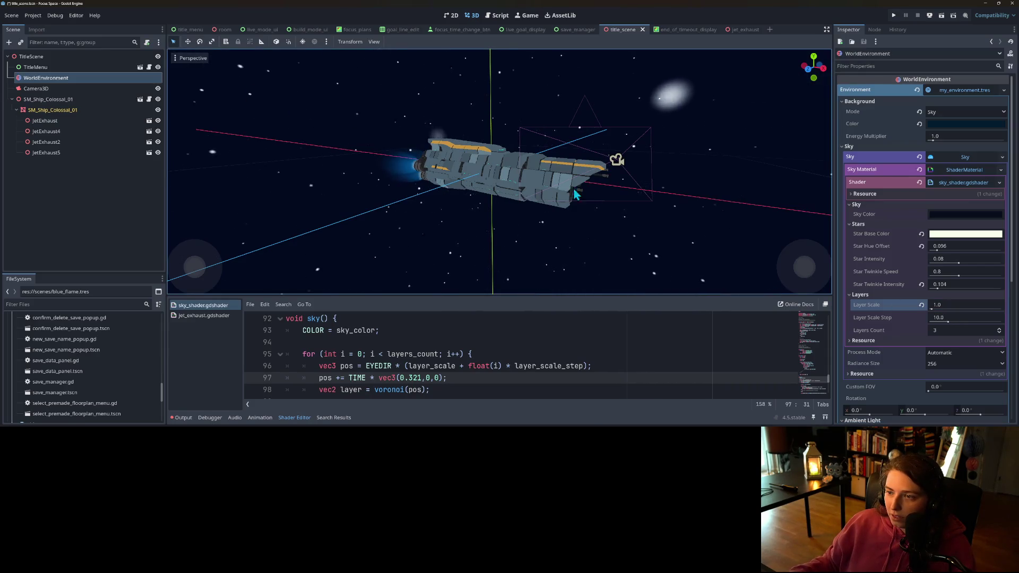
left_click(946, 304)
type("2.0")
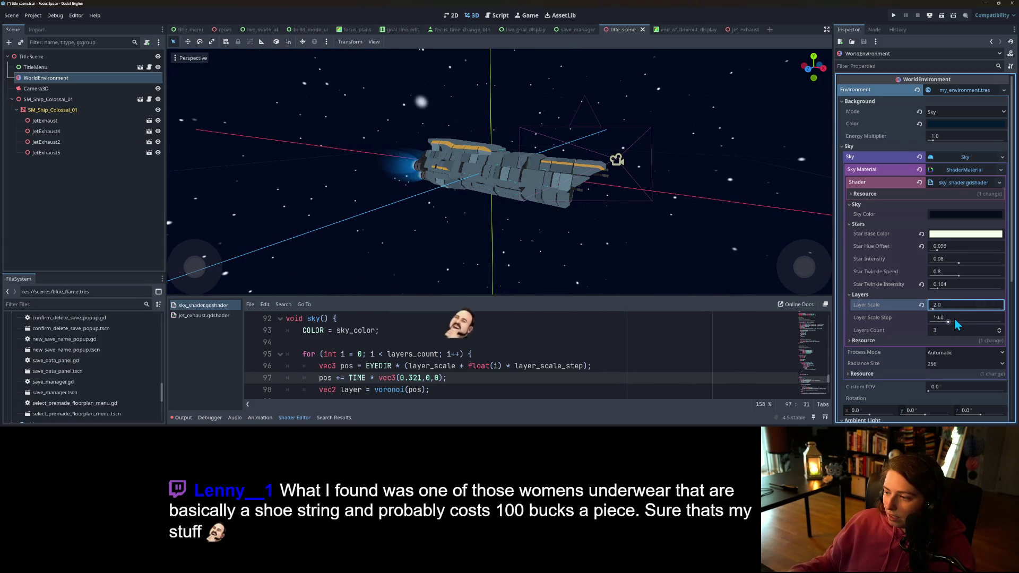
left_click(951, 316)
type("20.0")
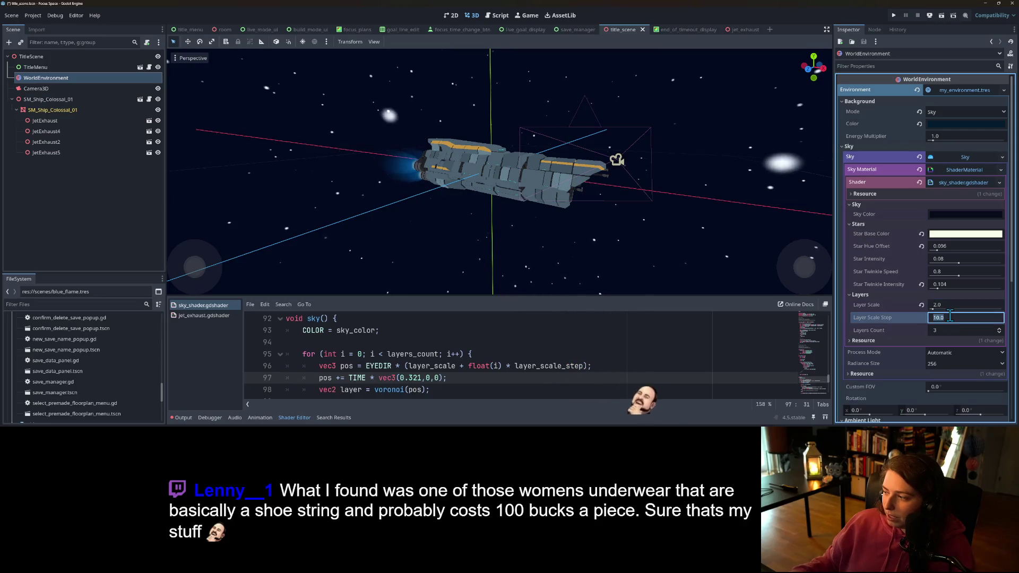
key("ctrl+s")
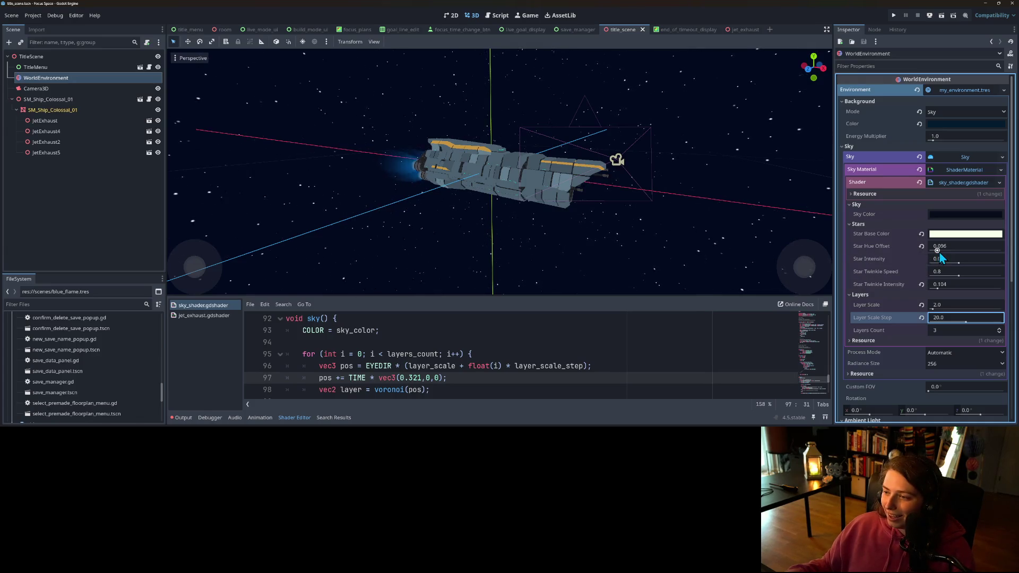
- Brighten the stars slightly and set the sky's Layer Scale to 1.0
left_click_drag(958, 262, 971, 264)
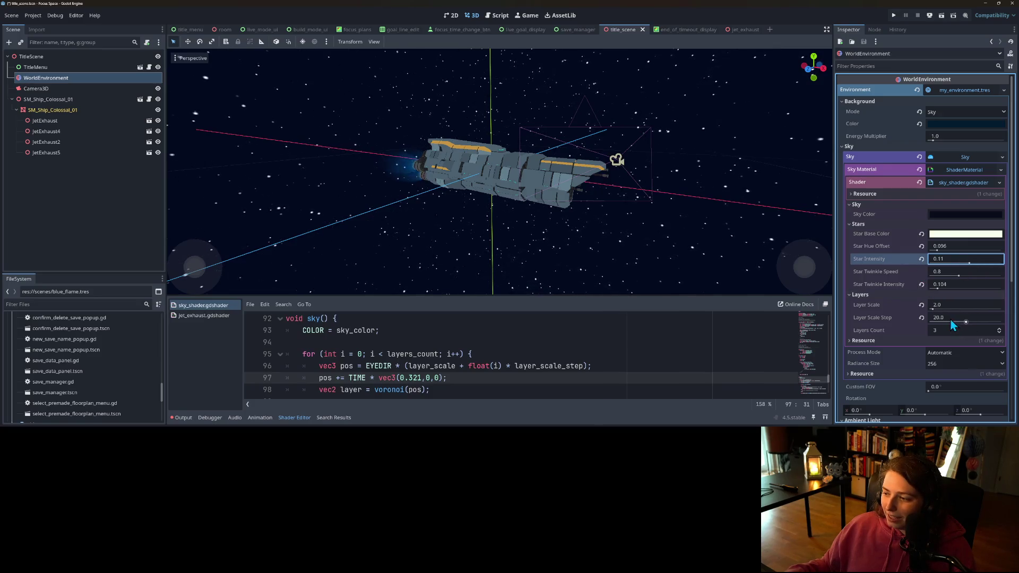
mouse_move(958, 307)
left_mouse_down()
mouse_move(973, 307)
mouse_move(958, 305)
left_mouse_up()
left_click(958, 304)
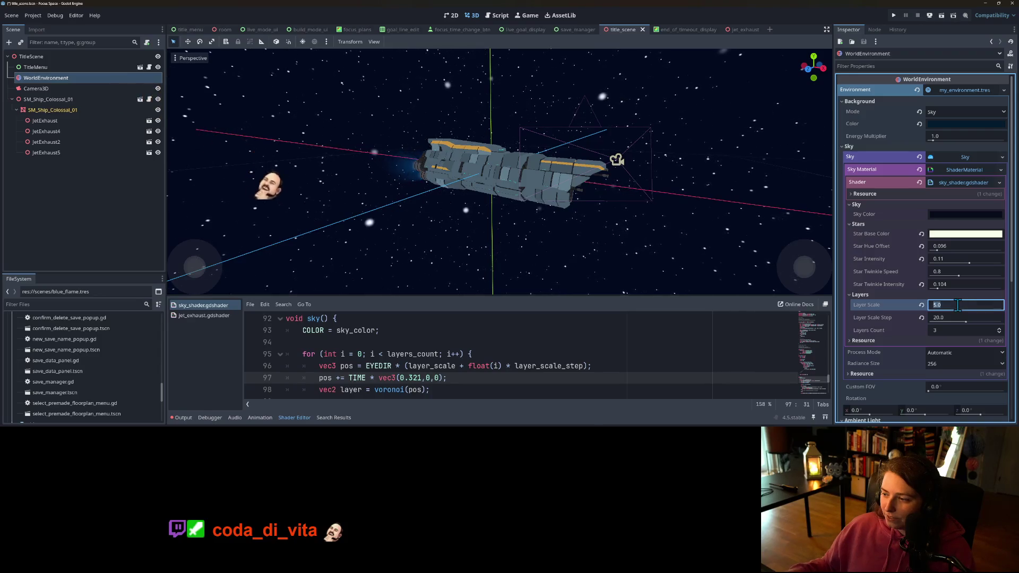
type("1")
key("Return")
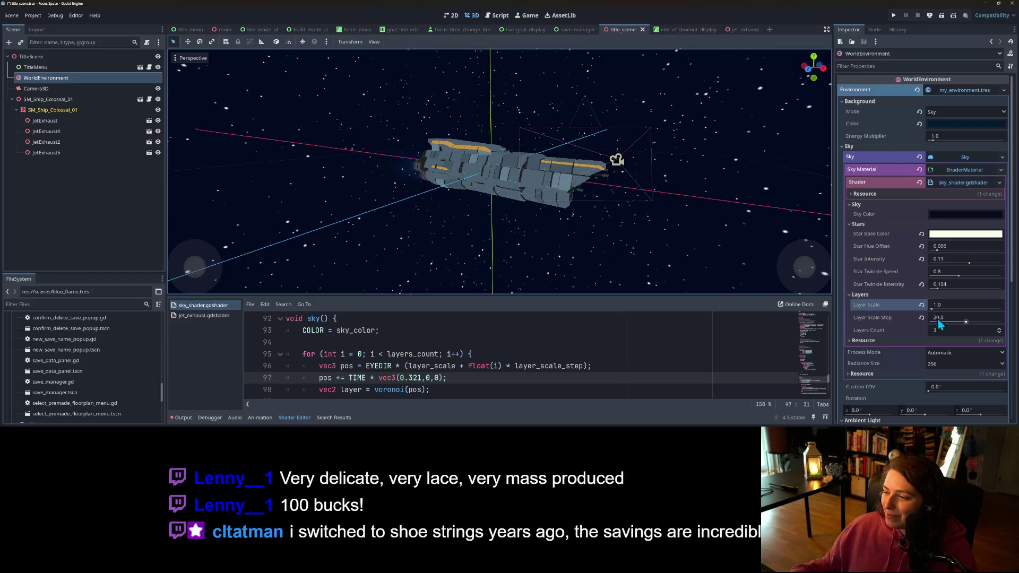
- Set Layer Scale to 20, reset Layer Scale Step to 10, then undo a Star Intensity tweak
left_click(948, 305)
type("10.0")
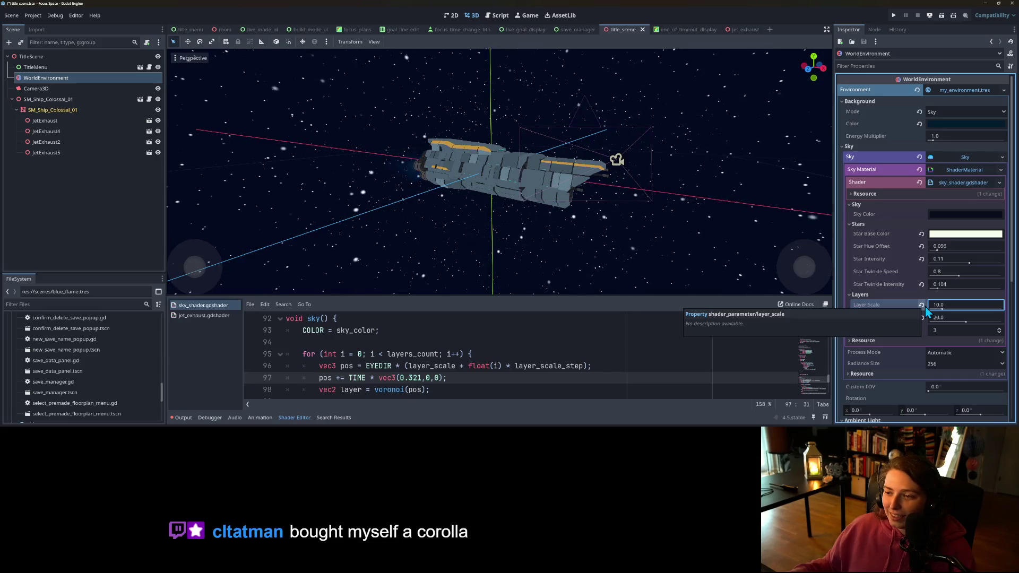
type("20")
key("Return")
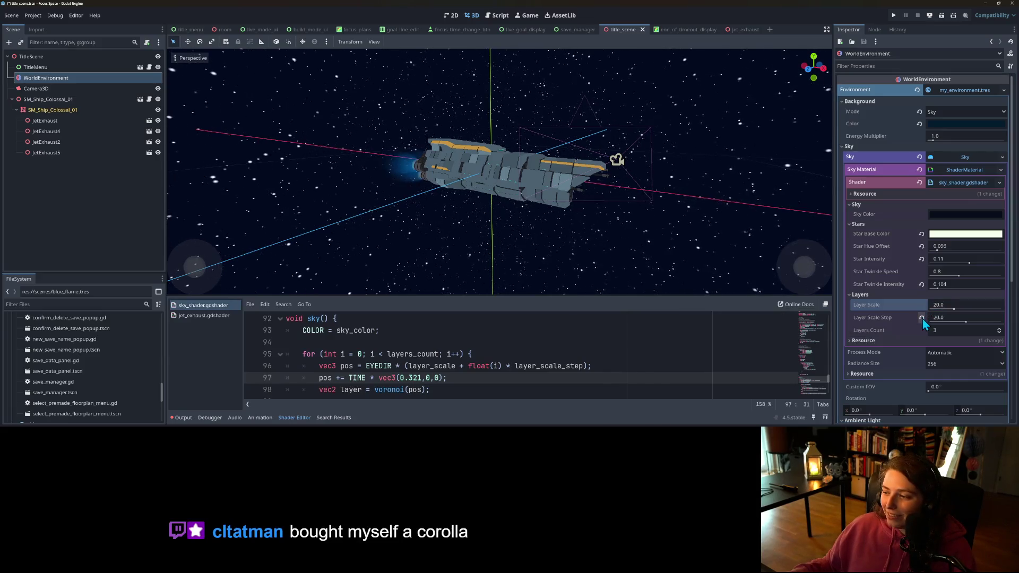
left_click(922, 317)
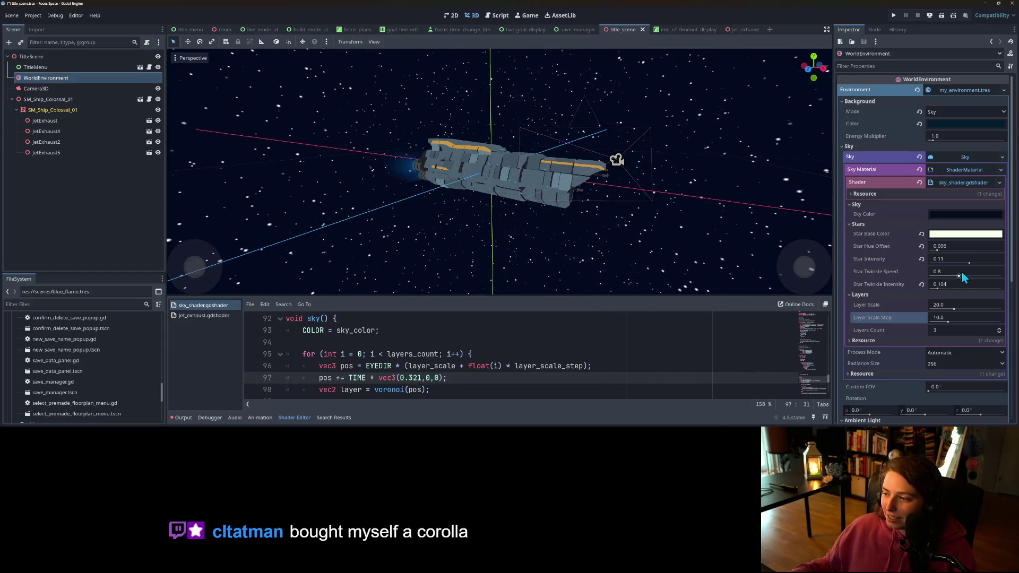
left_click_drag(969, 264, 986, 265)
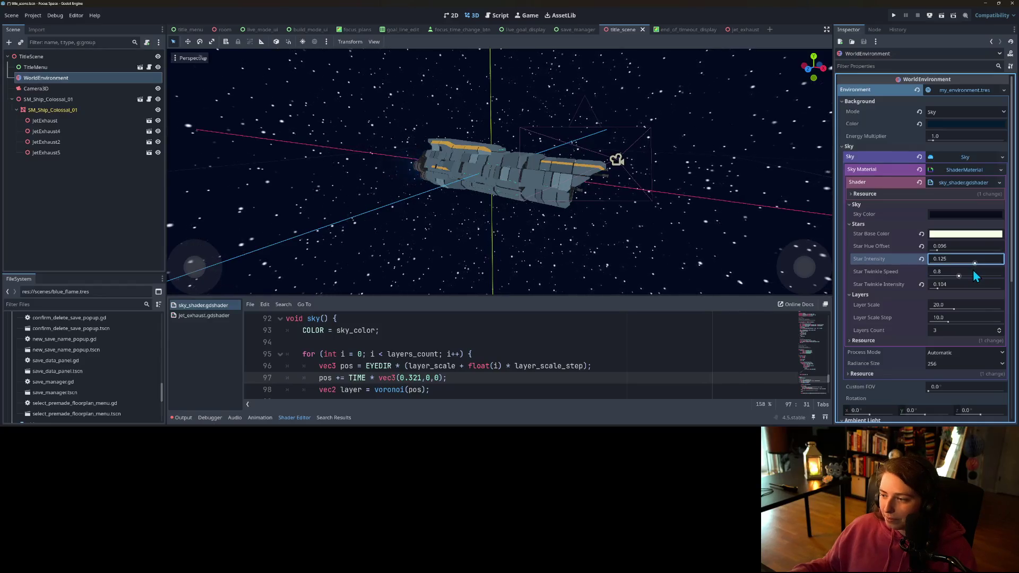
key("ctrl+z")
key("ctrl+z")
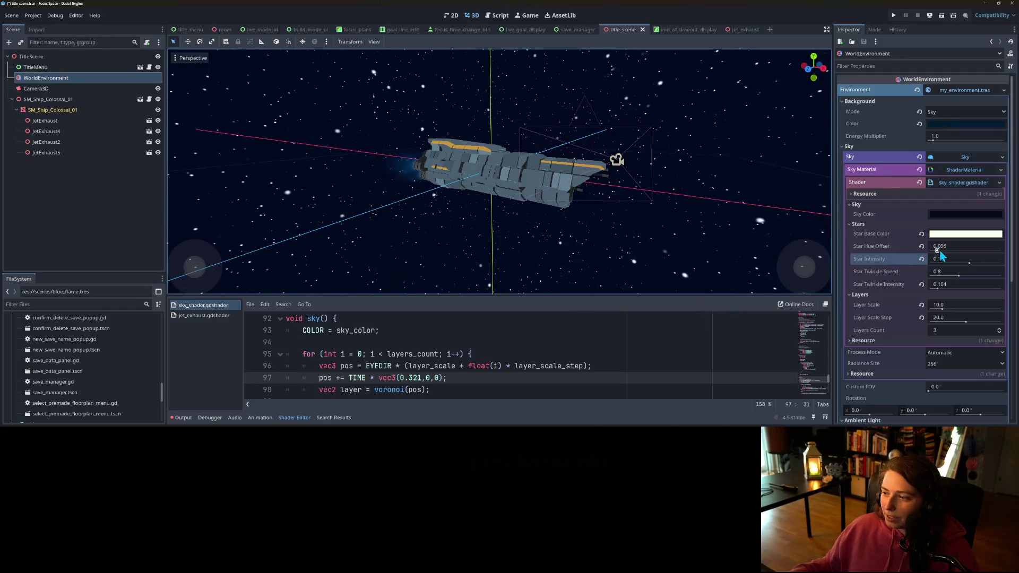
- Push the sky's Star Hue Offset from 0.096 up to 1.0 and save the title scene
left_click_drag(940, 250, 979, 252)
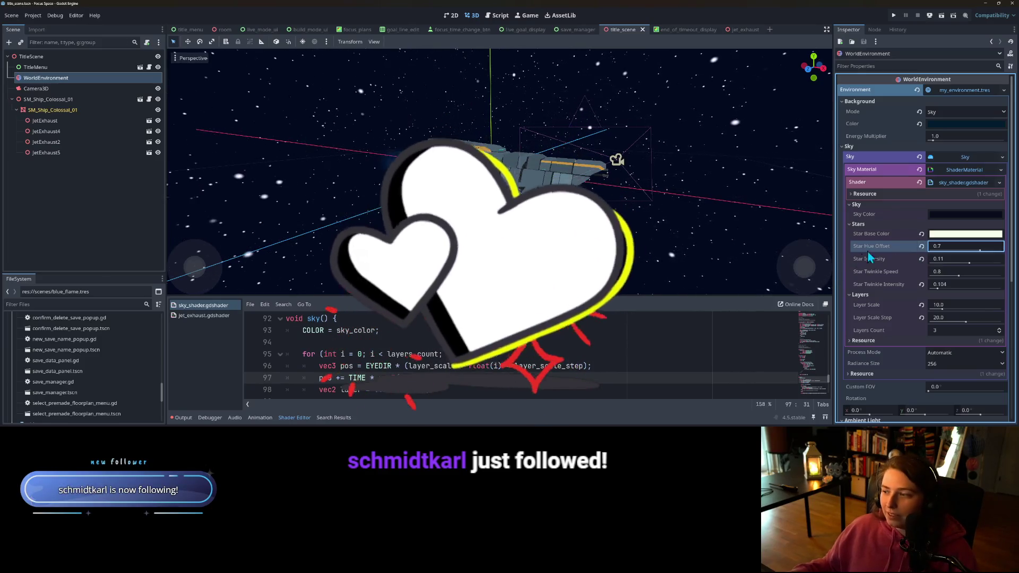
left_click_drag(980, 251, 997, 250)
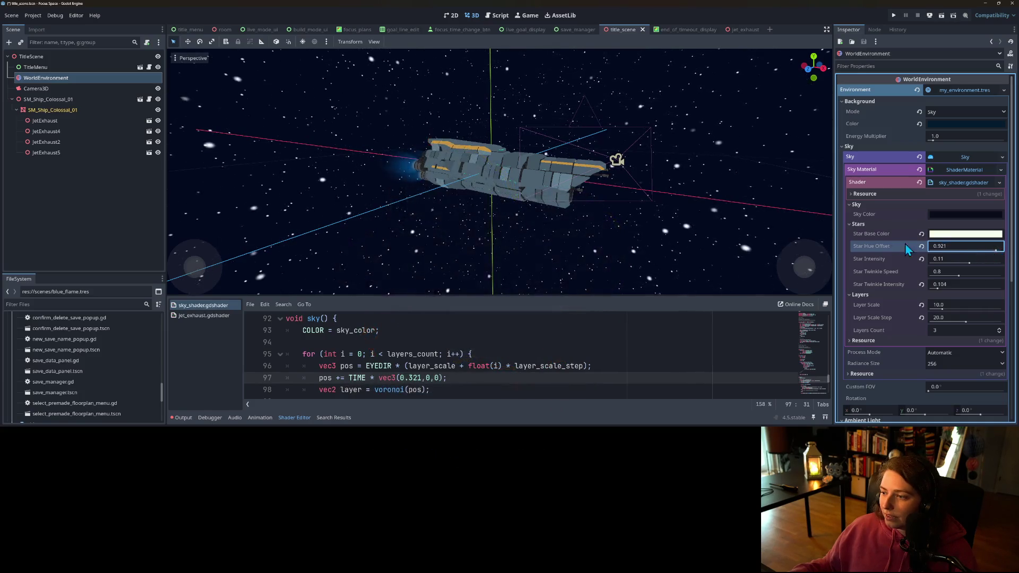
key("ctrl+s")
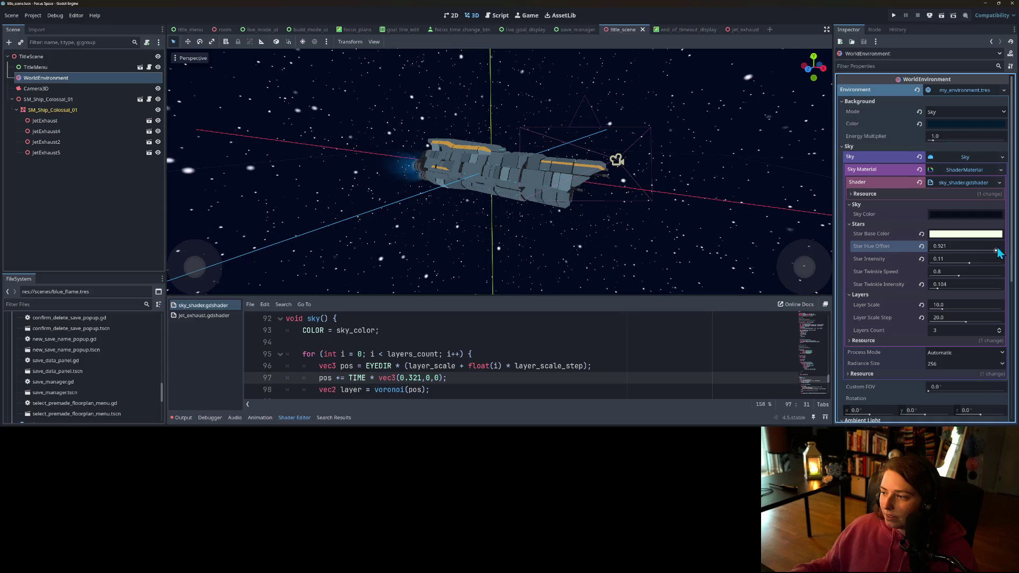
key("ctrl+s")
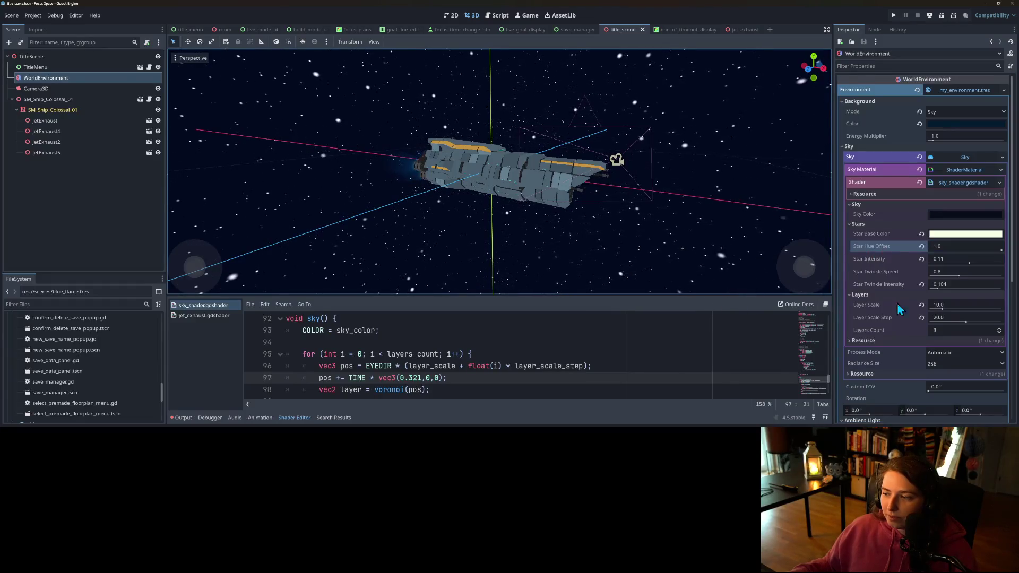
scroll(653, 239, "down", 3)
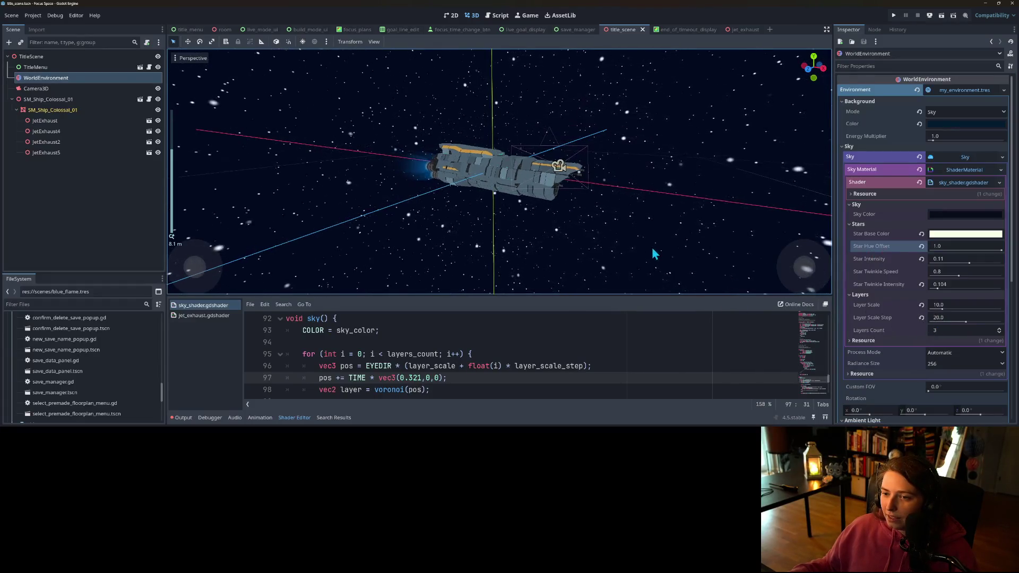
- Zoom out the 3D viewport and run the project to view the Focus Space title screen
scroll(642, 244, "down", 5)
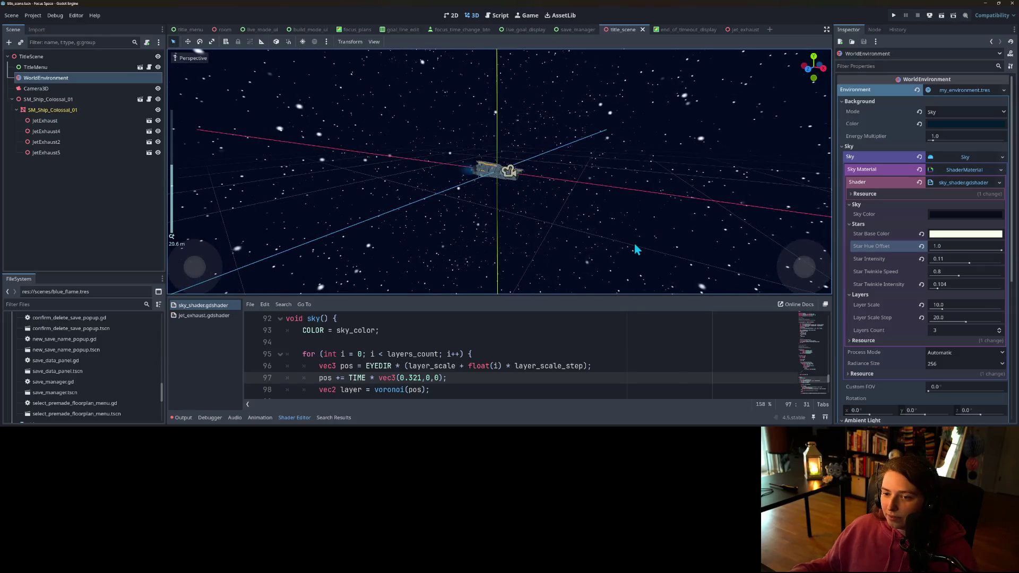
left_click(894, 16)
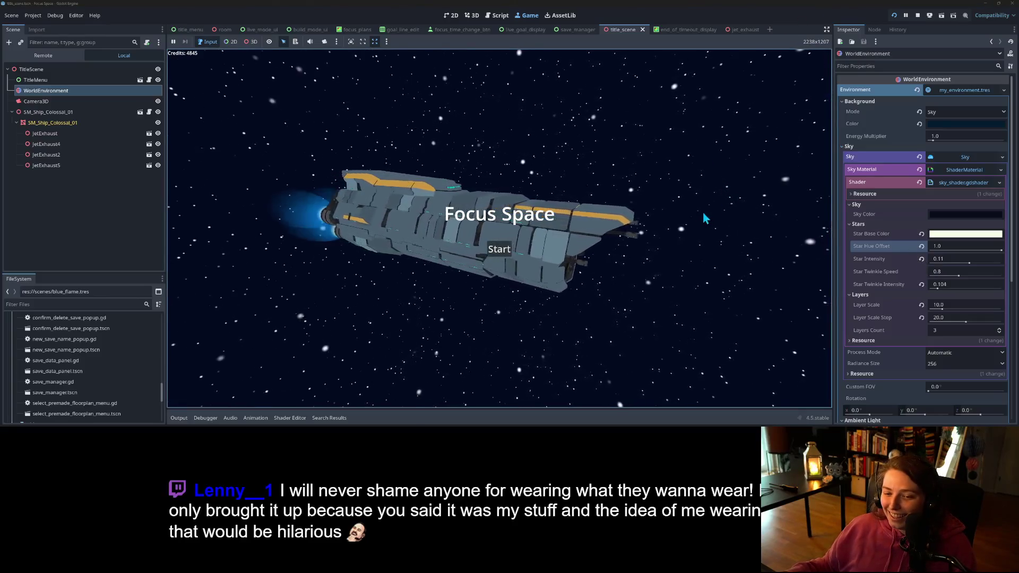
- Start the game, load the my_save room, then stop the test run
left_click(503, 247)
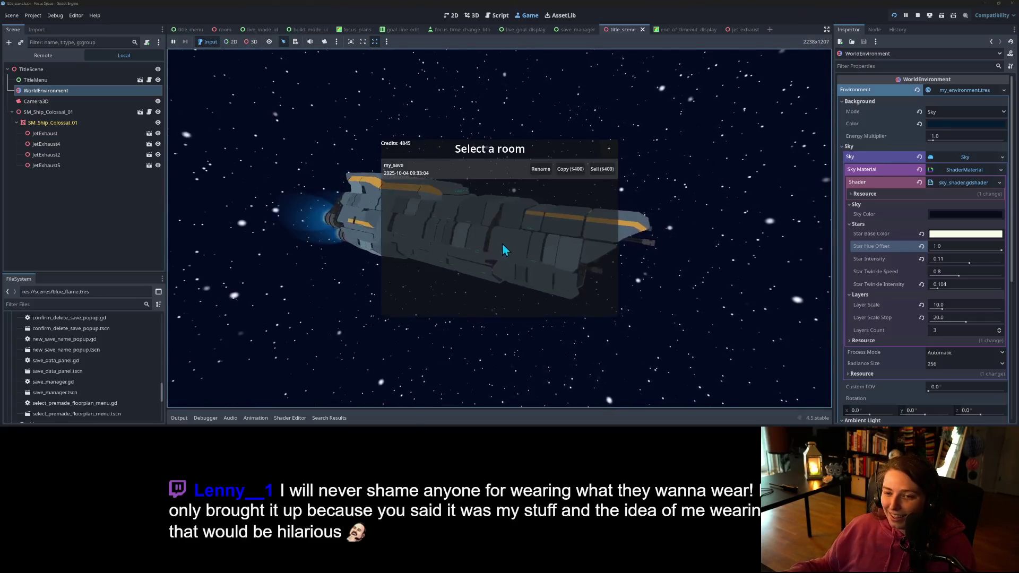
left_click(501, 170)
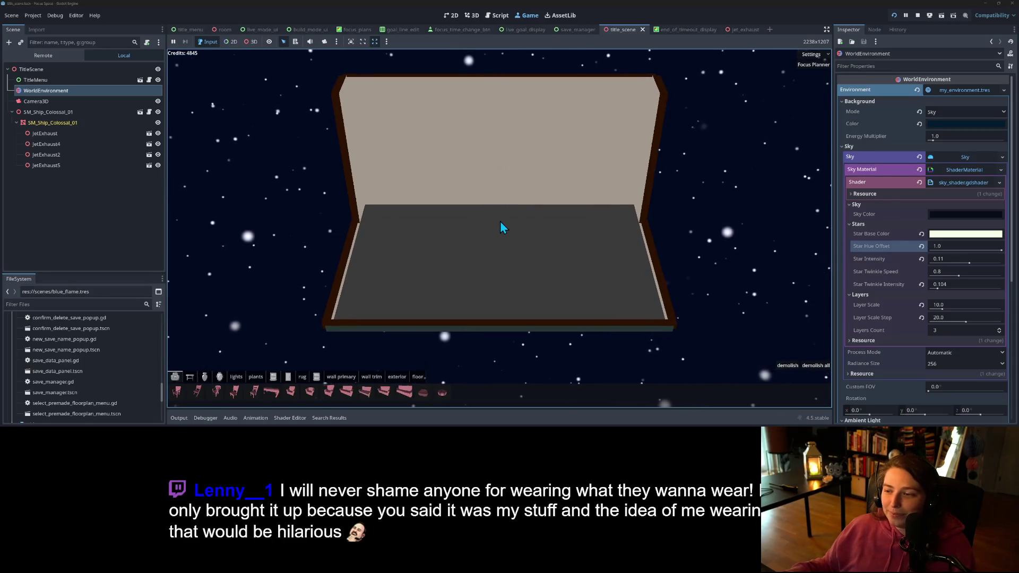
scroll(520, 239, "down", 3)
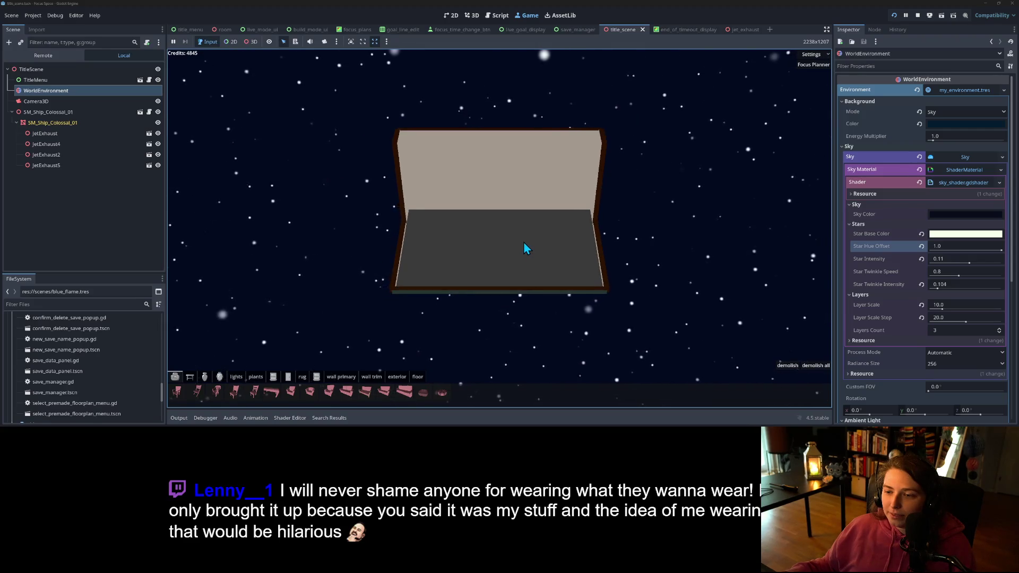
scroll(524, 244, "up", 4)
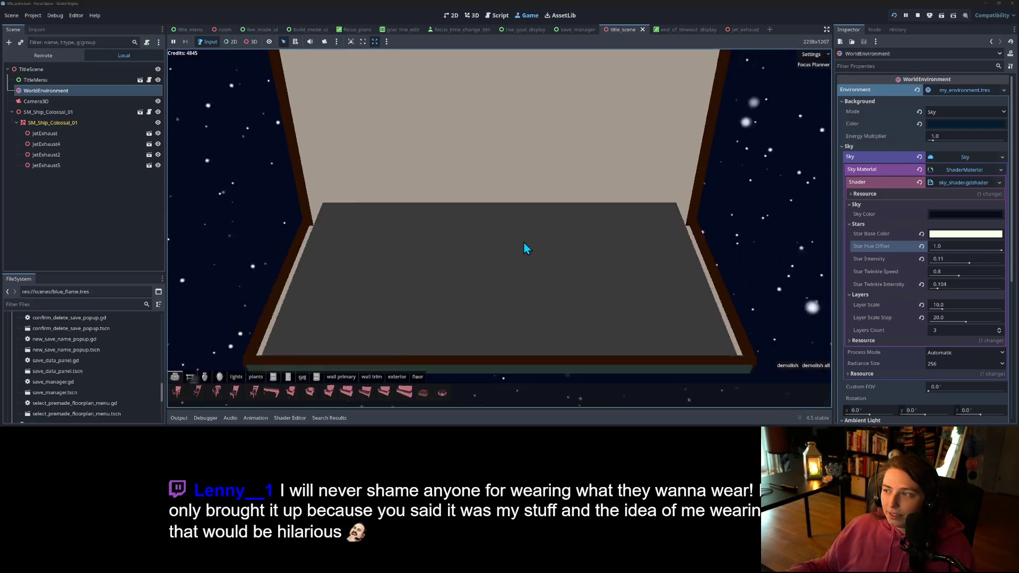
scroll(524, 245, "down", 3)
left_click(918, 15)
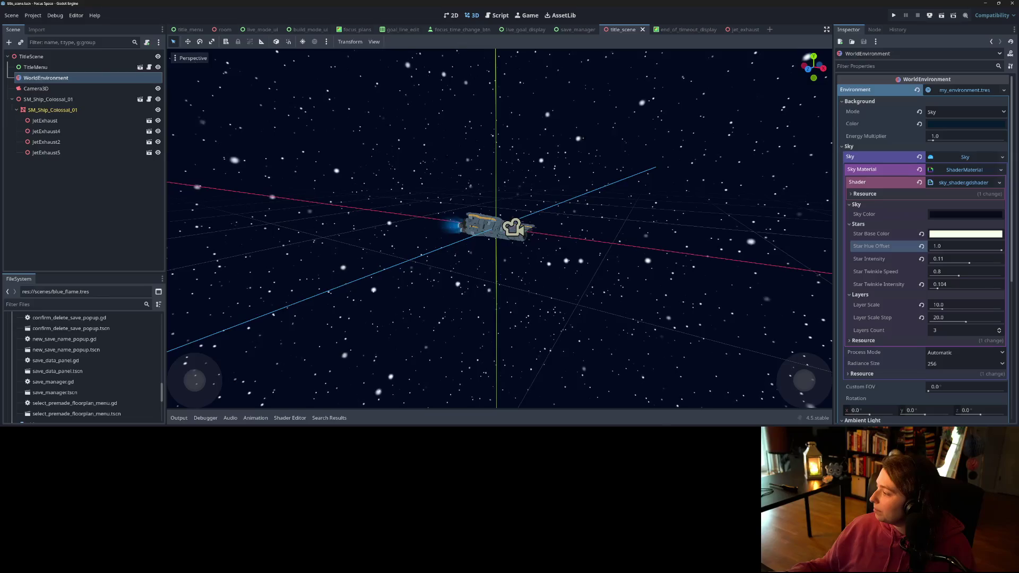
- Switch to GitHub Desktop to review the 46 pending changes for a commit
key("alt+Tab")
scroll(320, 208, "down", 10)
left_click(319, 279)
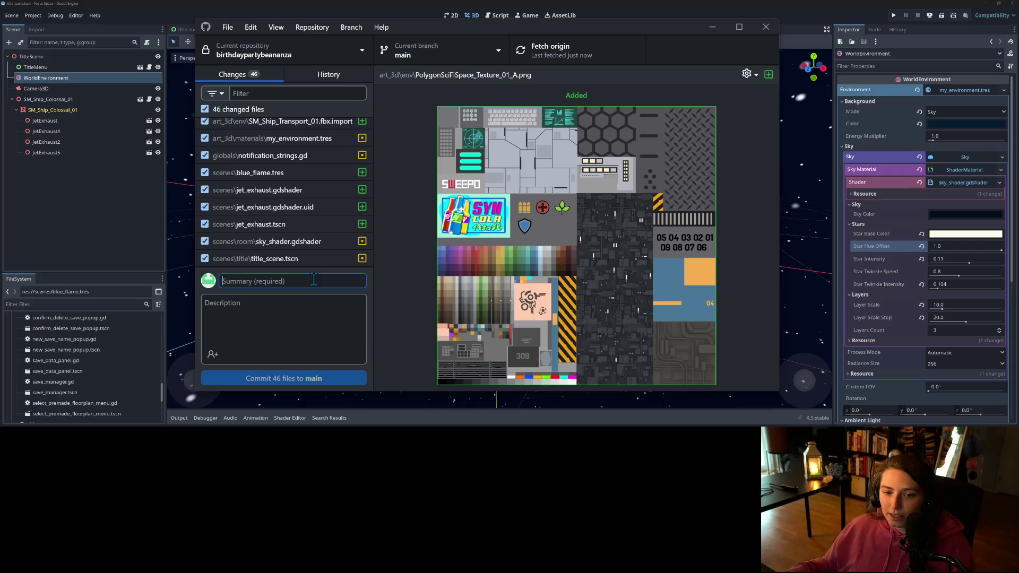
- Commit the 46 files as 'adds ship and moving stars to title screen' and push to origin
type("ad")
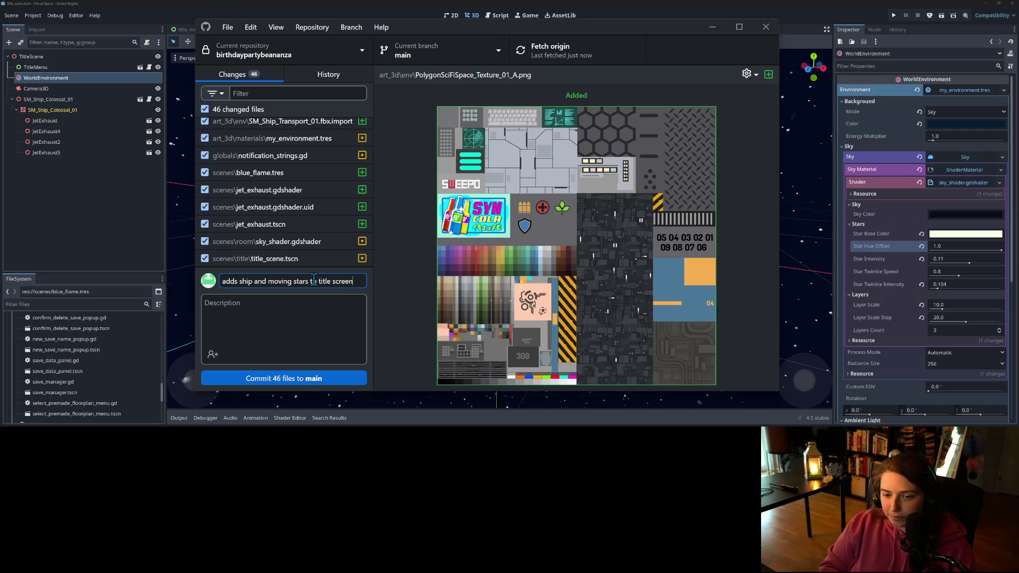
left_click(328, 379)
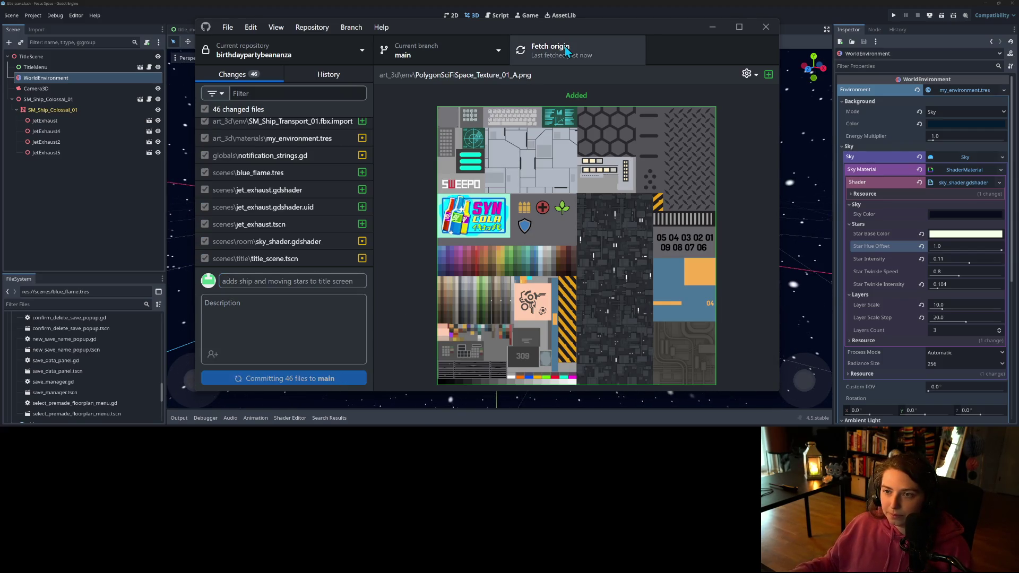
left_click(626, 54)
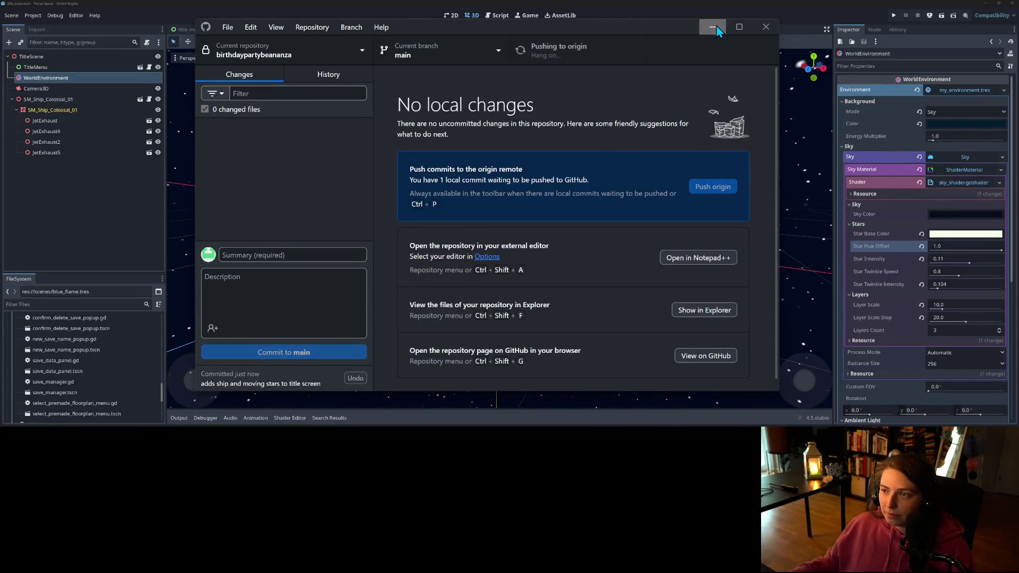
left_click(717, 26)
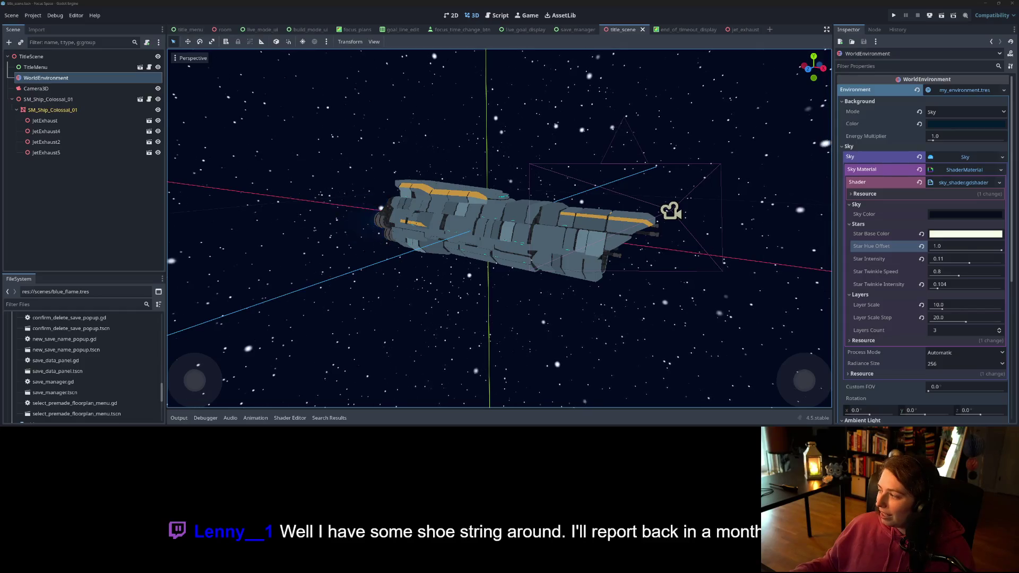
key("super+e")
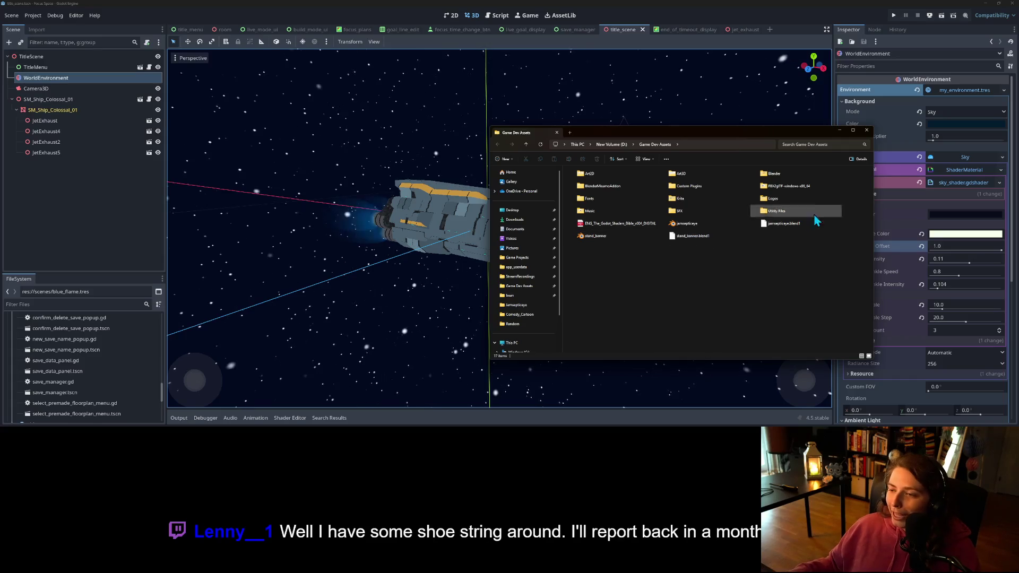
- Arrange the Explorer windows and play the Cappuccino Cadence coffee-shop music loop
left_click_drag(772, 134, 642, 153)
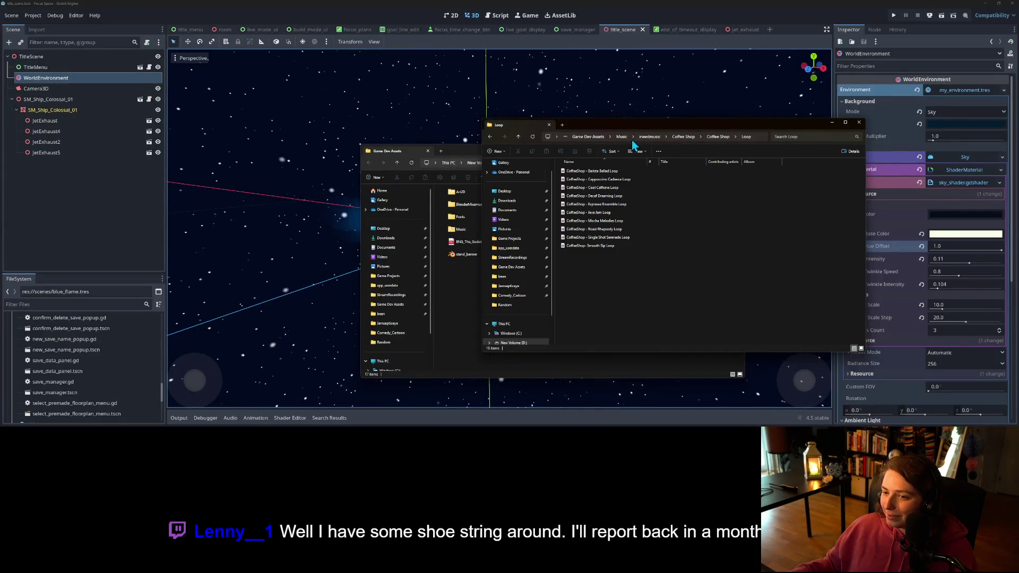
left_click_drag(641, 126, 735, 59)
left_click_drag(468, 146, 469, 148)
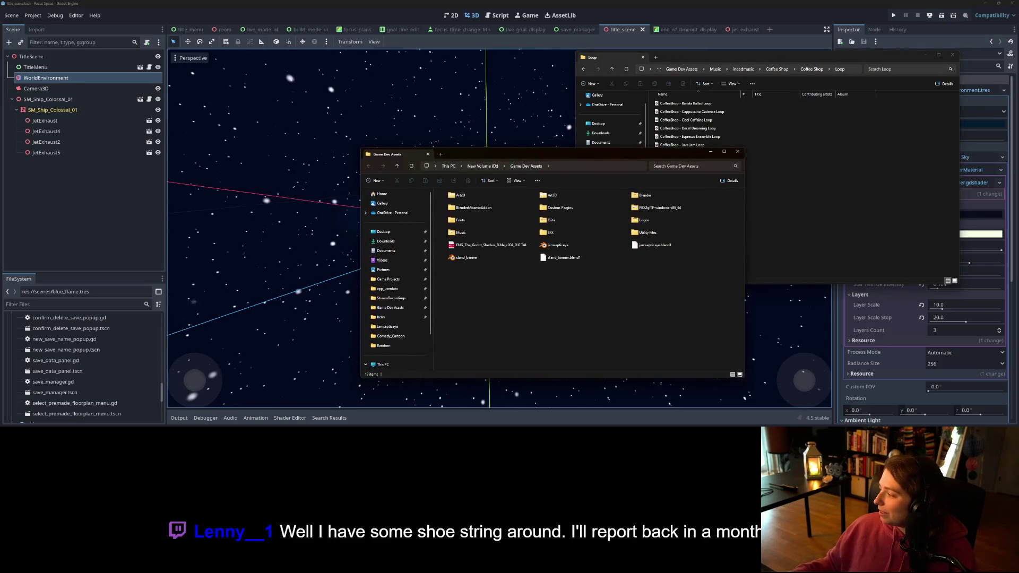
key("alt+Tab")
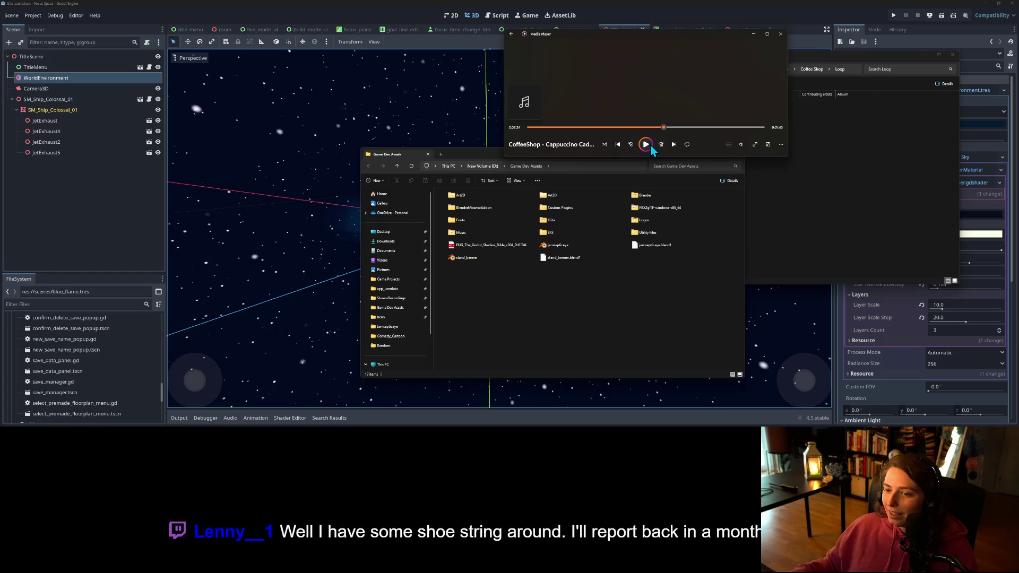
- Browse from the Music folder back up into SFX > GameDevMarket
double_click(505, 234)
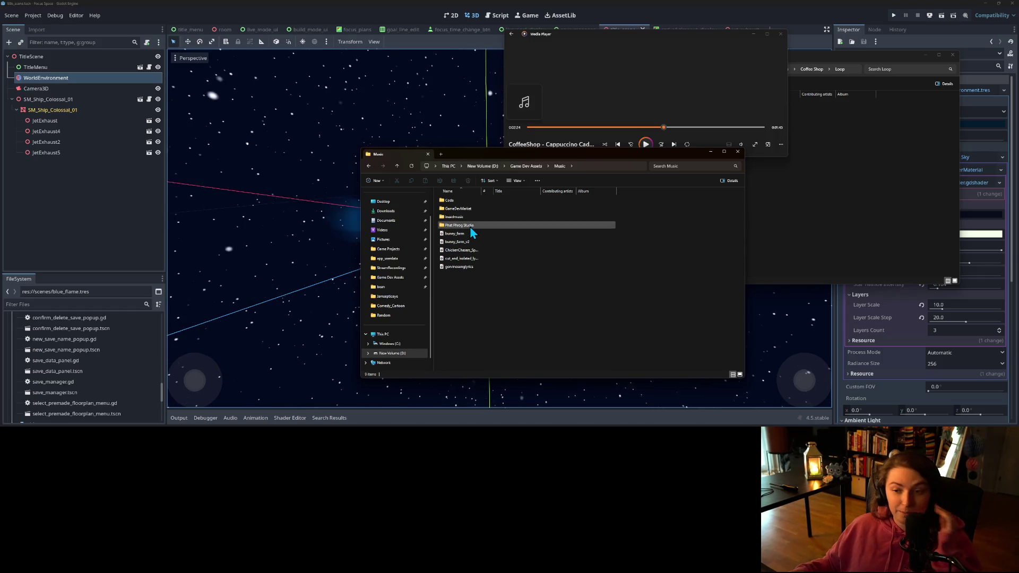
left_click(531, 167)
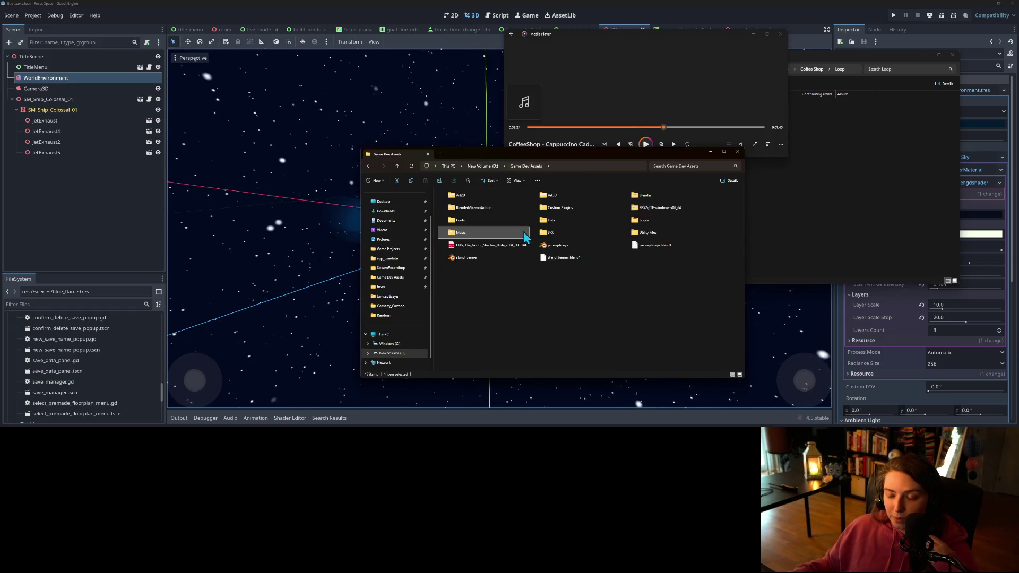
double_click(581, 233)
double_click(479, 202)
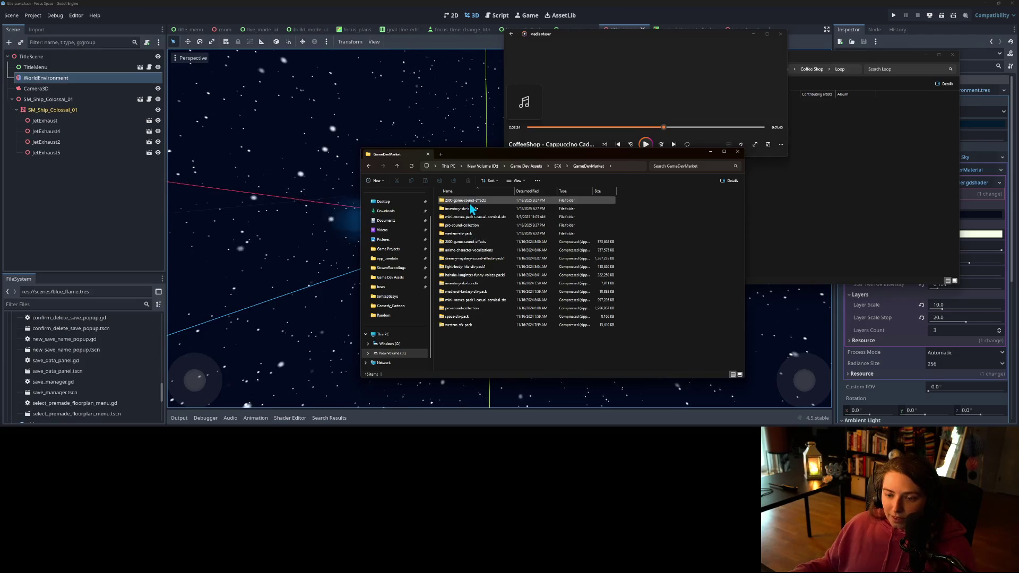
- Navigate into the Electricity_Hums folder and play the neon light hum loops
double_click(474, 226)
double_click(470, 200)
scroll(470, 220, "down", 2)
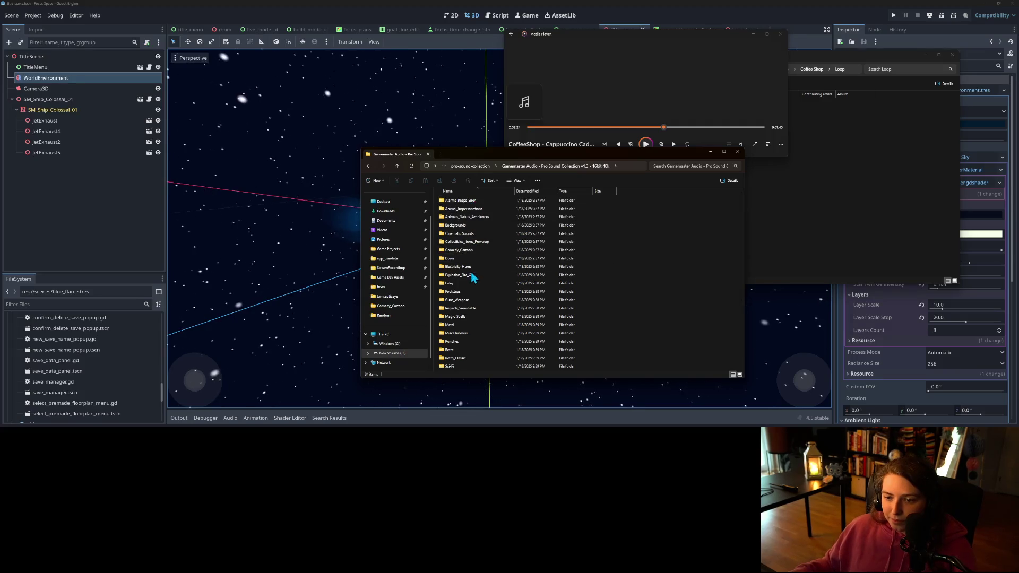
double_click(475, 234)
scroll(514, 297, "up", 2, "ctrl")
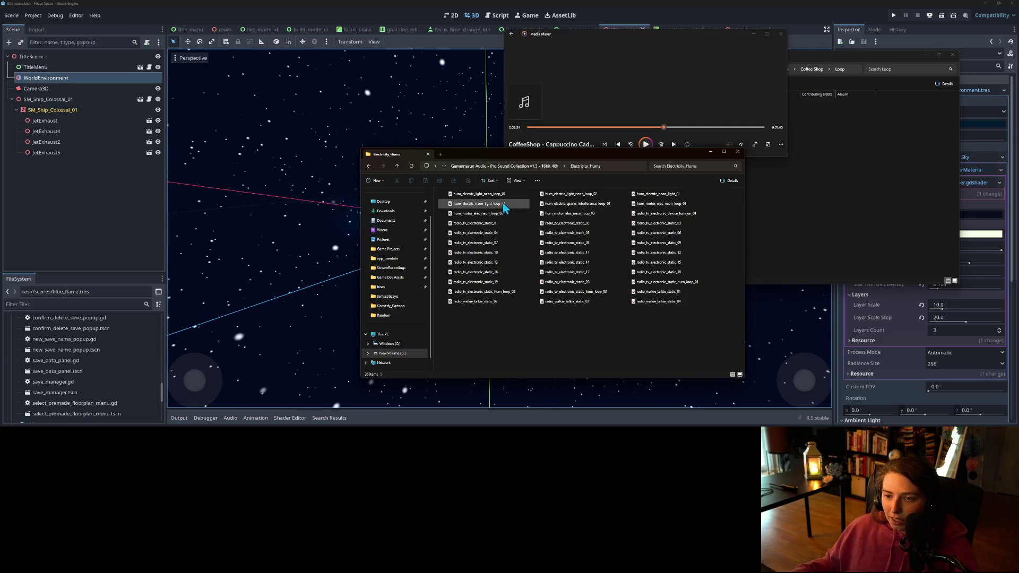
double_click(504, 199)
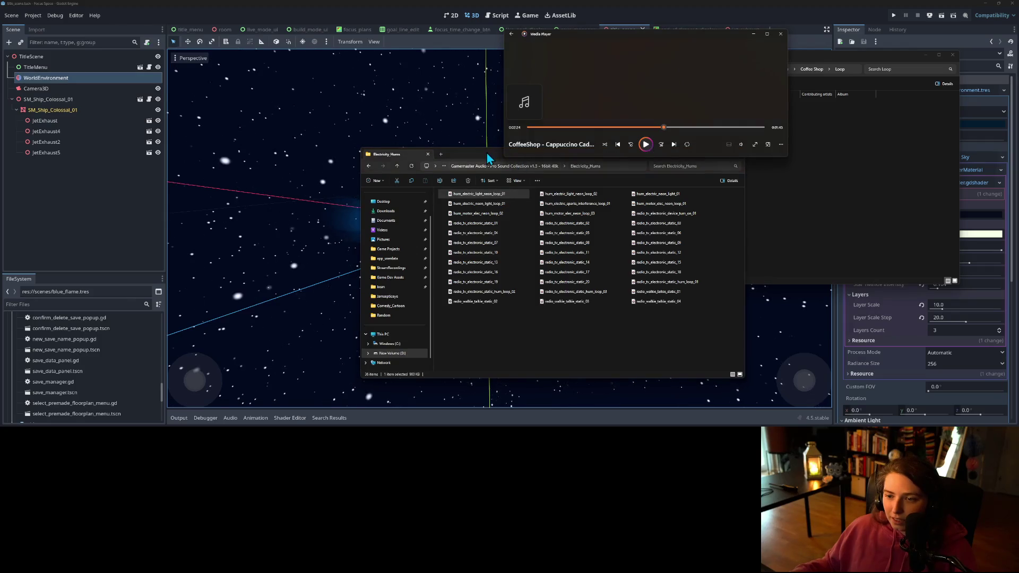
left_click_drag(487, 158, 441, 178)
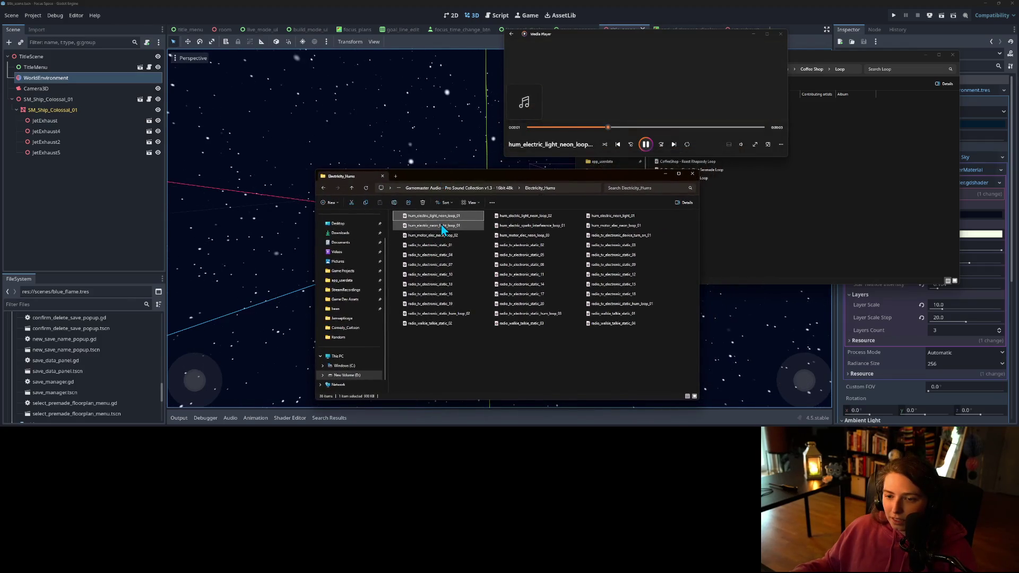
double_click(442, 229)
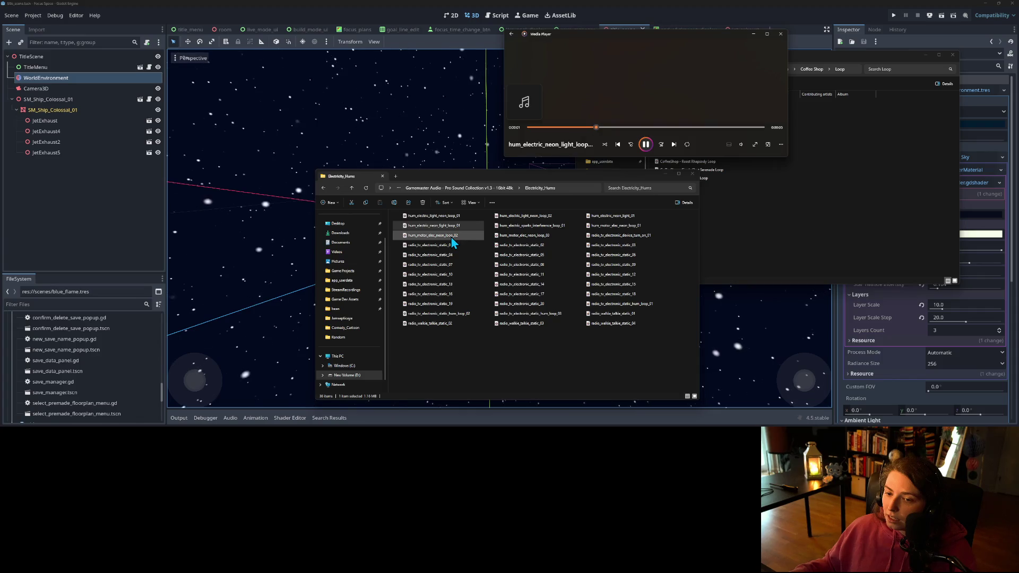
- Audition hum_motor_elec_neon_loop_02, the static clip, and further neon and motor hum loops
left_click(452, 236)
double_click(451, 237)
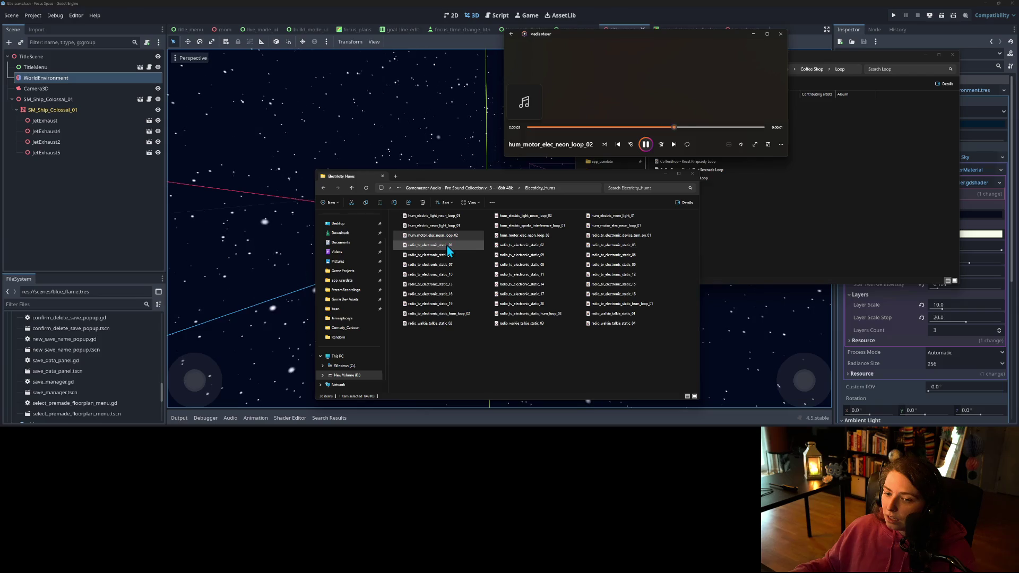
left_click(448, 247)
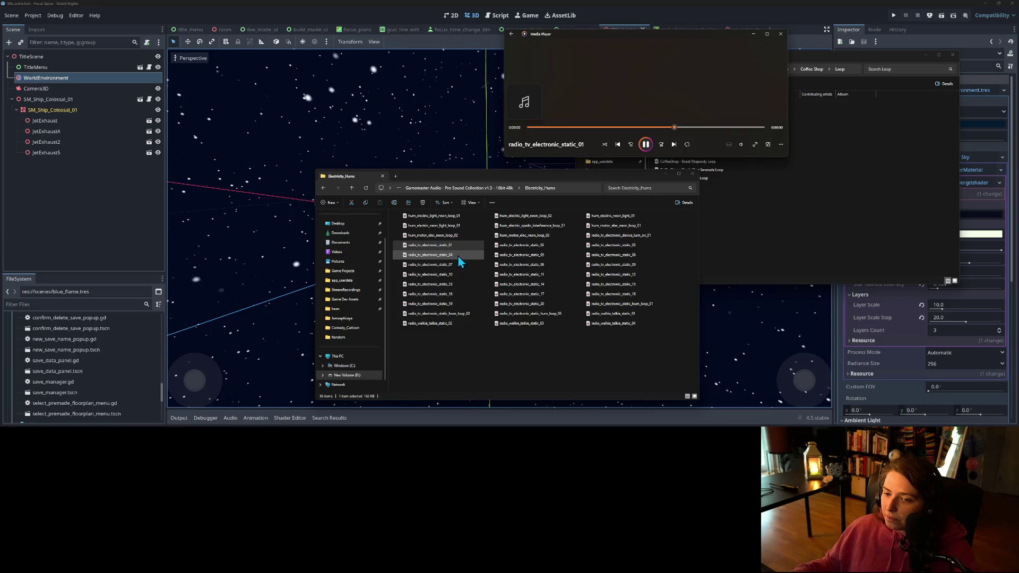
left_click(646, 144)
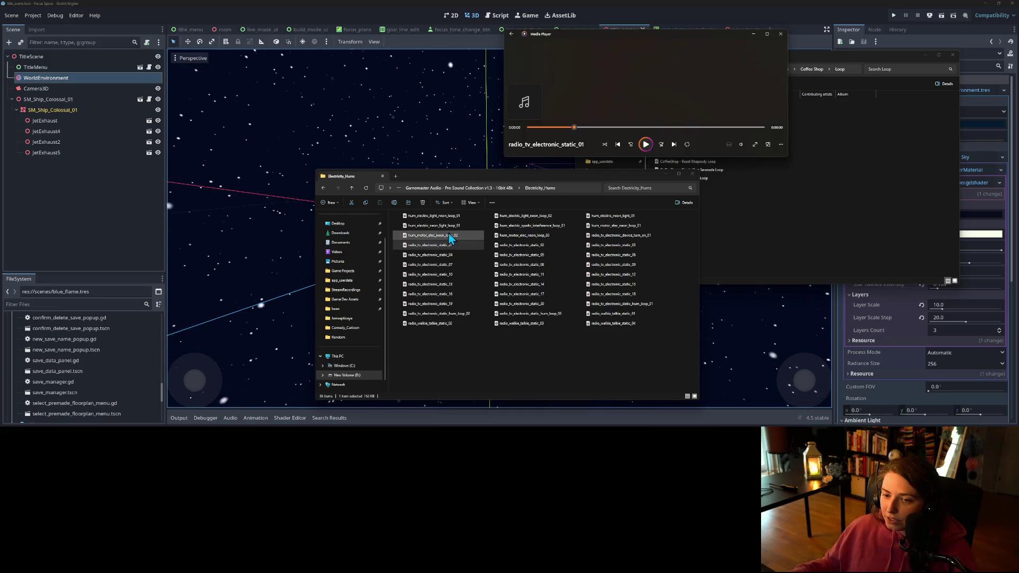
left_click(528, 218)
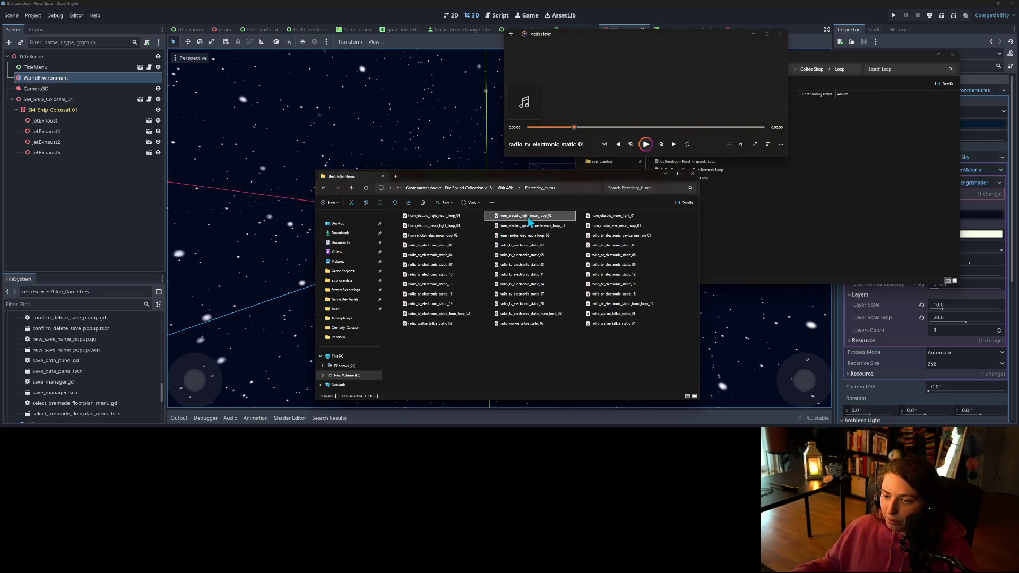
double_click(609, 215)
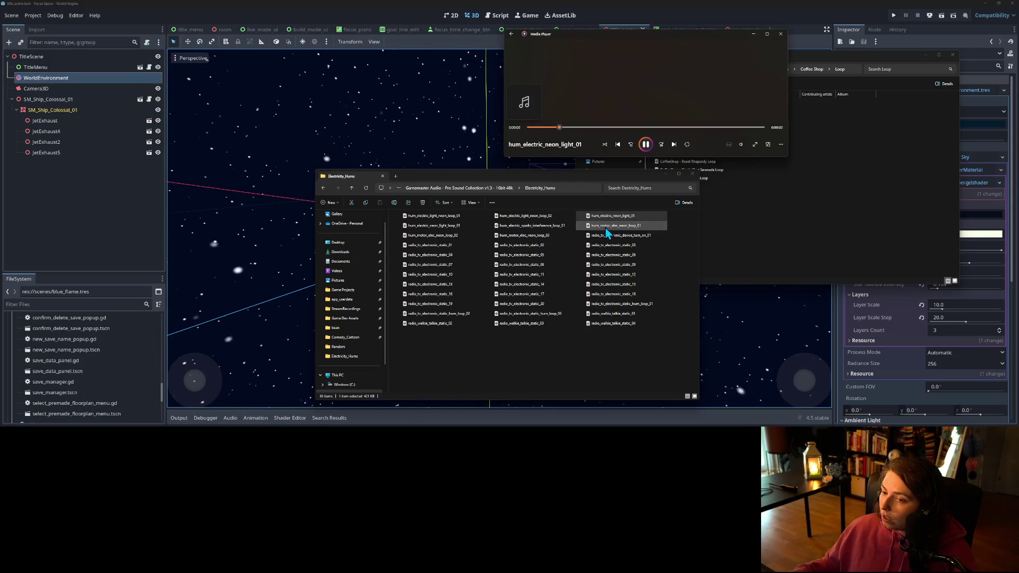
double_click(602, 229)
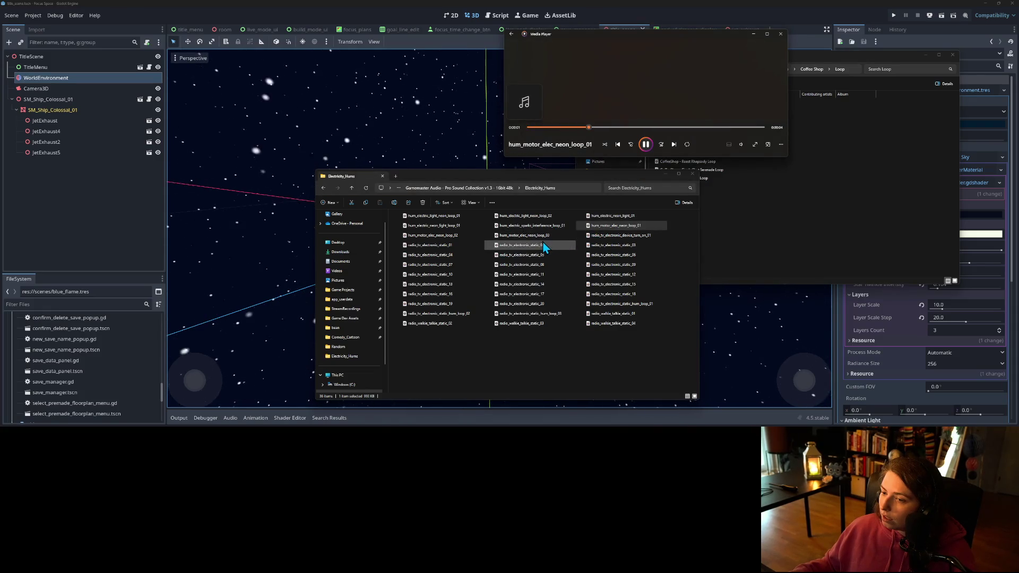
- Check the volume, try hum_motor_elec_neon_loop_03, and settle on hum_electric_neon_light_loop_01
left_click(741, 146)
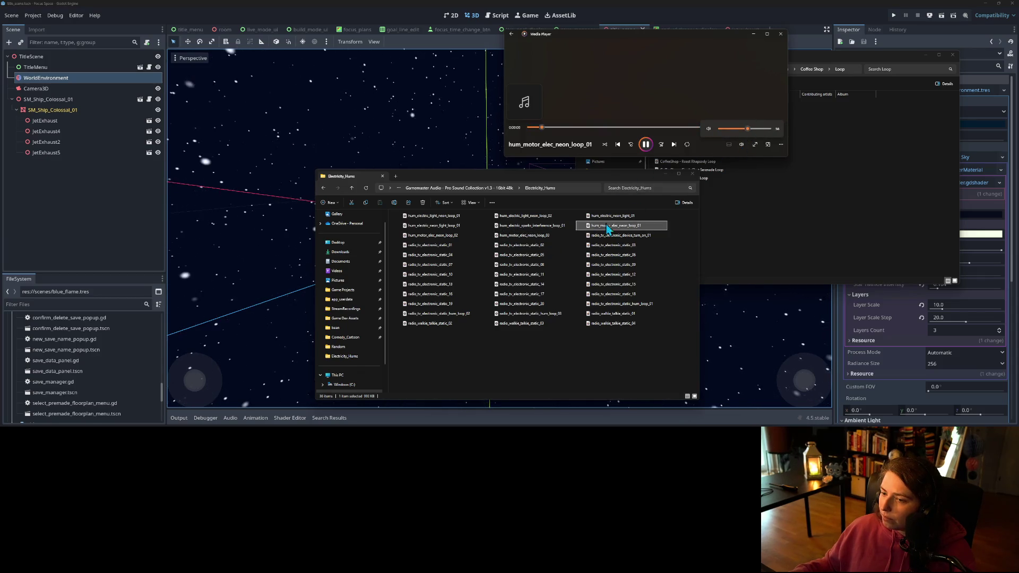
left_click(528, 236)
double_click(532, 239)
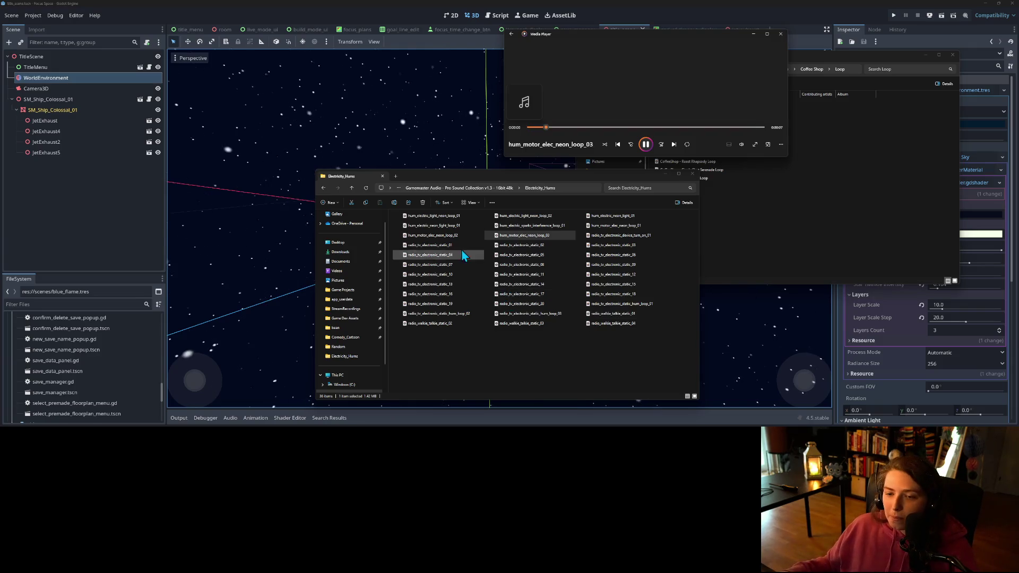
double_click(449, 229)
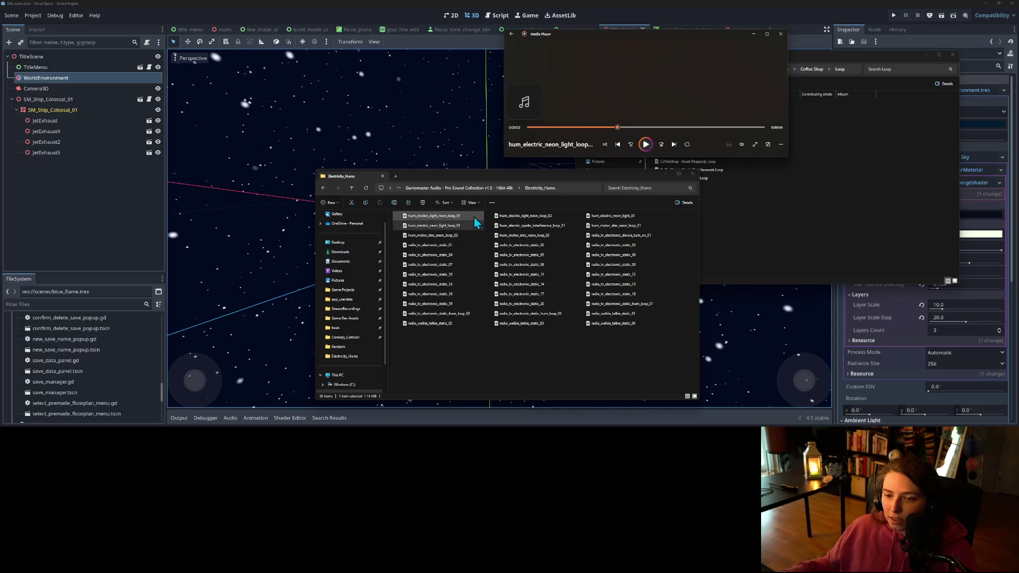
left_click(455, 225)
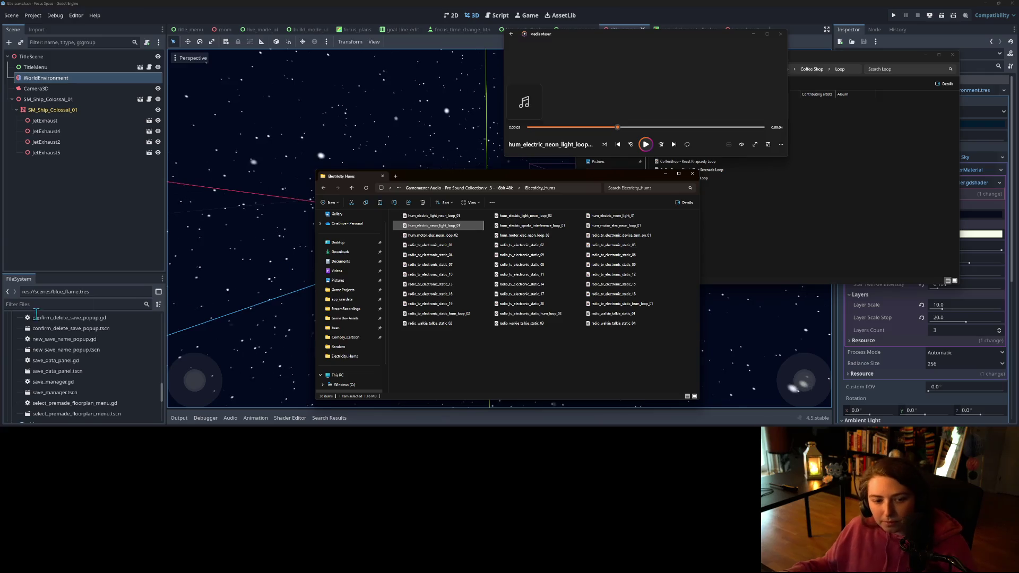
left_click(72, 273)
- Paste hum_electric_neon_light_loop_01 into the project's asset_sfx folder, opened in the system file manager
left_click_drag(74, 274, 74, 139)
scroll(101, 347, "up", 4)
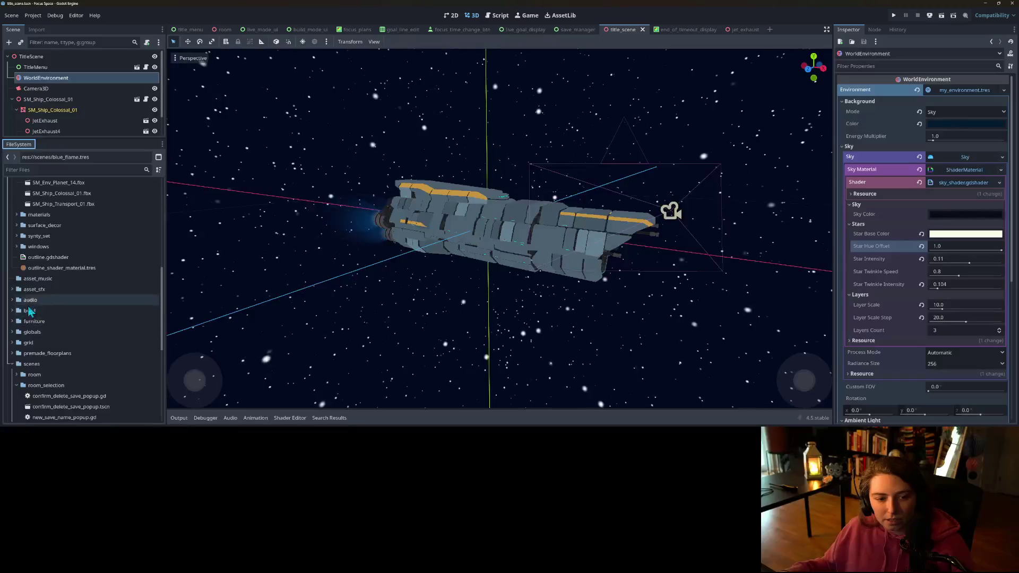
left_click(12, 289)
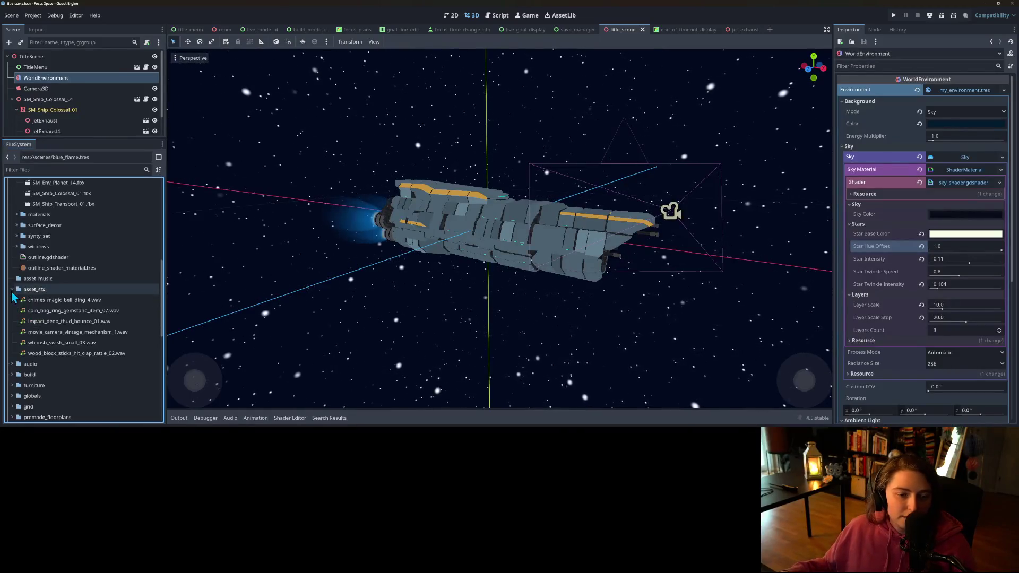
right_click(41, 289)
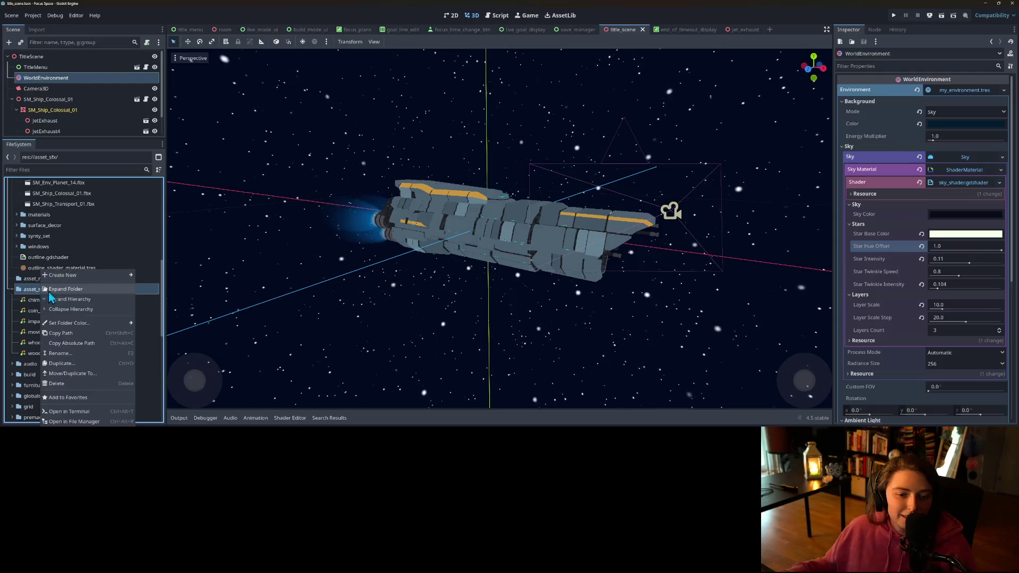
left_click(74, 421)
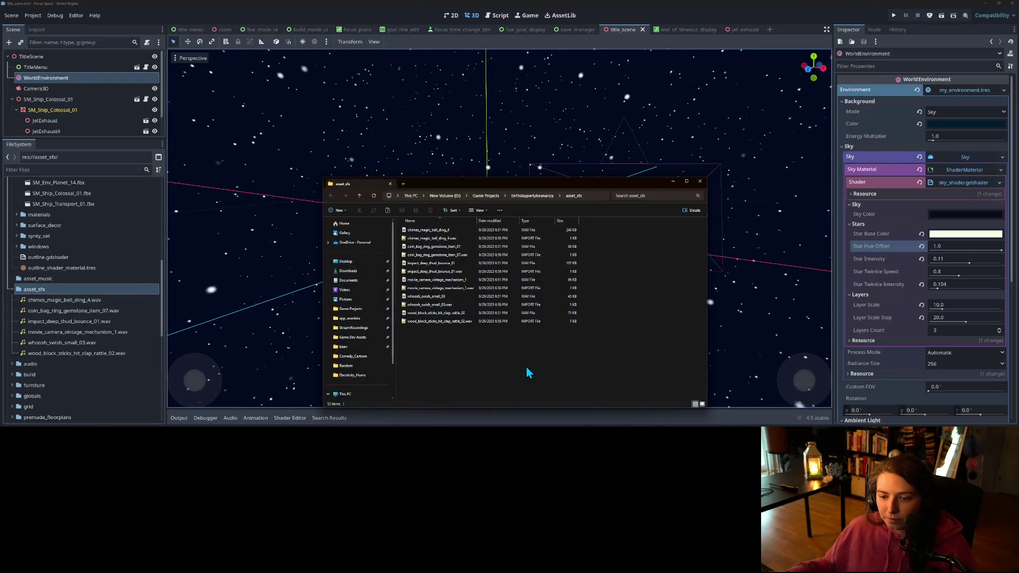
key("ctrl+v")
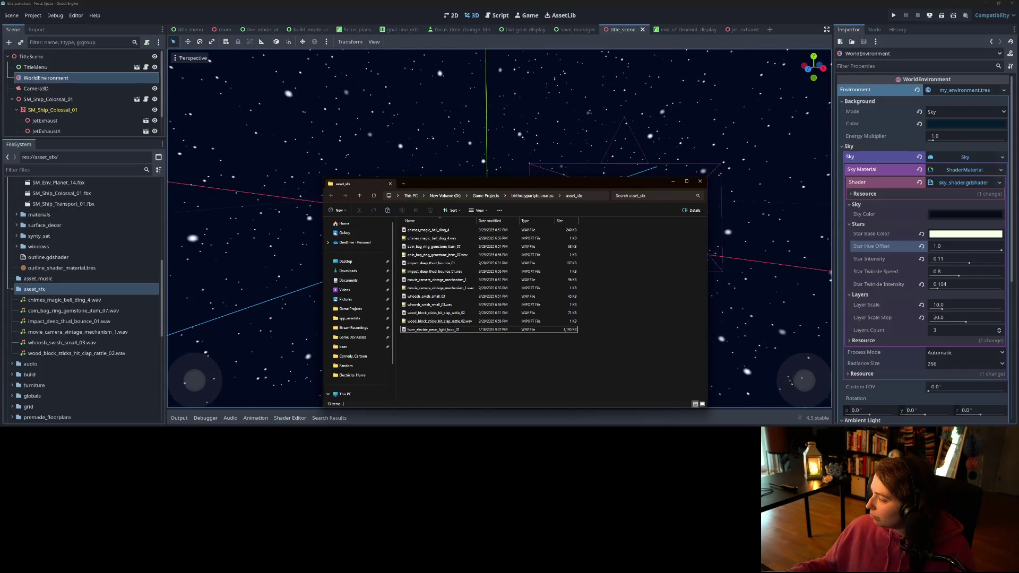
key("alt+Tab")
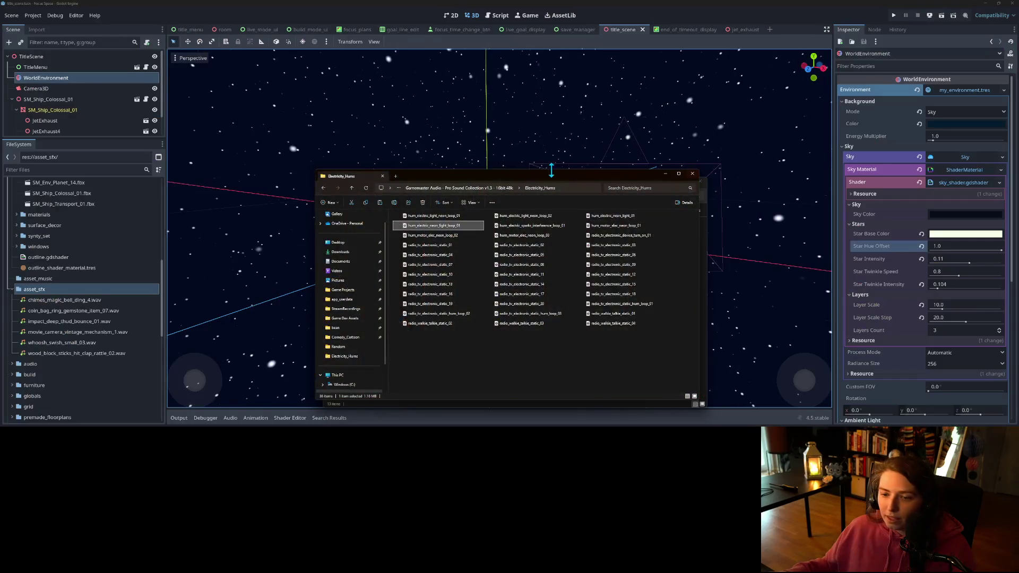
- Open the sound collection's Sci-Fi folder and widen the name column to show full file names
left_click(507, 189)
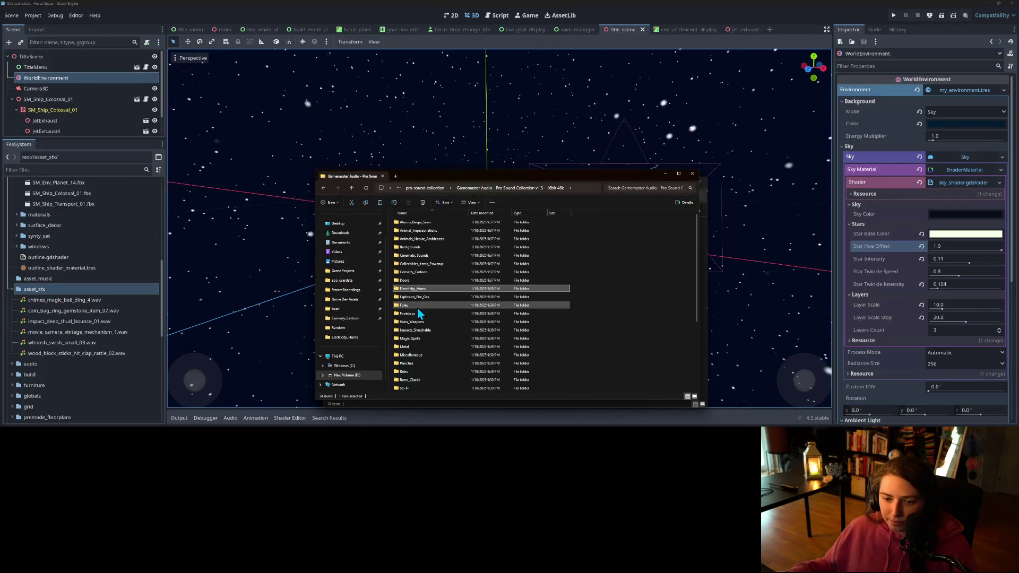
scroll(419, 313, "down", 3)
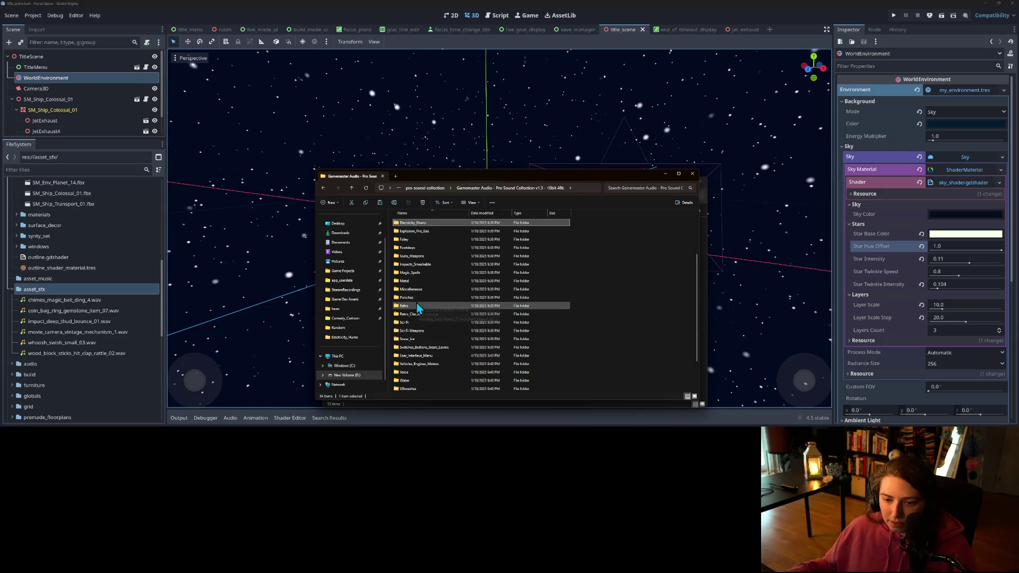
scroll(429, 336, "down", 1)
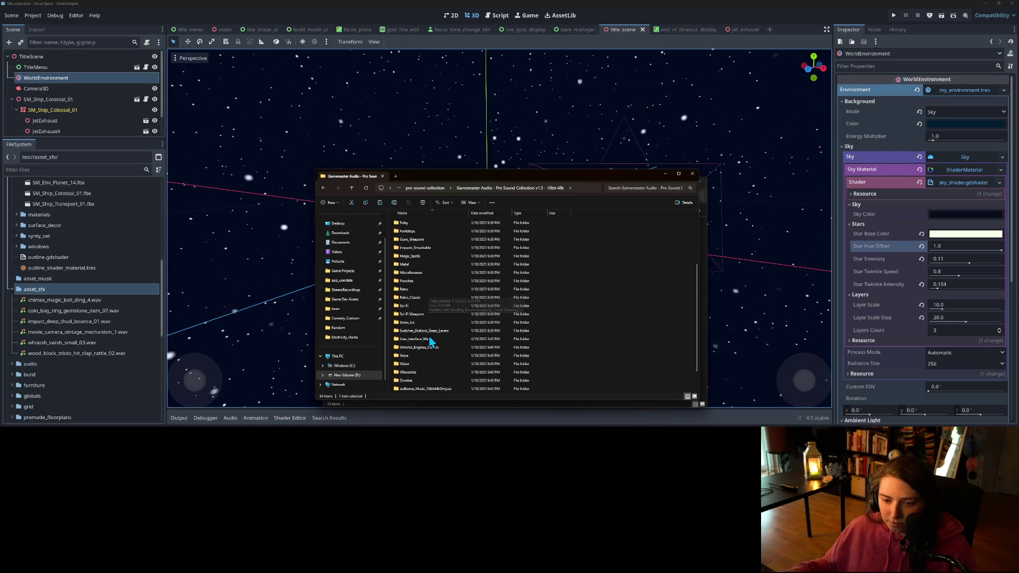
double_click(412, 288)
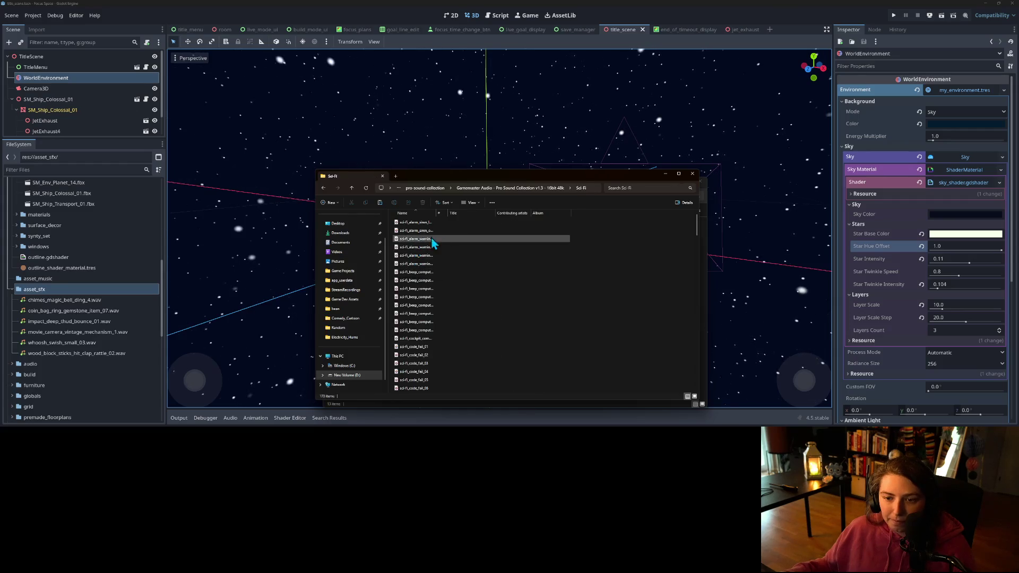
left_click_drag(437, 213, 552, 225)
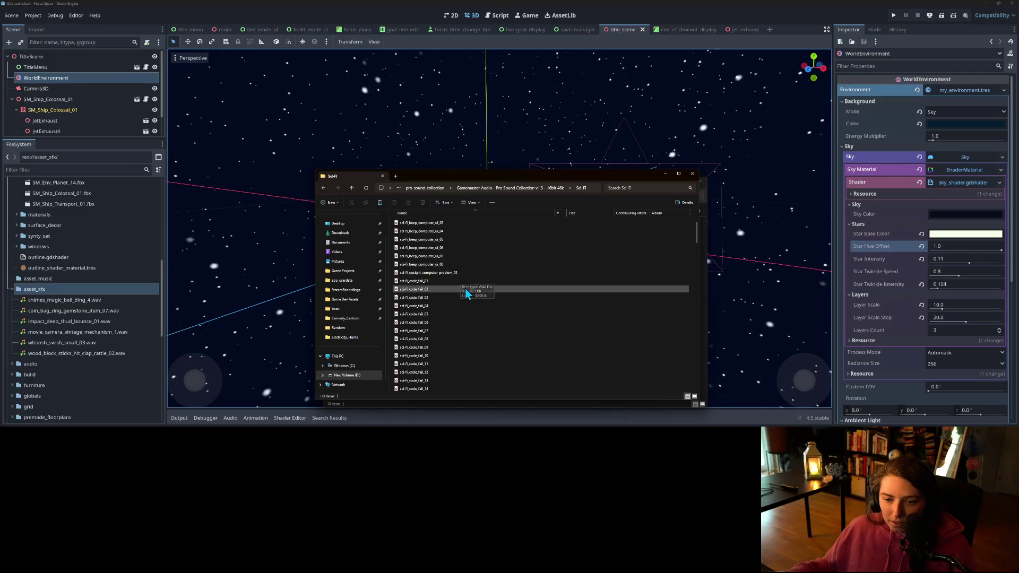
scroll(444, 284, "down", 3)
scroll(446, 297, "down", 5)
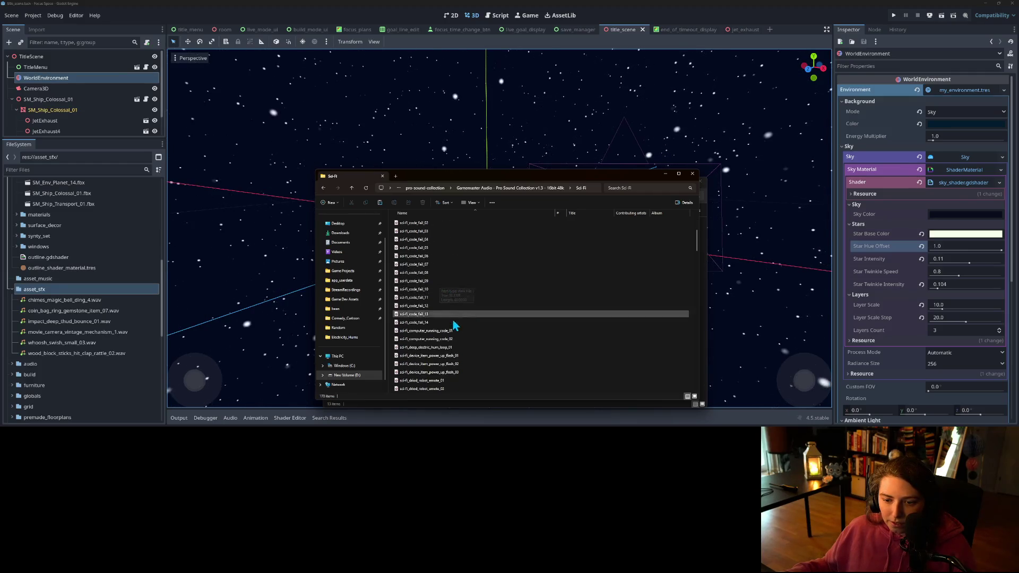
scroll(442, 242, "down", 7)
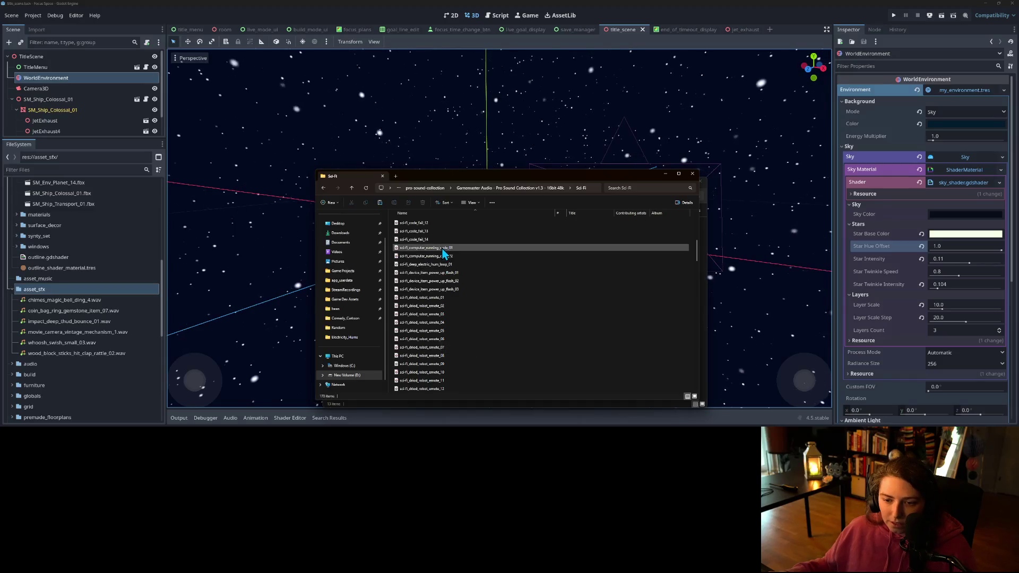
scroll(441, 291, "down", 7)
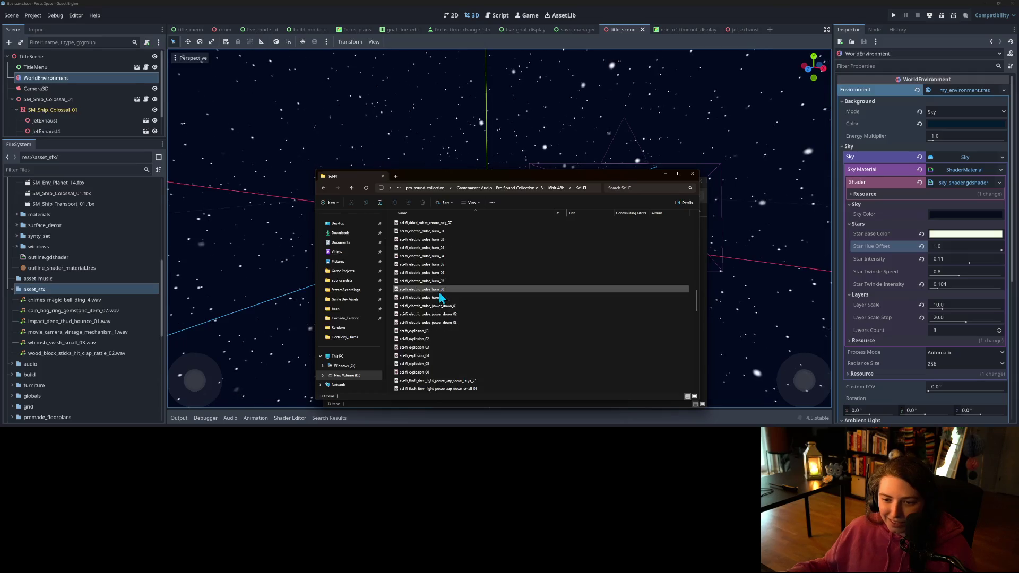
scroll(440, 295, "down", 1)
- Audition electric pulse hums 01, 02, 03, 09 and 08, turning repeat playback off
double_click(433, 232)
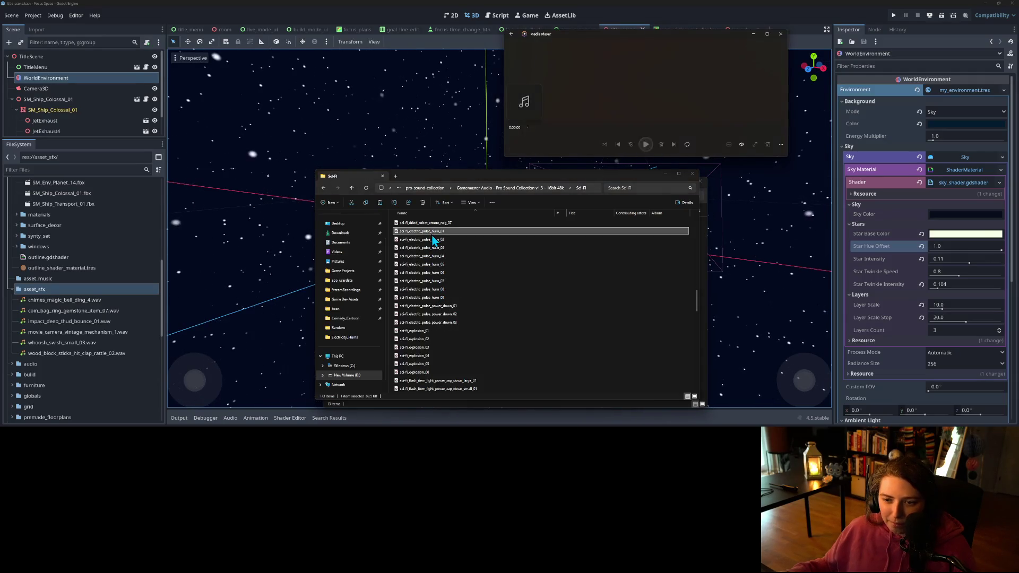
left_click(432, 240)
double_click(431, 240)
left_click(433, 248)
double_click(434, 248)
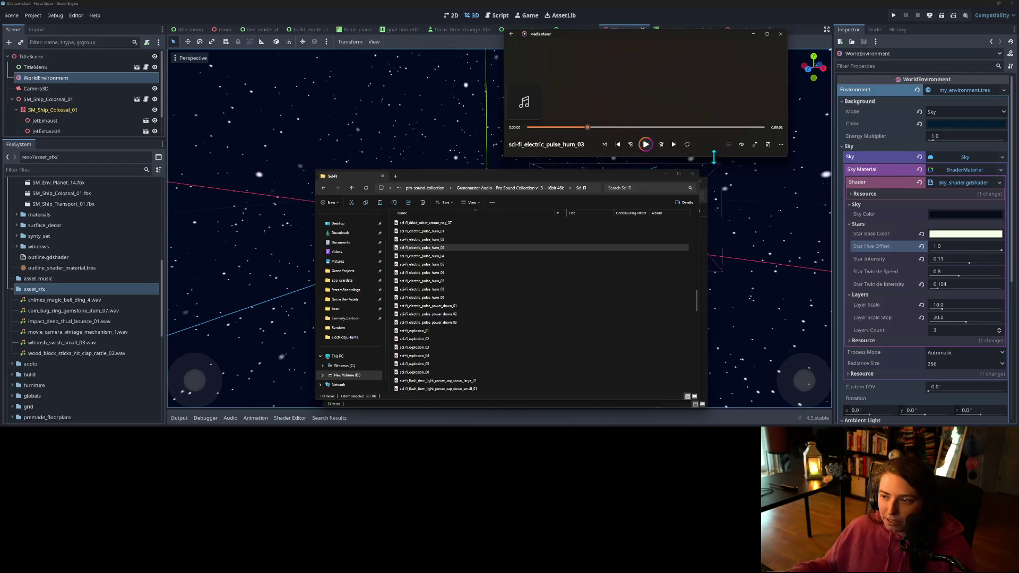
left_click(741, 145)
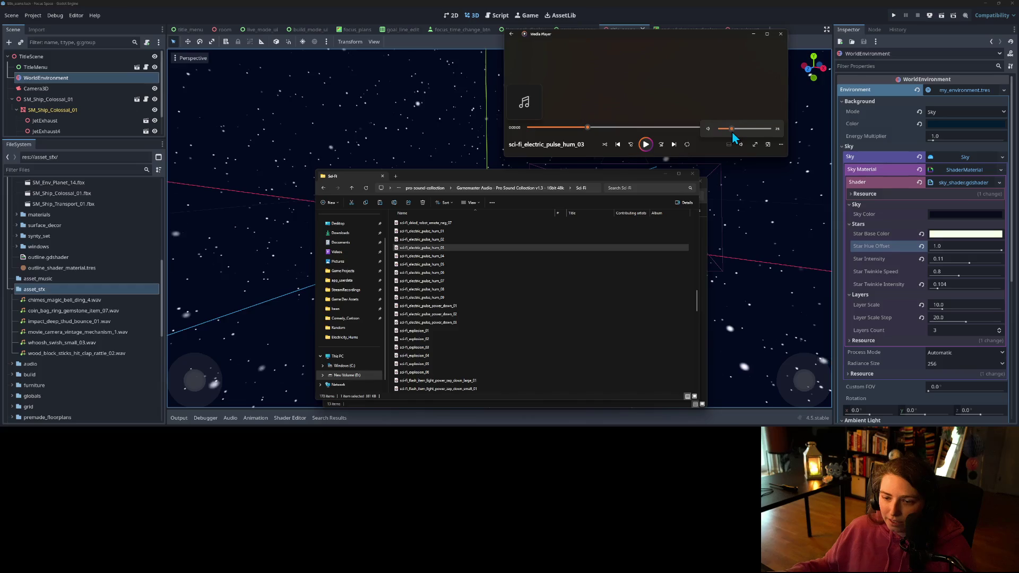
left_click(440, 308)
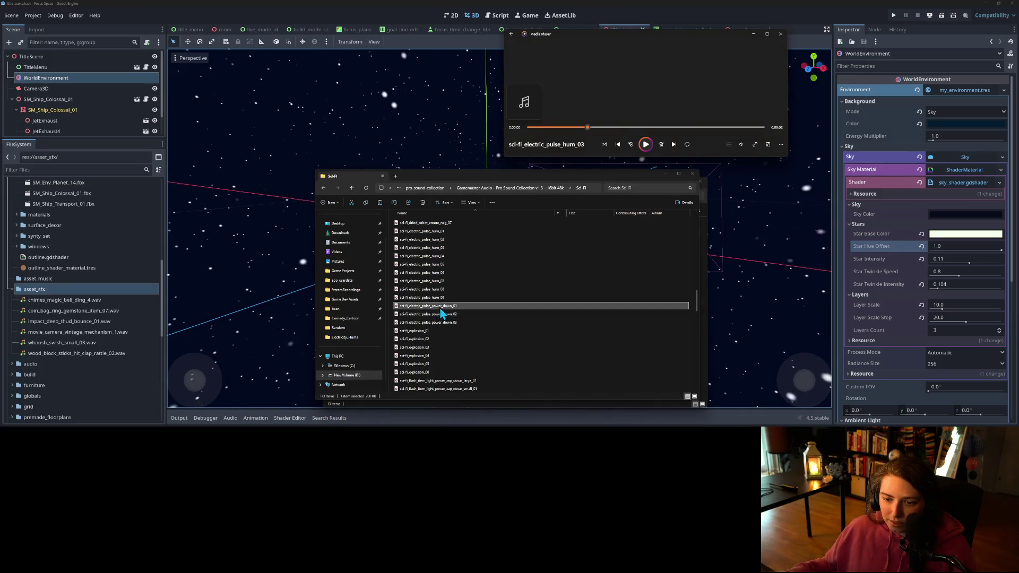
key("Up")
key("Return")
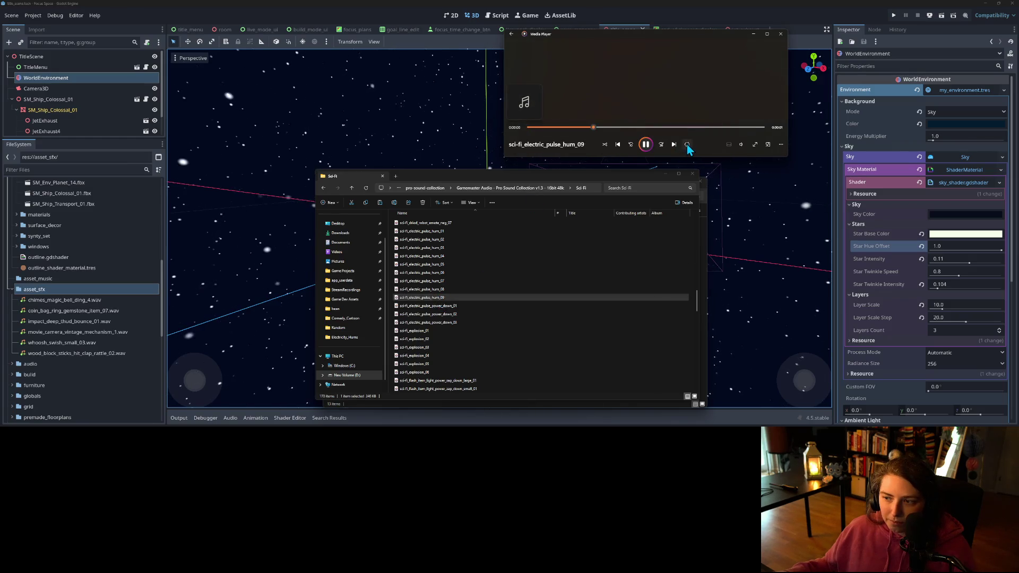
left_click(688, 144)
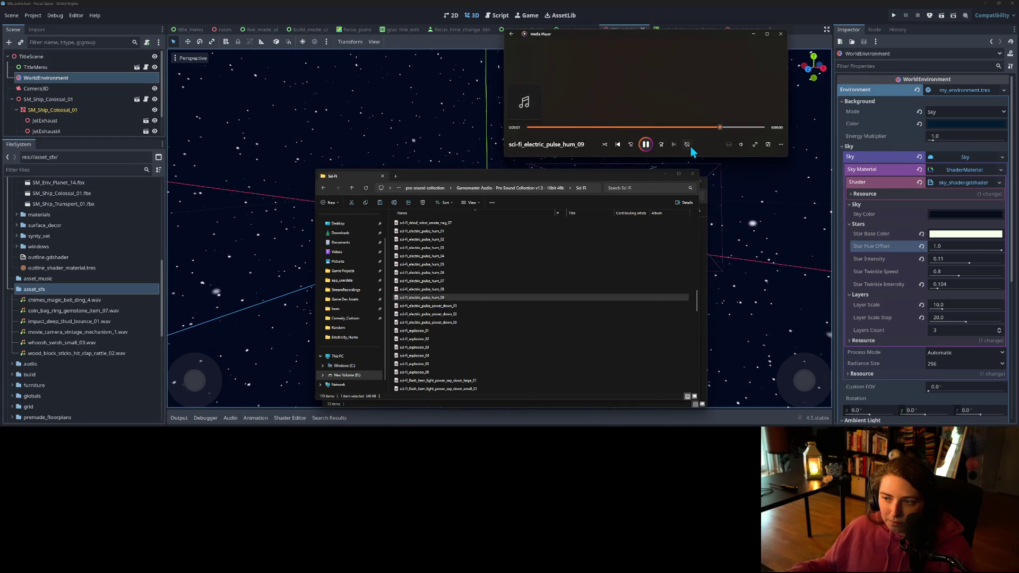
left_click(434, 297)
key("Up")
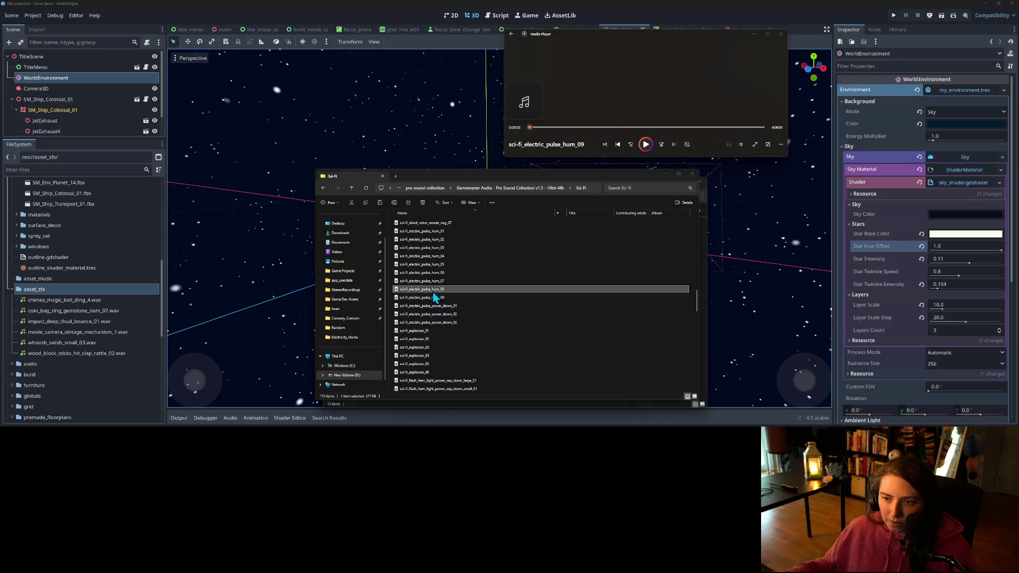
key("Return")
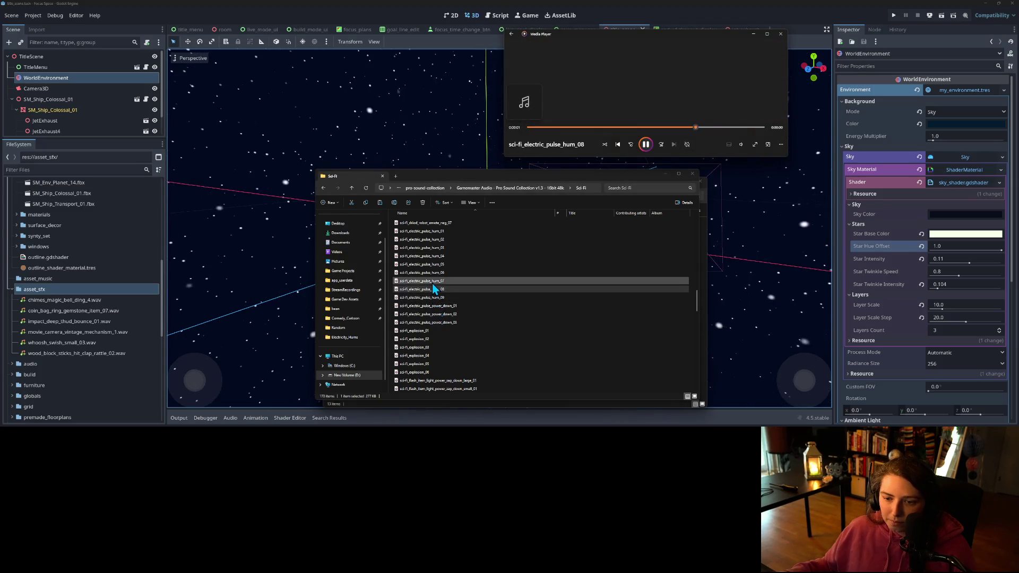
- Preview the forcefield hum loop 01, forcefield holo power down and sci-fi_power_up_01 sounds
scroll(443, 342, "down", 3)
left_click(448, 340)
scroll(448, 343, "down", 2)
key("Return")
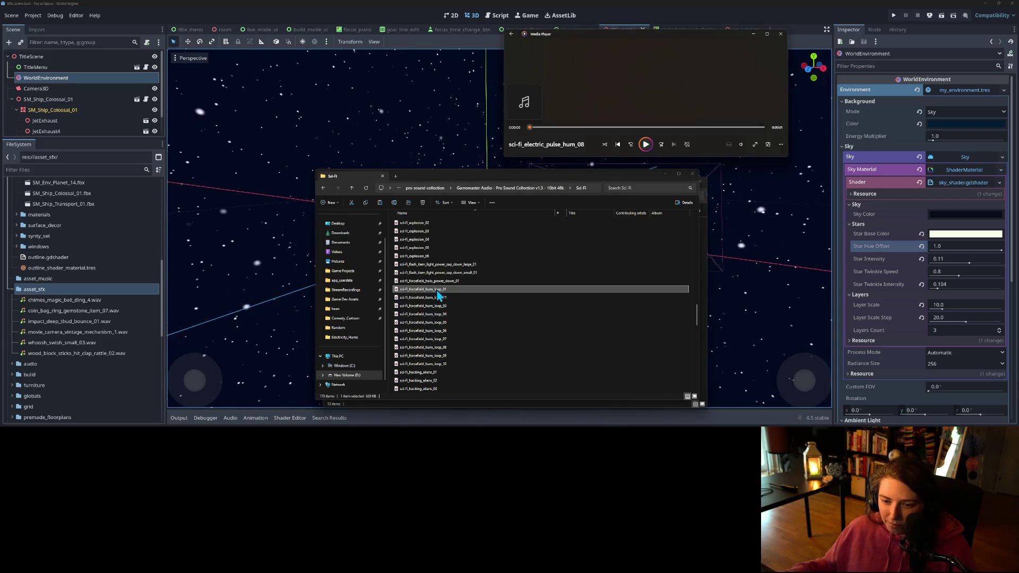
double_click(443, 282)
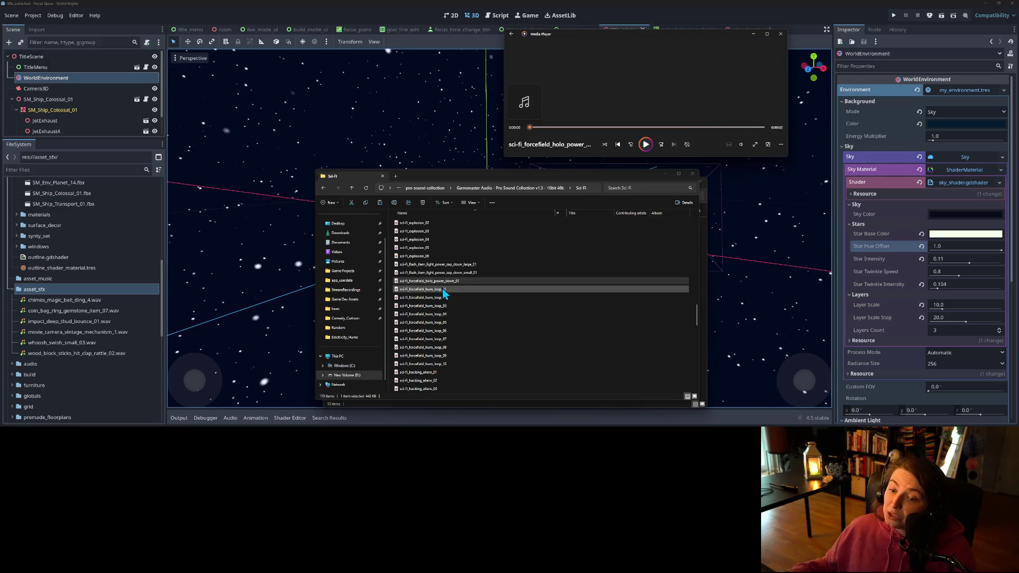
scroll(451, 324, "down", 1)
scroll(447, 334, "down", 4)
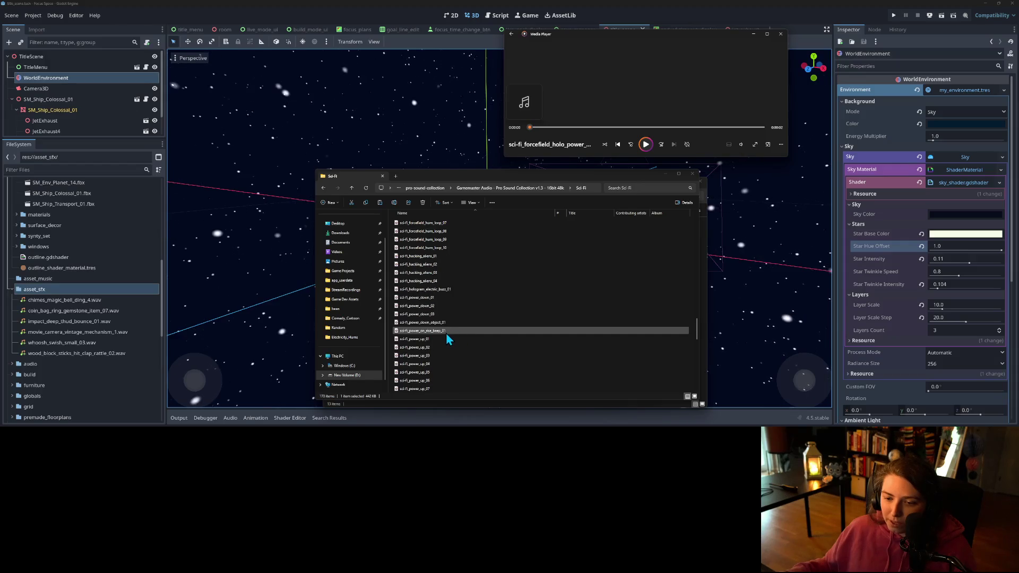
scroll(449, 323, "down", 1)
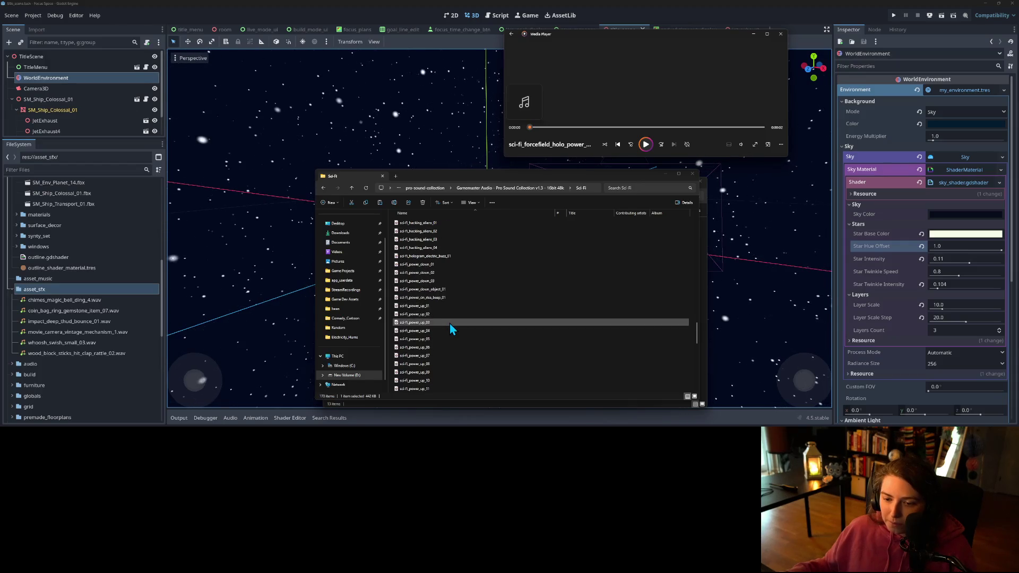
double_click(426, 307)
- Browse the small spaceship jet blast 01 and 02 and small warp machine files
scroll(448, 320, "down", 4)
scroll(448, 322, "down", 2)
scroll(455, 317, "down", 2)
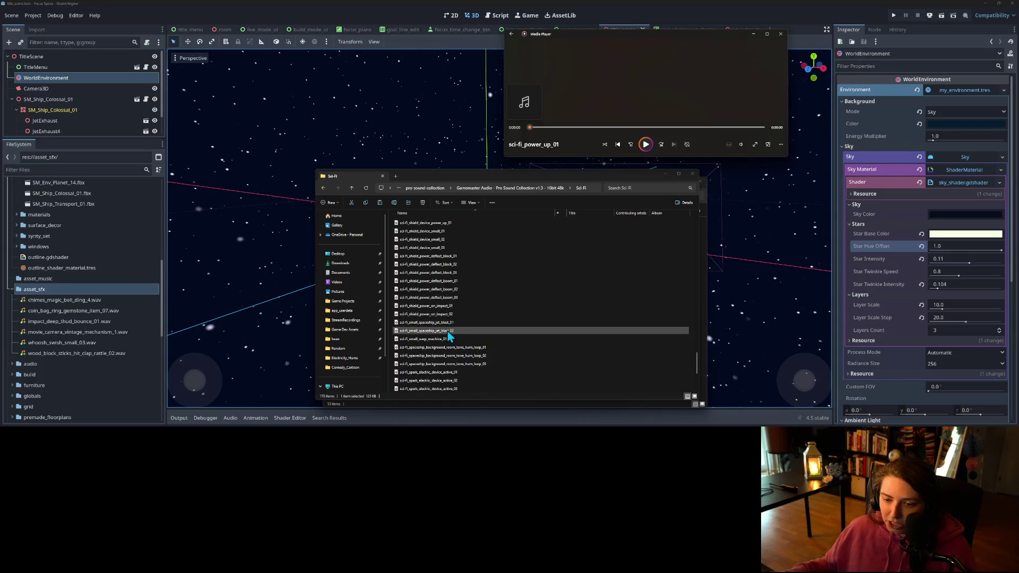
left_click(447, 323)
left_click(444, 330)
scroll(443, 327, "down", 2)
left_click(439, 308)
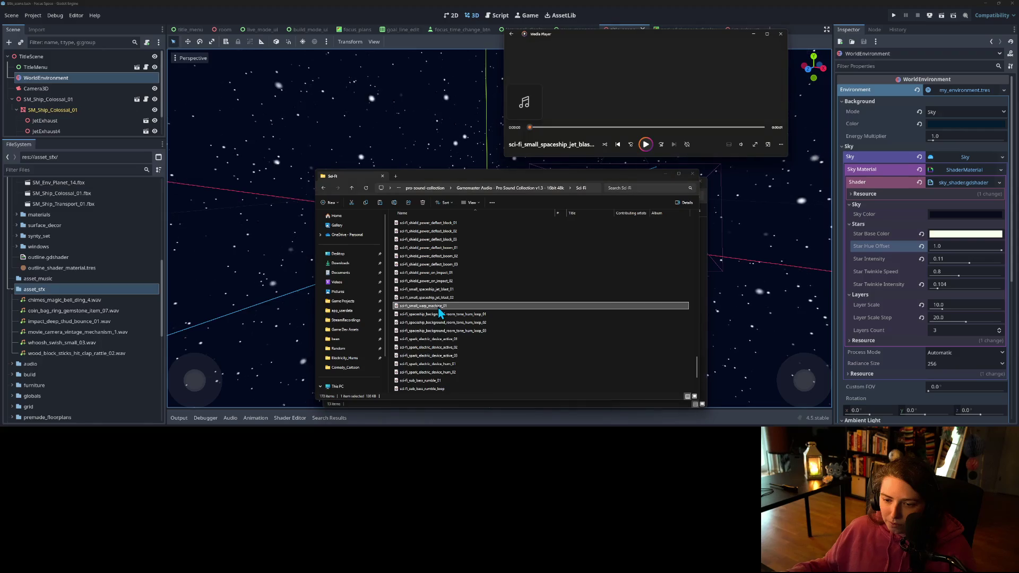
scroll(478, 318, "down", 2)
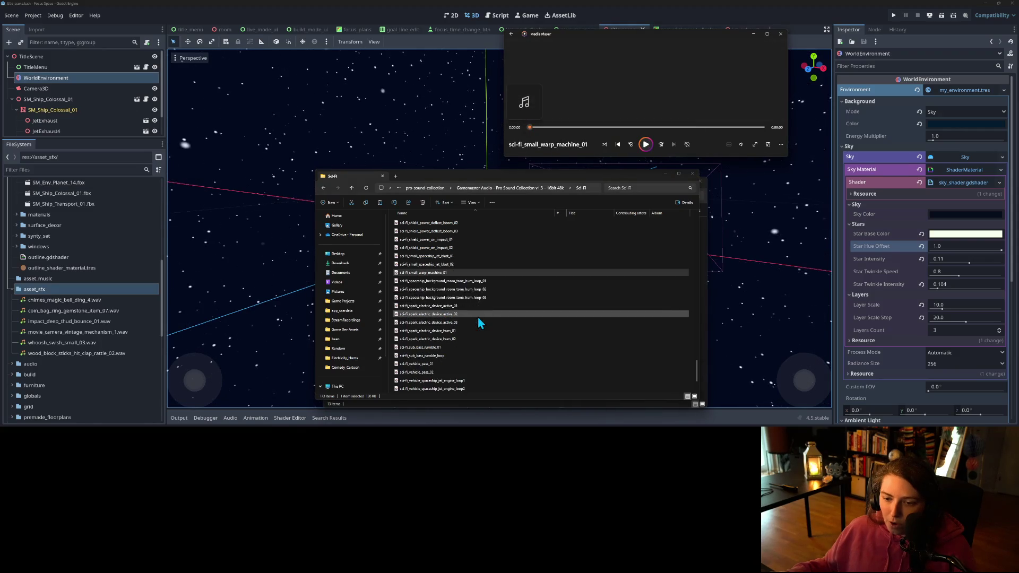
- Play the spaceship background room-tone hum loops at volume 65, settle on loop 01, then pause
double_click(473, 282)
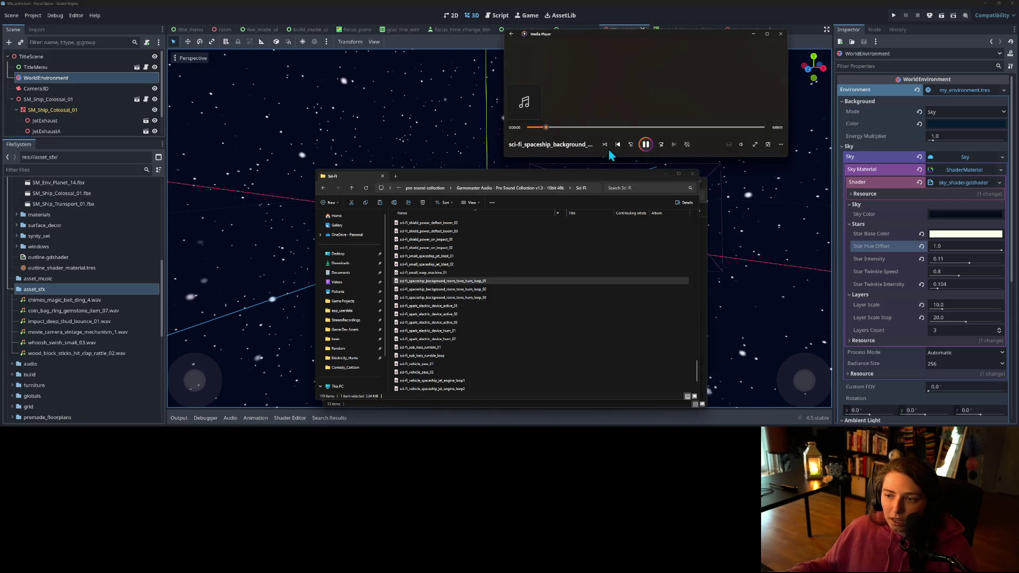
left_click(742, 144)
left_click(751, 129)
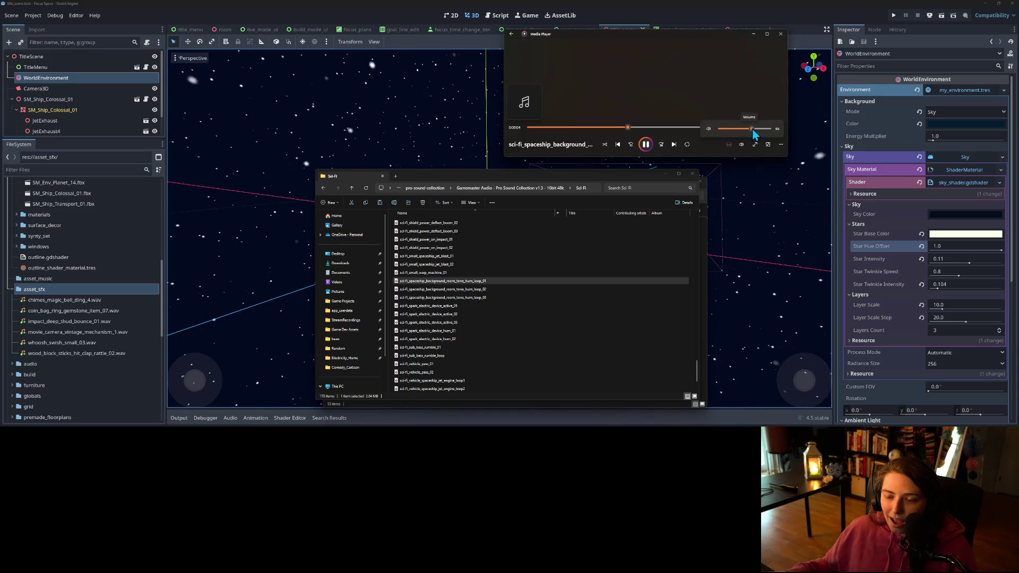
double_click(467, 293)
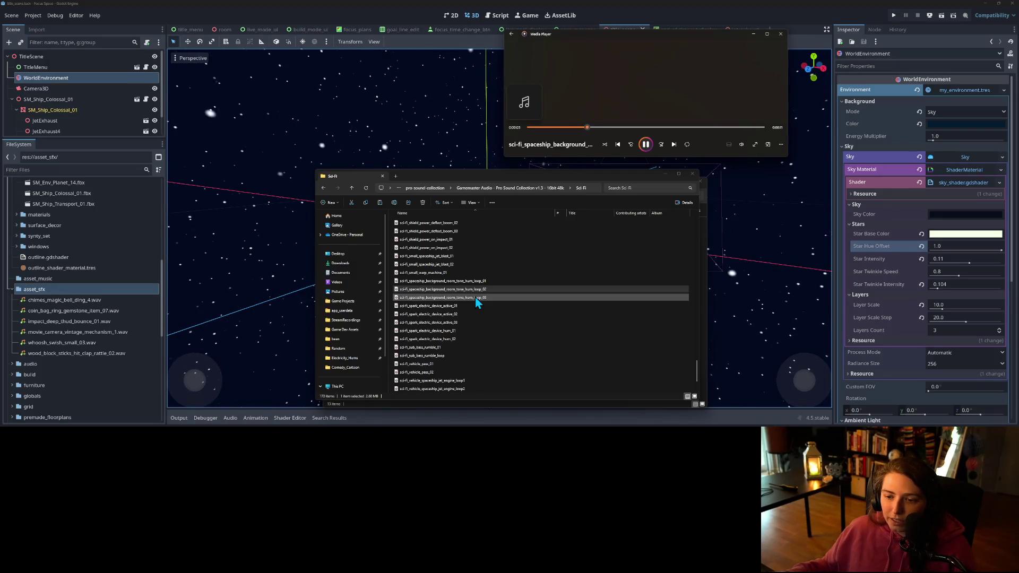
double_click(476, 297)
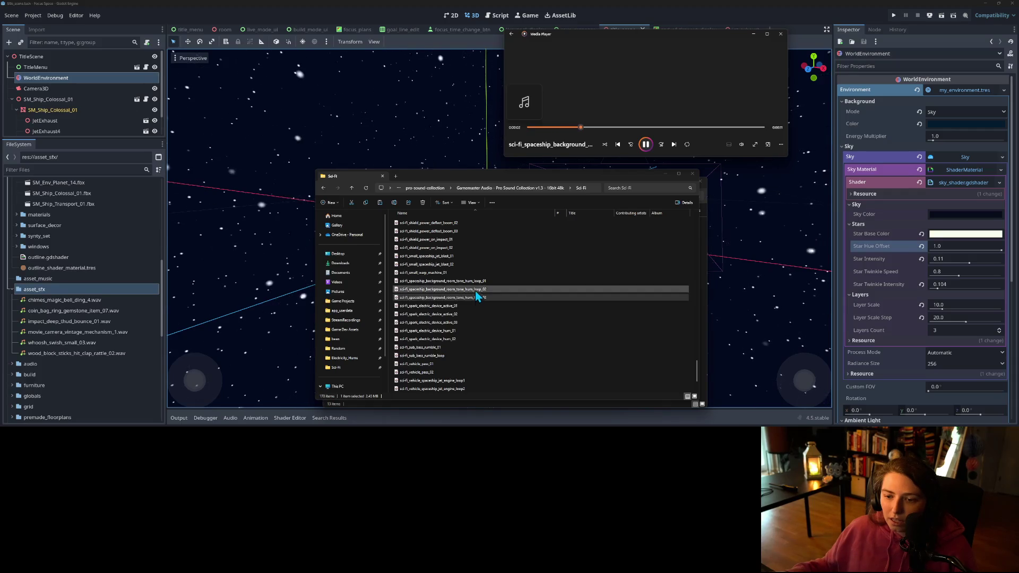
double_click(476, 284)
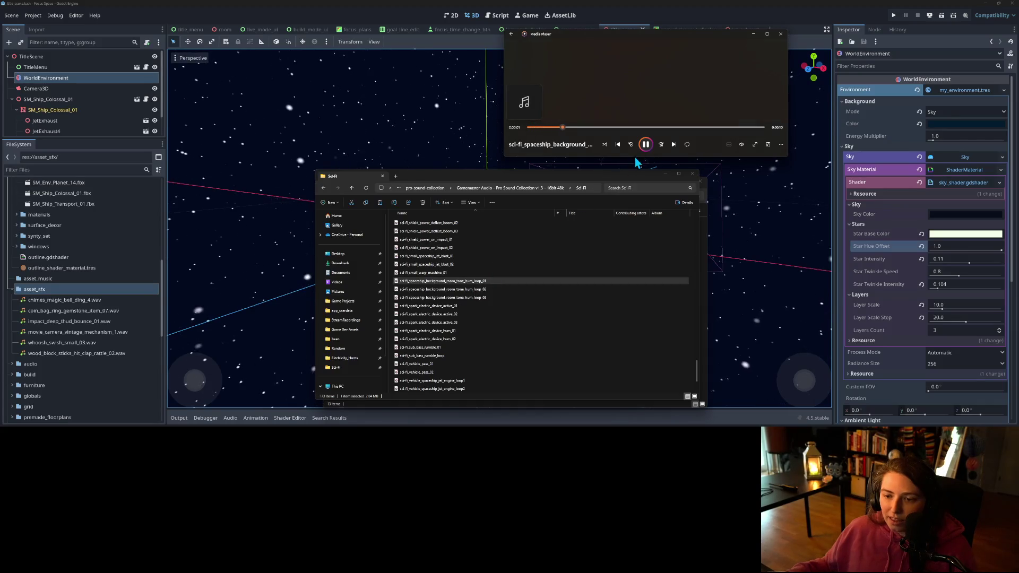
key("space")
mouse_move(580, 176)
left_mouse_down()
mouse_move(455, 166)
mouse_move(300, 118)
left_mouse_up()
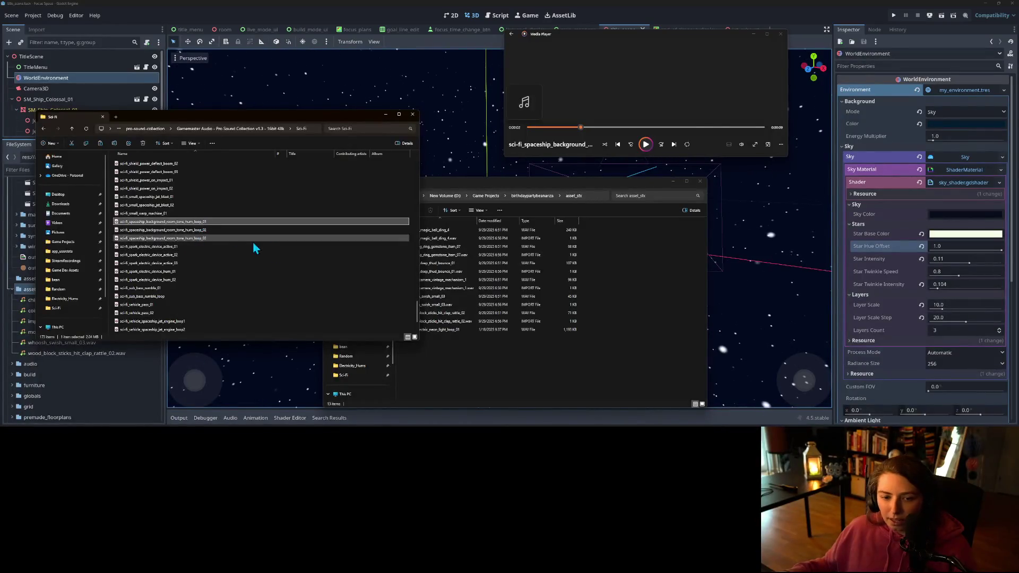
- Paste the room-tone hum loop into asset_sfx and return to the Sci-Fi folder
left_click(533, 358)
key("ctrl+v")
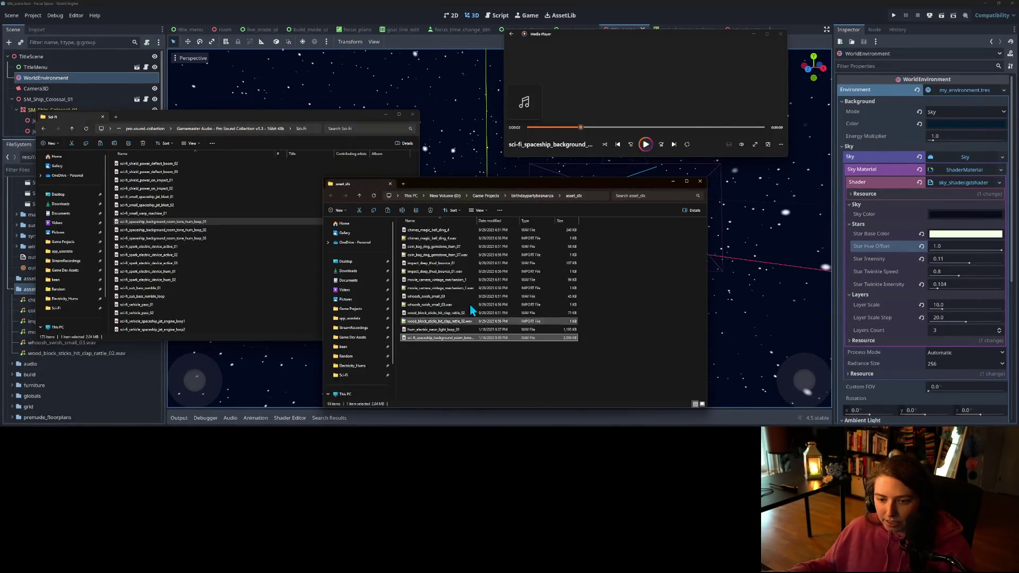
left_click_drag(367, 119, 497, 163)
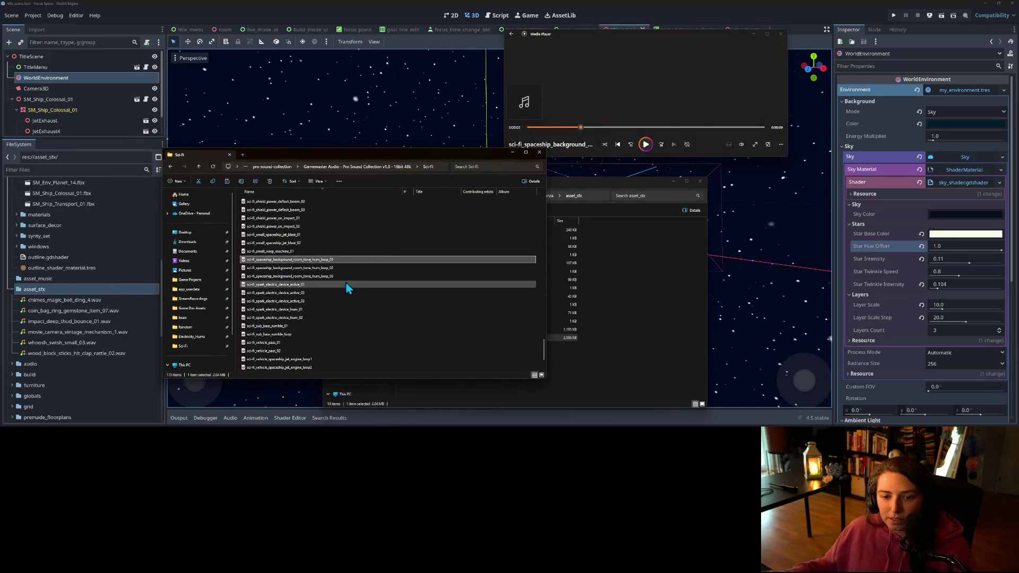
scroll(307, 293, "down", 2)
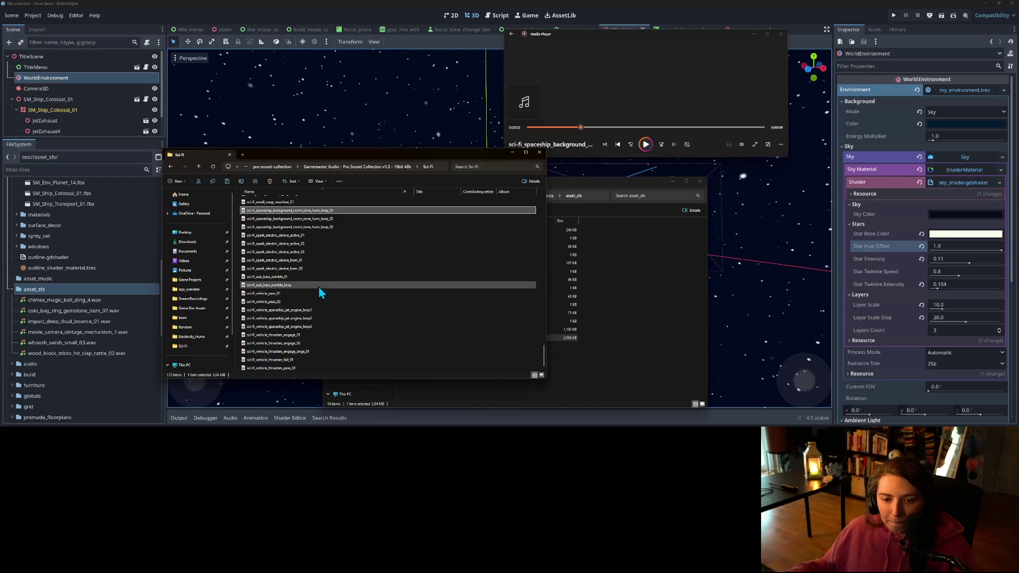
- Preview sci-fi_sub_bass_rumble_01 and the spaceship jet engine loops 1 and 3, then pause
left_click(307, 278)
double_click(307, 278)
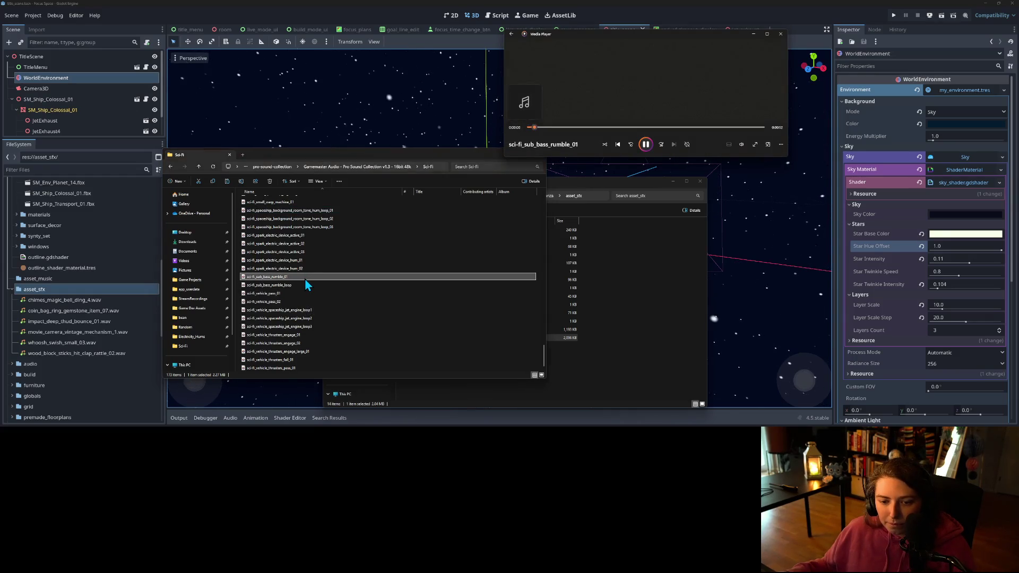
left_click(300, 312)
double_click(300, 311)
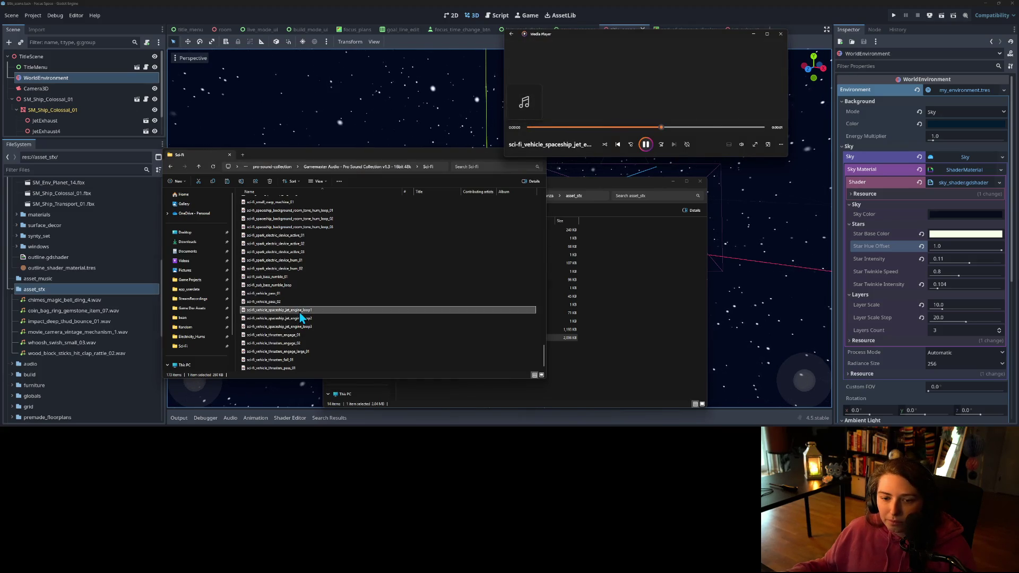
double_click(311, 326)
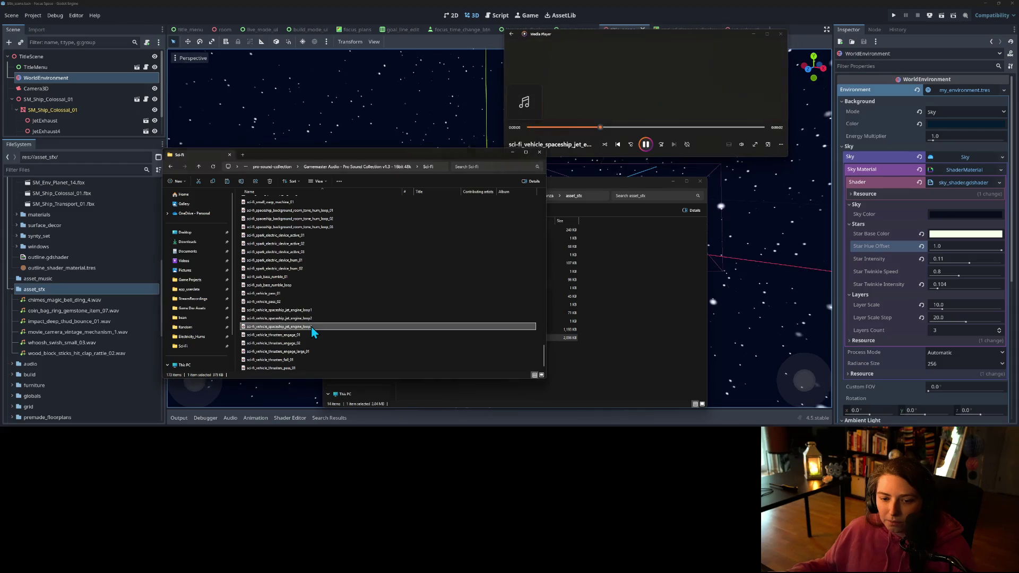
left_click(647, 146)
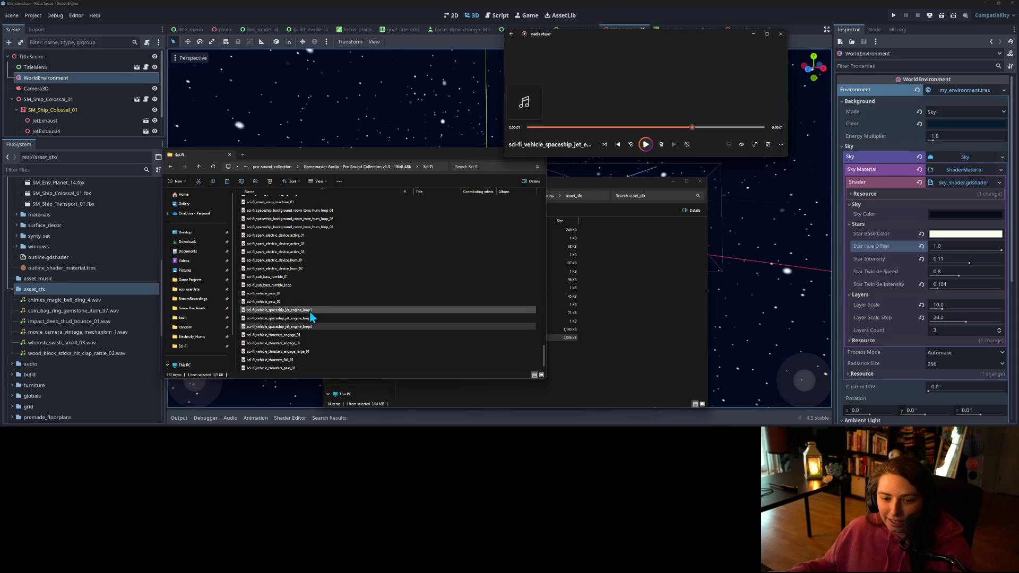
- Replay sub bass rumble 01, then select the sub bass rumble loop and adjust repeat and volume
left_click(298, 279)
double_click(298, 279)
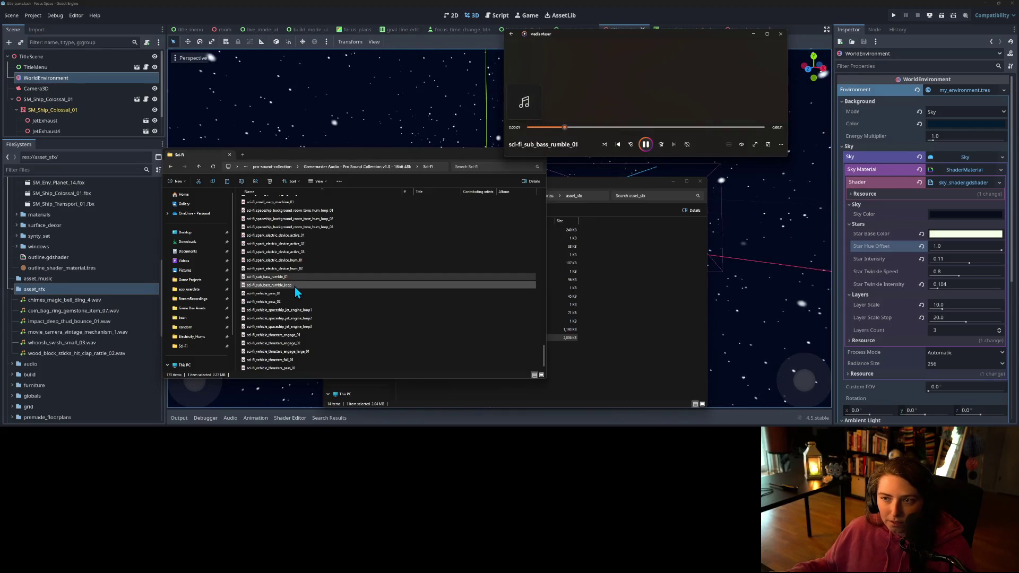
left_click(294, 287)
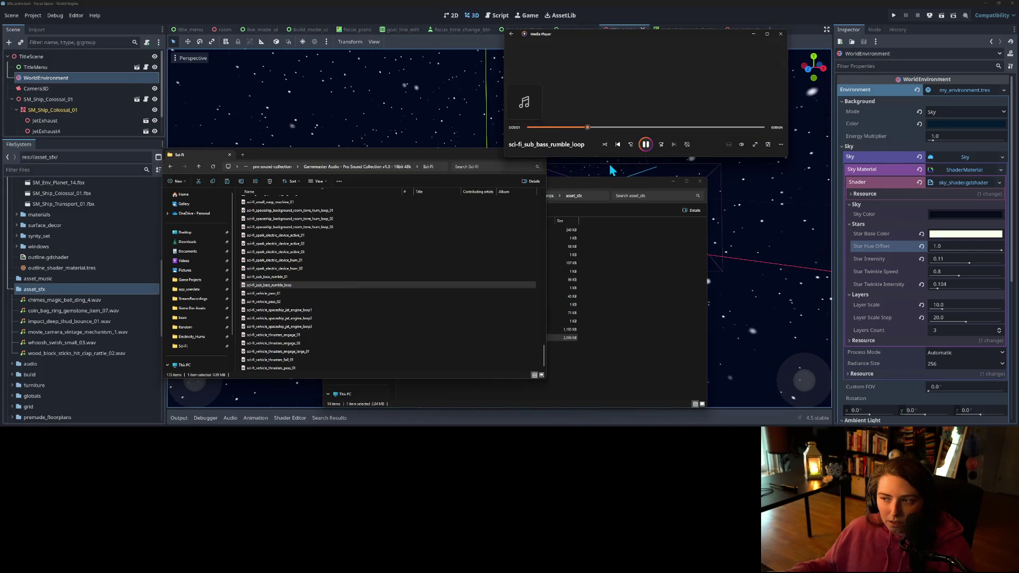
left_click(687, 144)
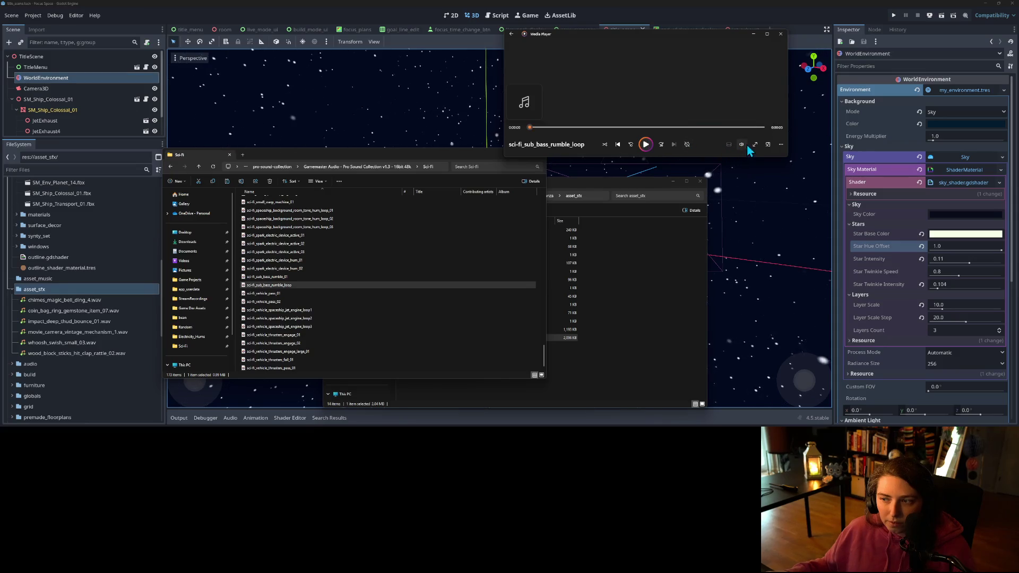
left_click(741, 144)
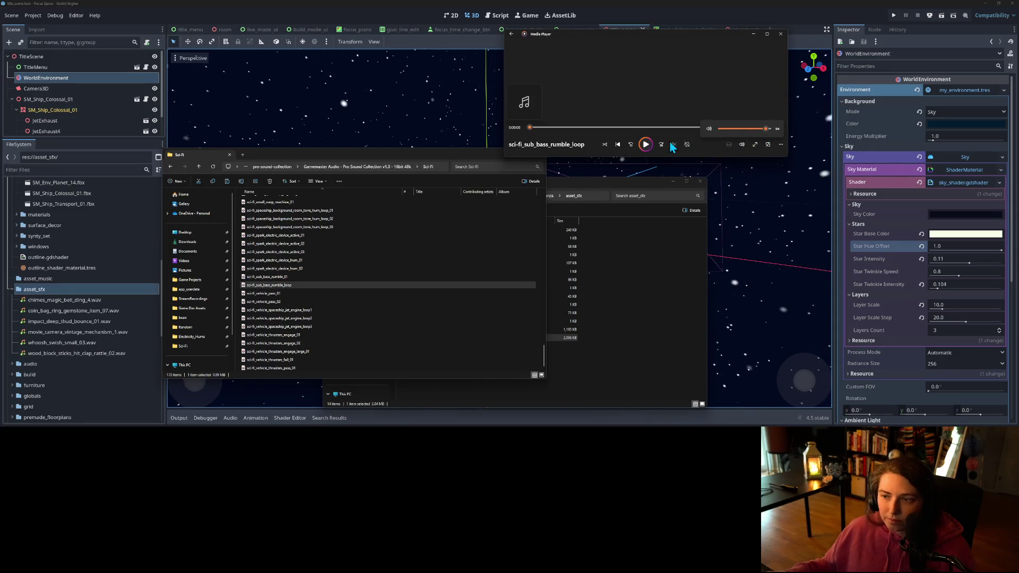
left_click(649, 147)
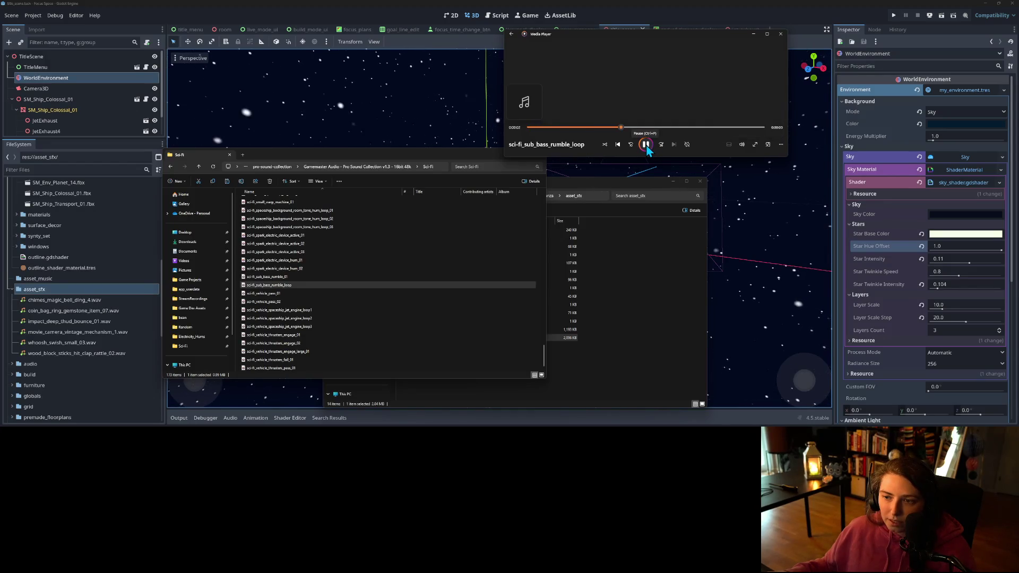
- Paste sci-fi_sub_bass_rumble_loop into asset_sfx and close the player's volume control
left_click(272, 287)
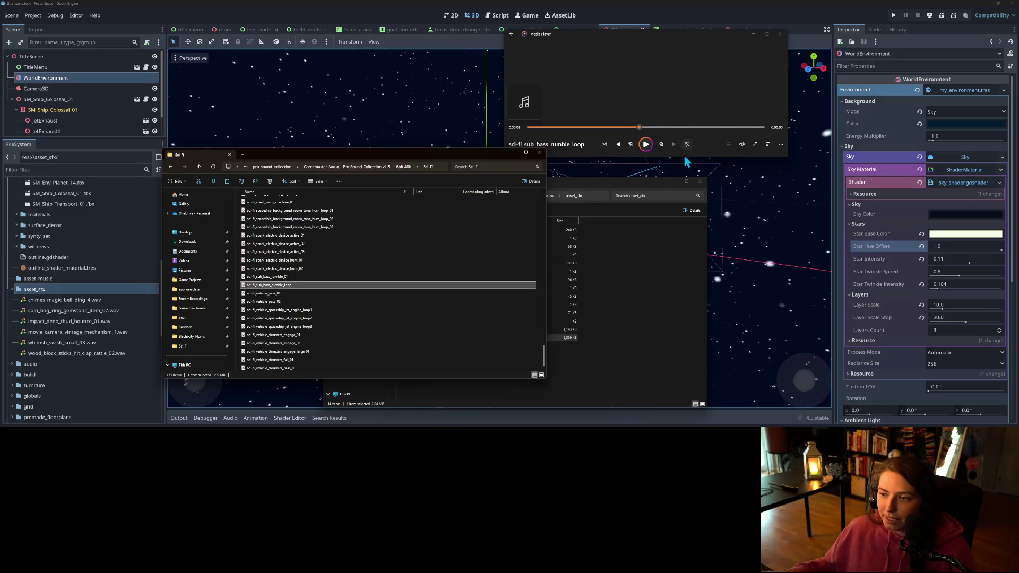
left_click(611, 368)
key("ctrl+v")
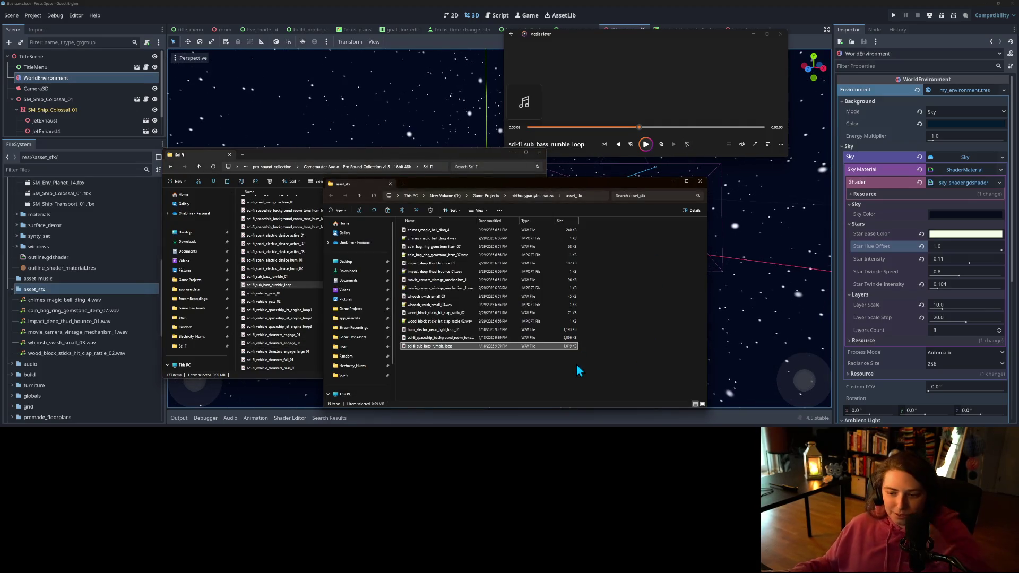
left_click(578, 363)
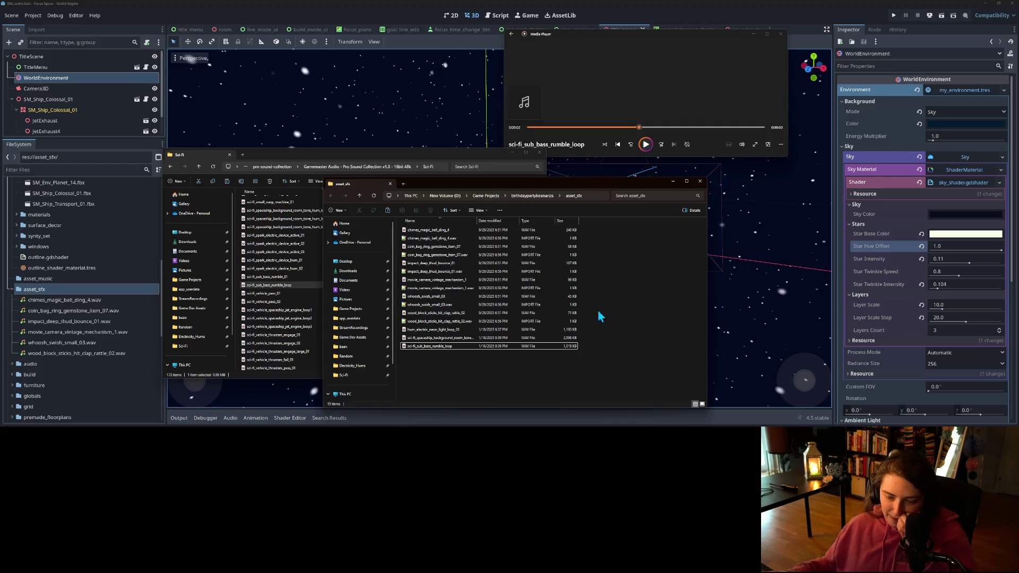
left_click(743, 149)
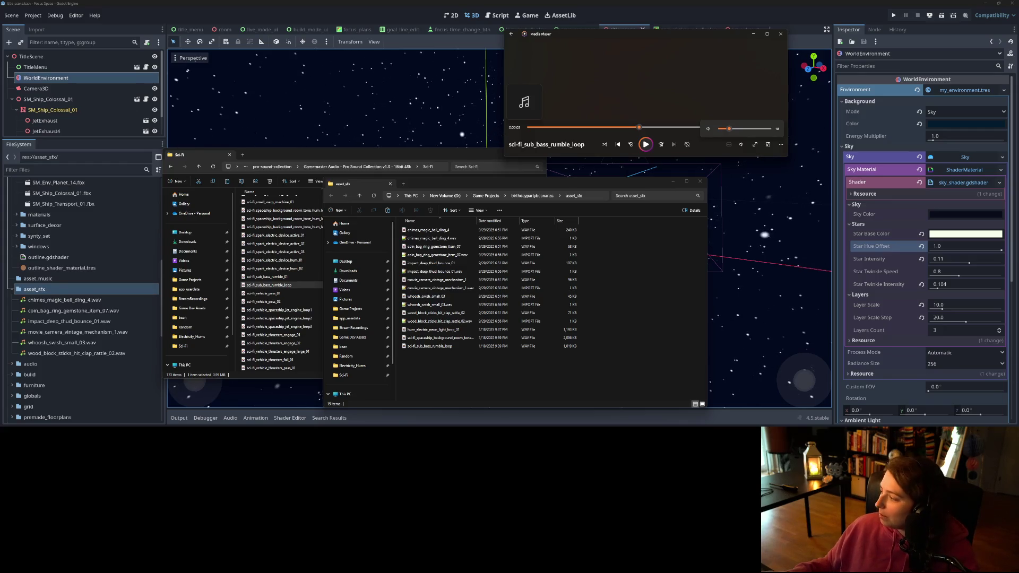
left_click(876, 246)
key("alt+Tab")
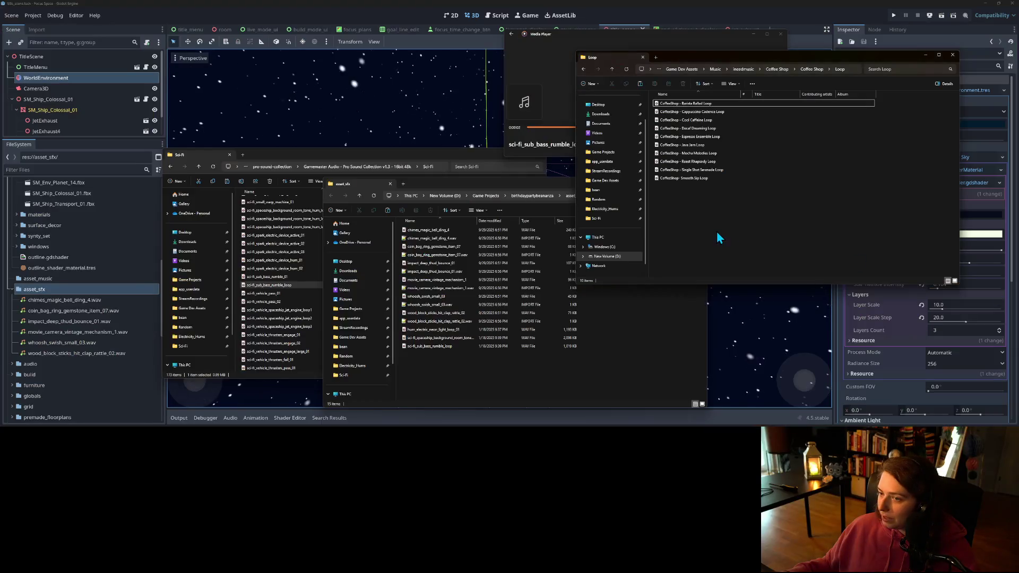
- Select and play all ten CoffeeShop loop files in the media player
mouse_move(715, 226)
left_mouse_down()
mouse_move(651, 30)
mouse_move(649, 58)
left_mouse_up()
key("alt+Tab")
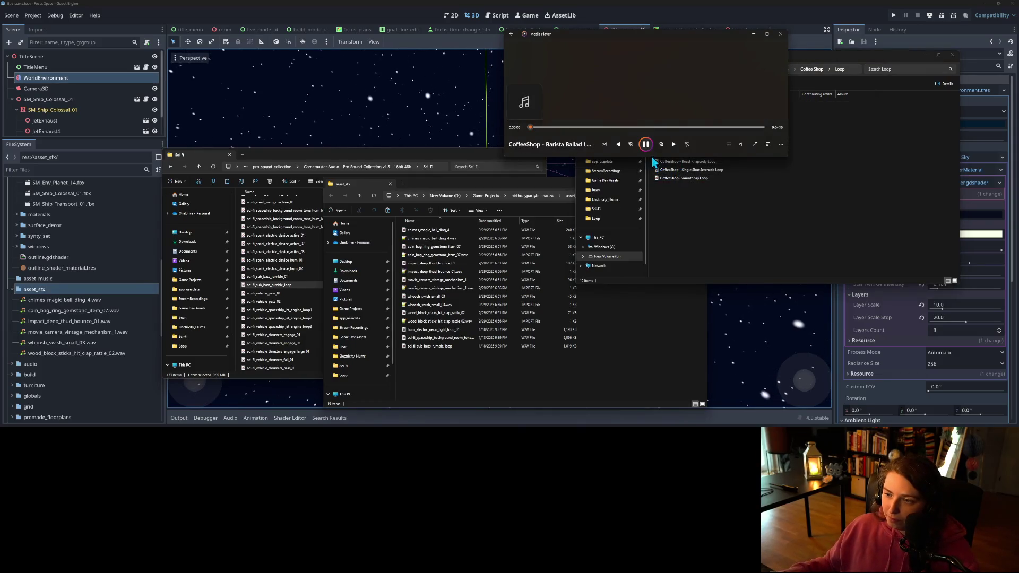
left_click(742, 145)
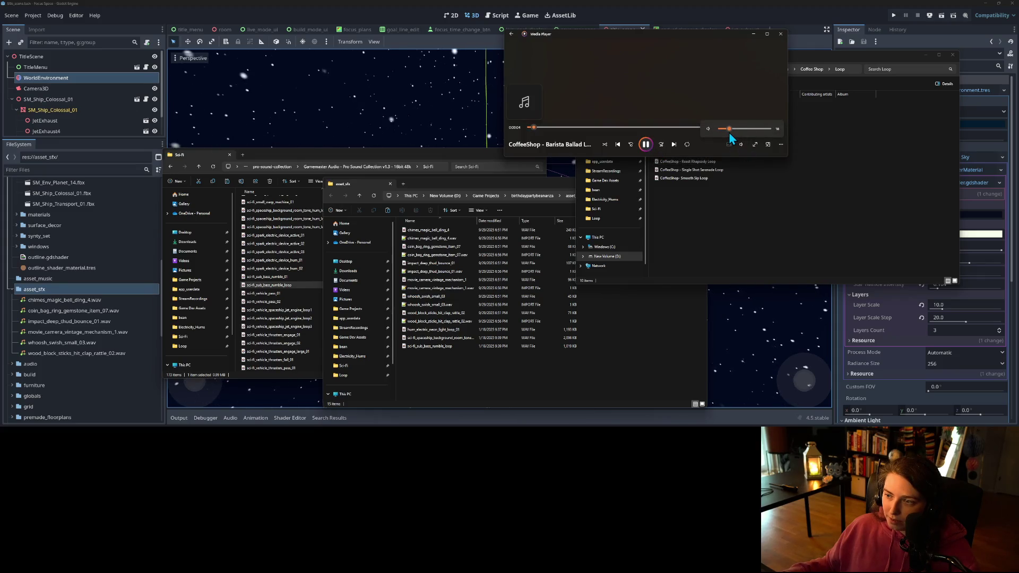
left_click(816, 66)
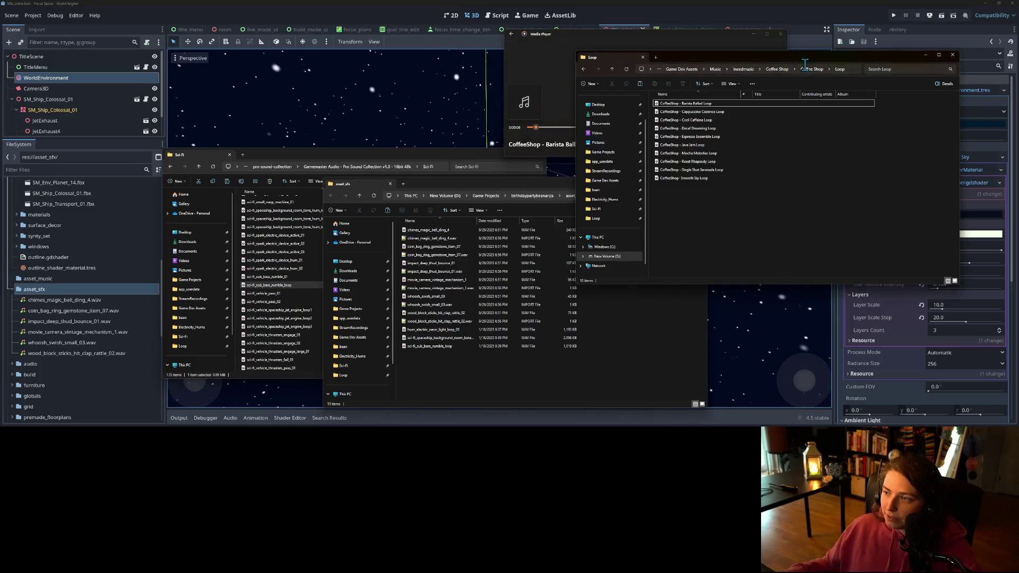
- Play all the Easy Listening > Loop files, then minimize the player and folder to return to Godot
left_click(752, 69)
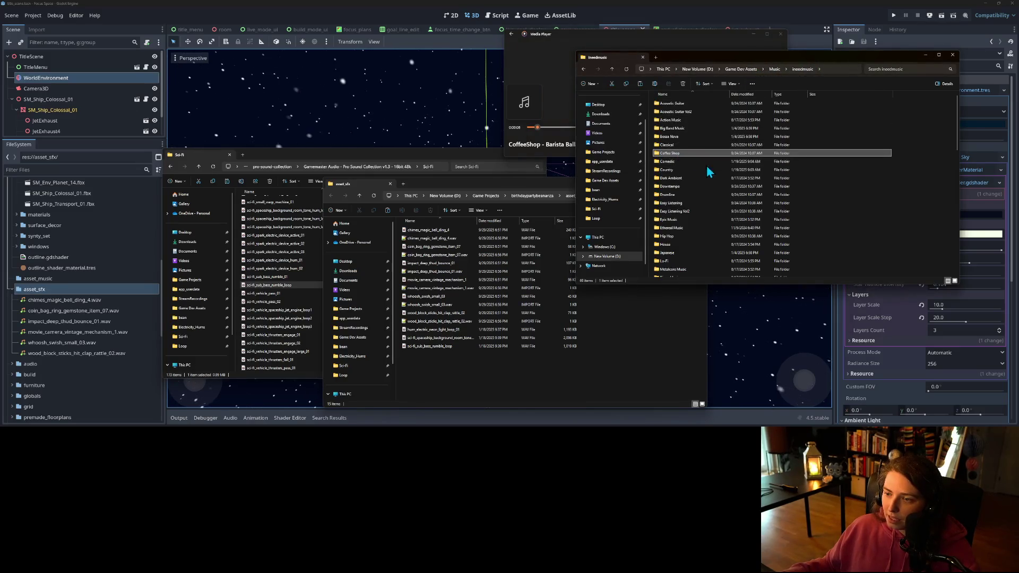
double_click(673, 205)
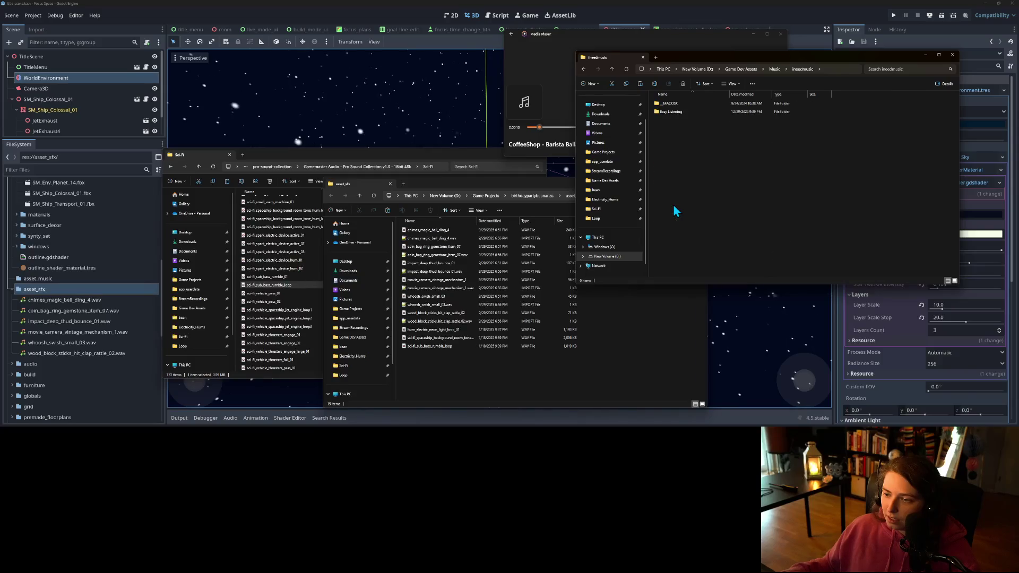
double_click(666, 113)
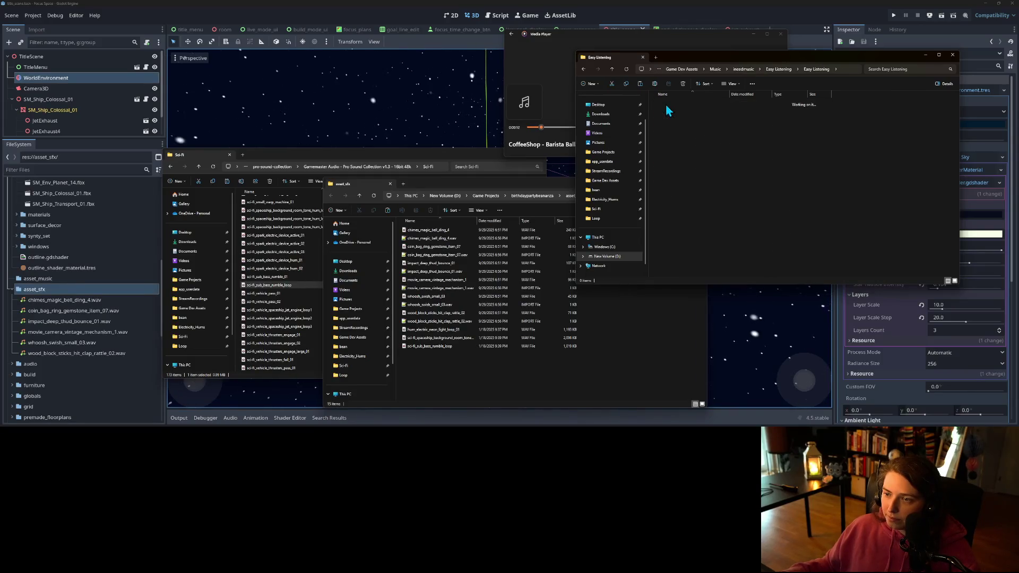
double_click(666, 104)
left_click_drag(687, 255, 689, 105)
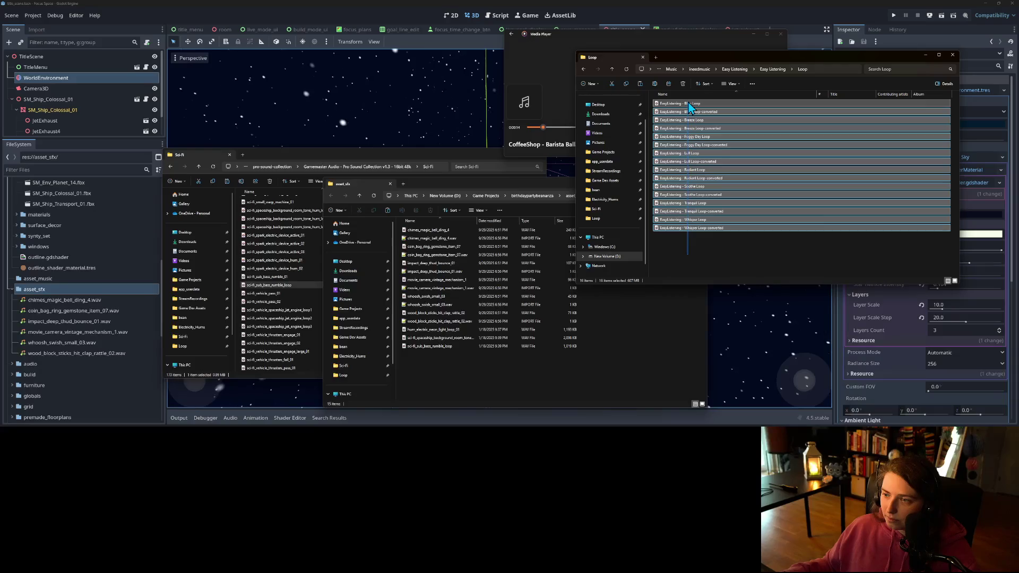
double_click(689, 105)
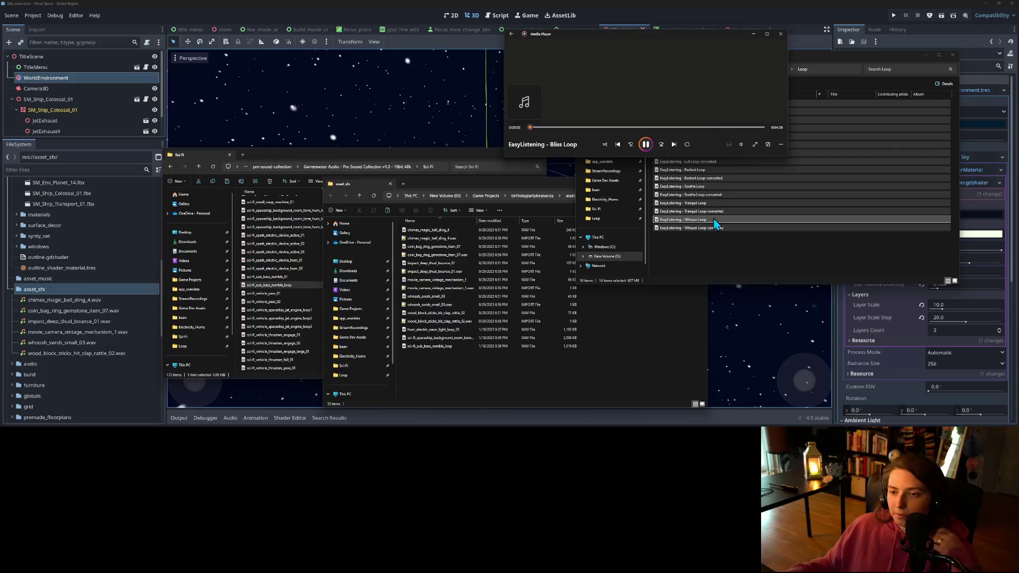
left_click(753, 34)
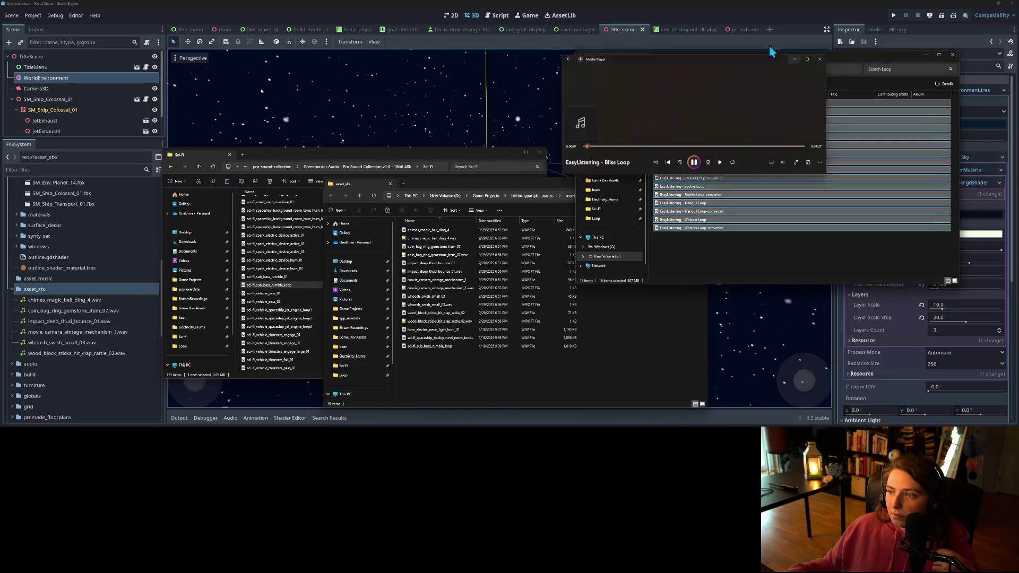
left_click(925, 55)
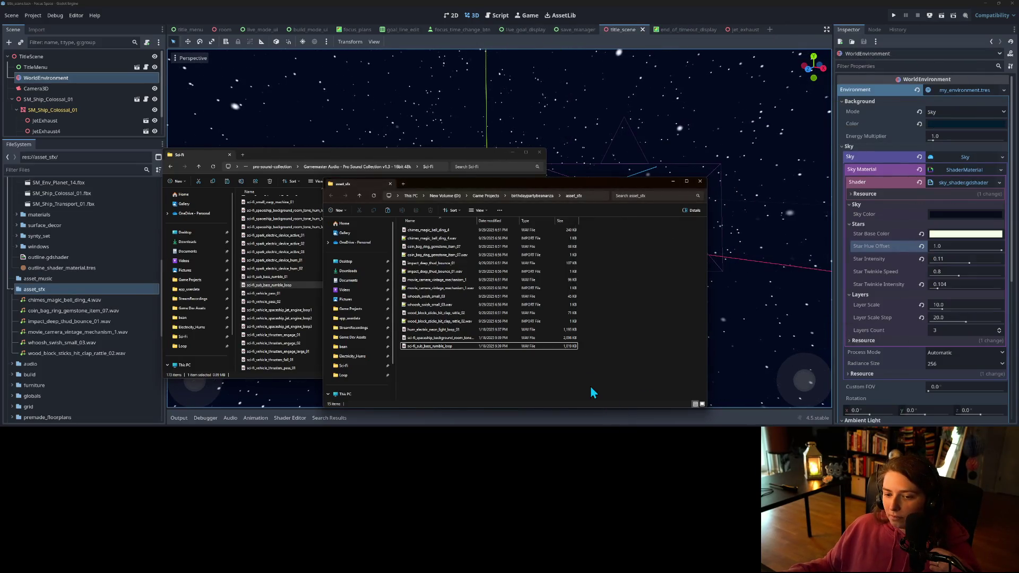
left_click(740, 43)
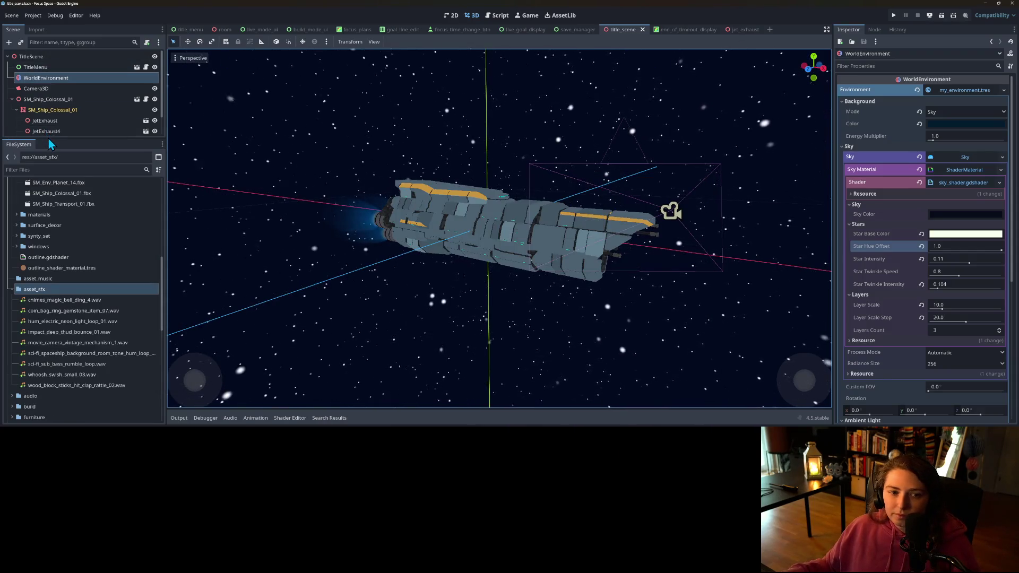
- Enlarge the scene tree and file panels, then add an AudioStreamPlayer child to SM_Ship_Colossal_01 via an 'audi' search
left_click_drag(23, 139, 23, 287)
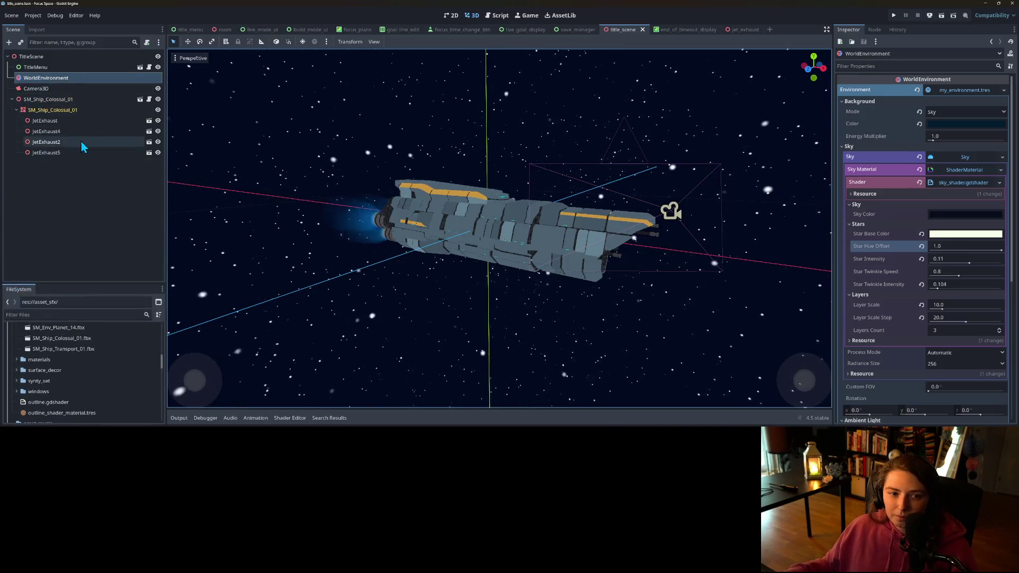
left_click_drag(82, 284, 90, 187)
right_click(92, 99)
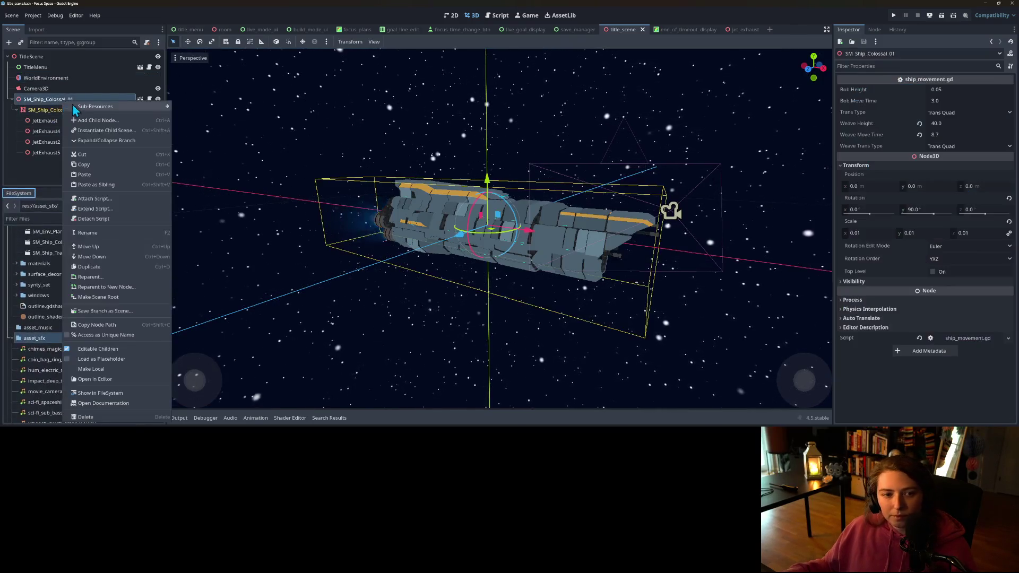
left_click(92, 119)
type("aud")
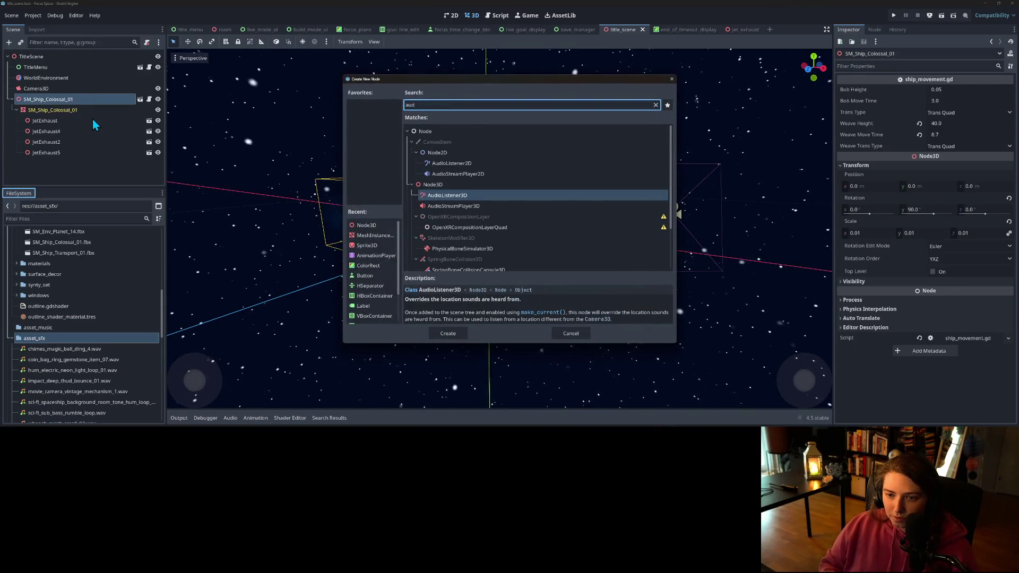
type("io")
key("Down")
key("Down")
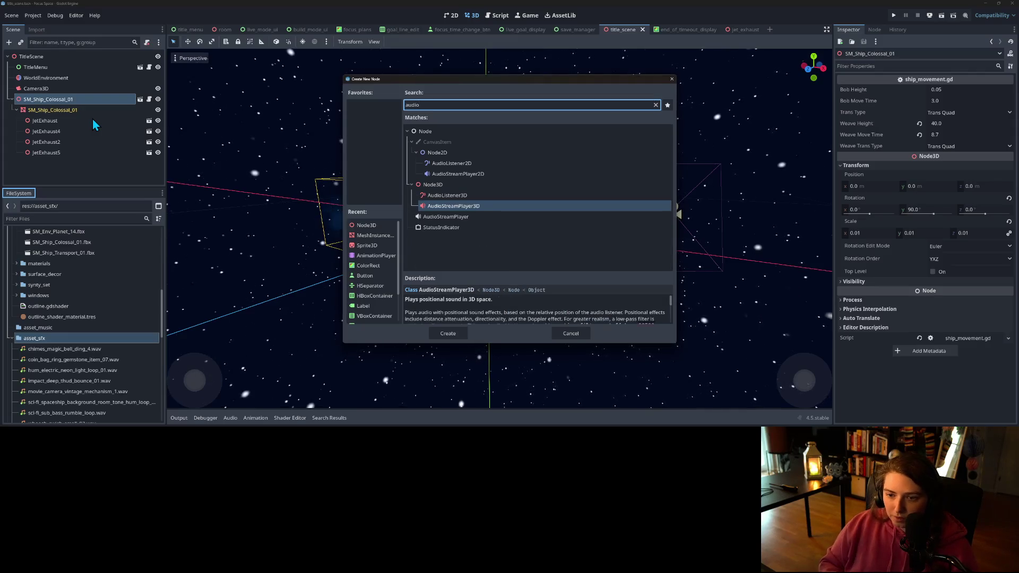
key("Return")
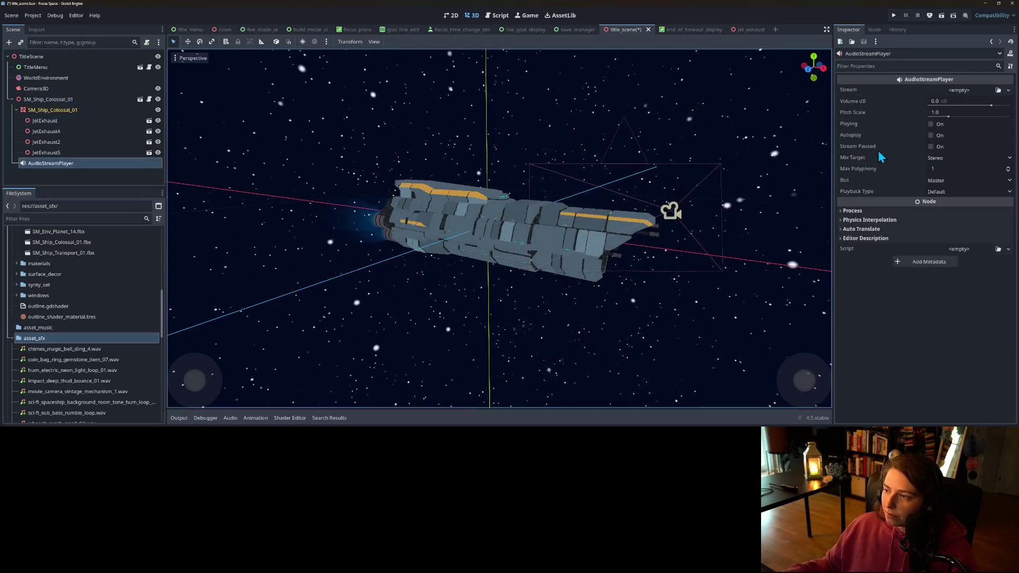
- Add Music and Sound Effects buses in the audio bus mixer and save the scene
left_click(952, 180)
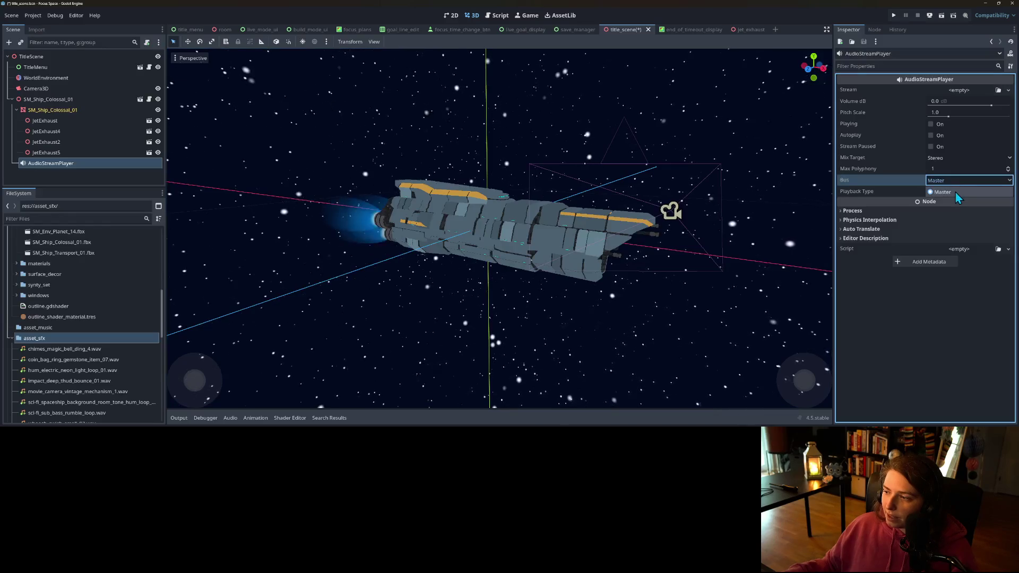
left_click(230, 418)
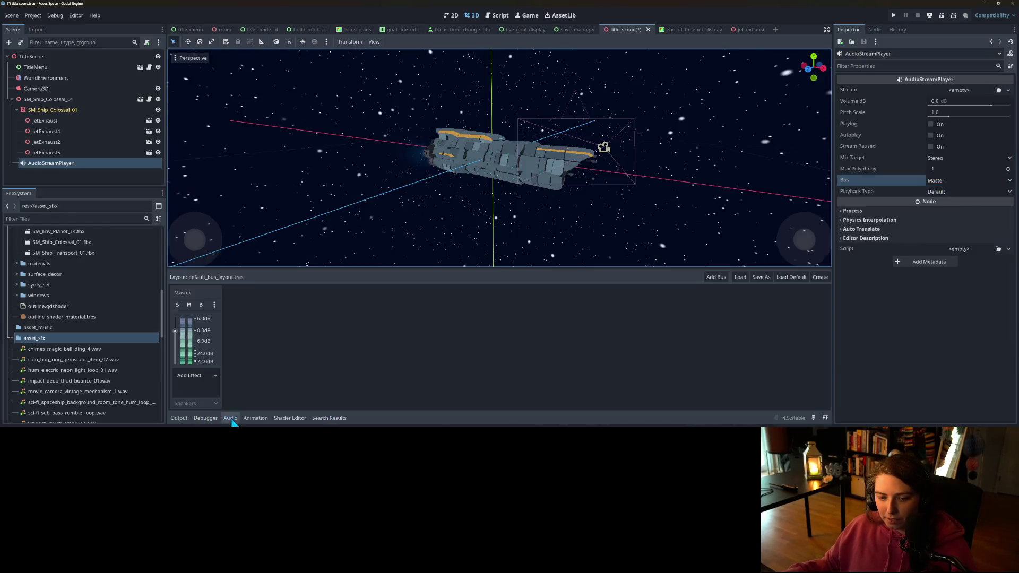
left_click(722, 277)
double_click(256, 289)
type("Music")
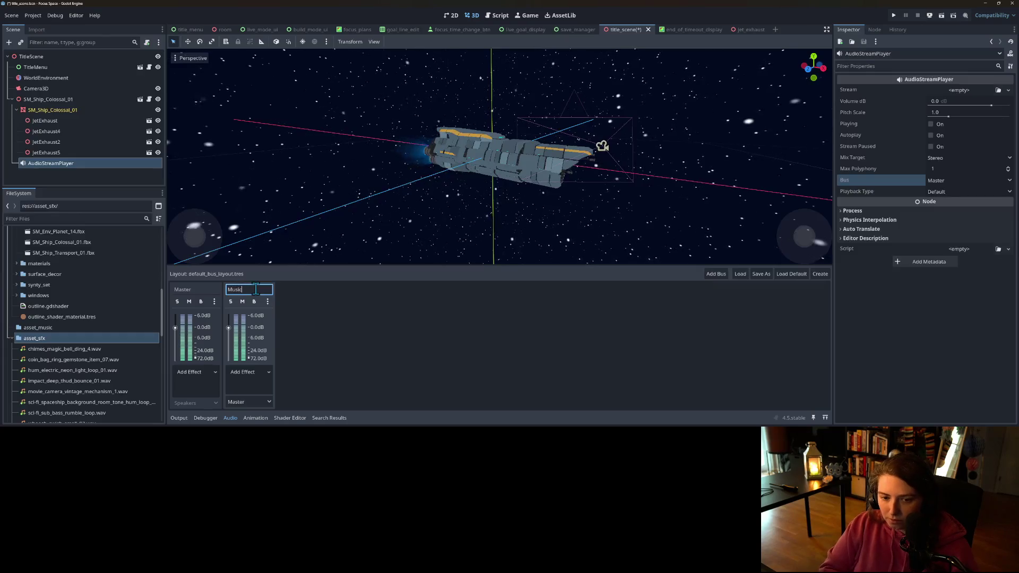
key("Return")
left_click(716, 275)
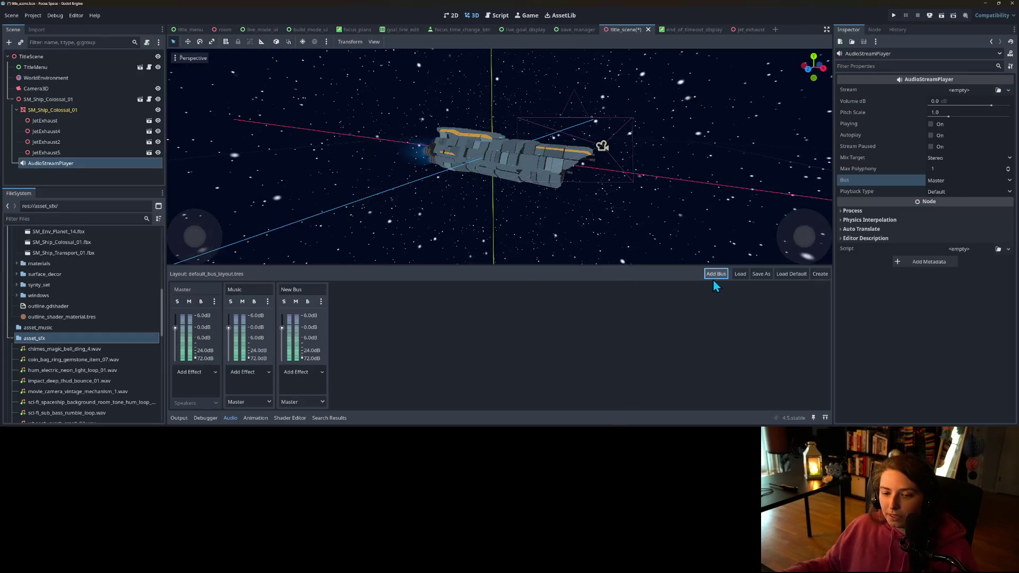
left_click(303, 289)
type("Sound Effects")
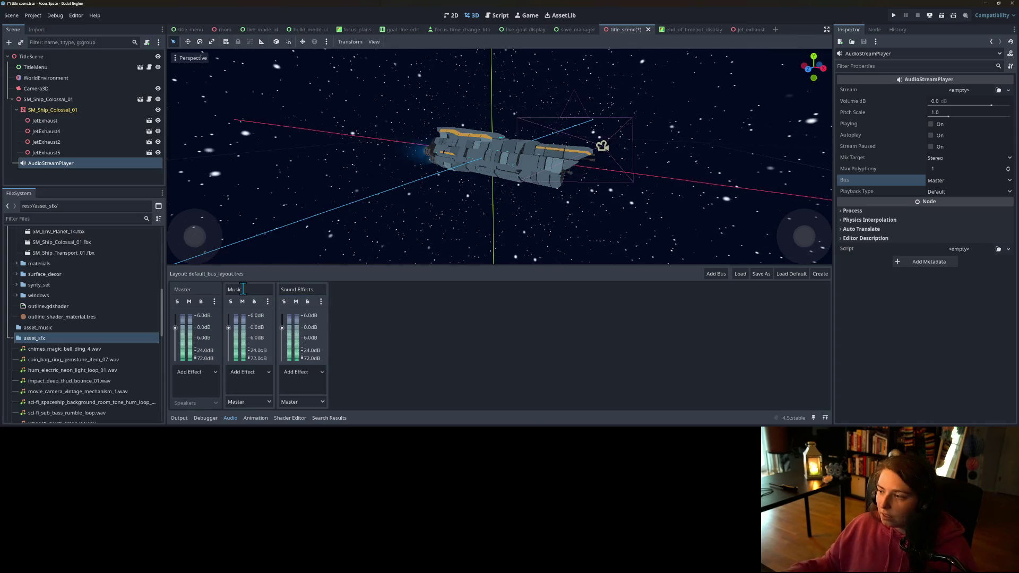
key("ctrl+s")
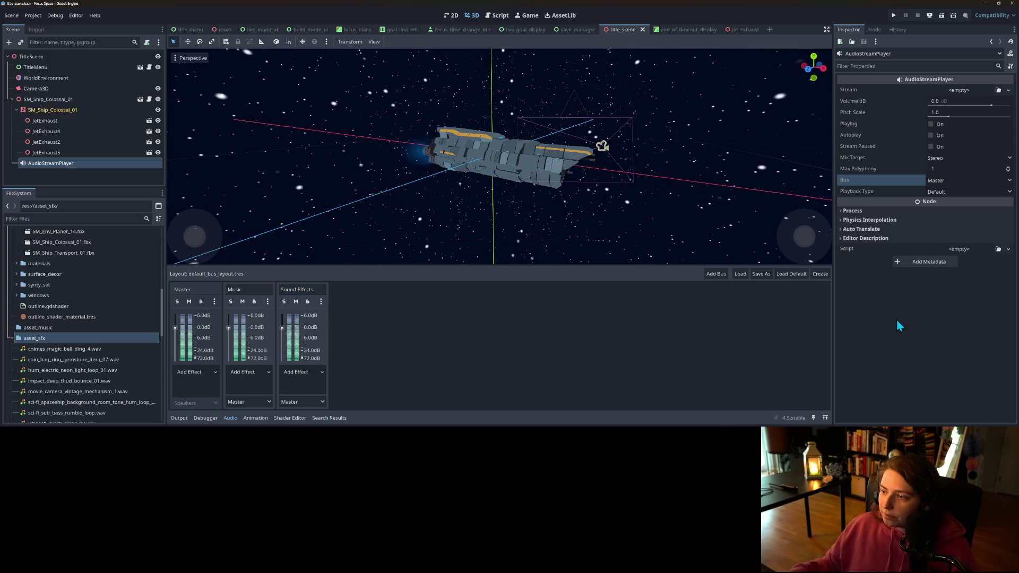
- Route the AudioStreamPlayer to the Music bus and hide the bus mixer
left_click(961, 186)
left_click(957, 206)
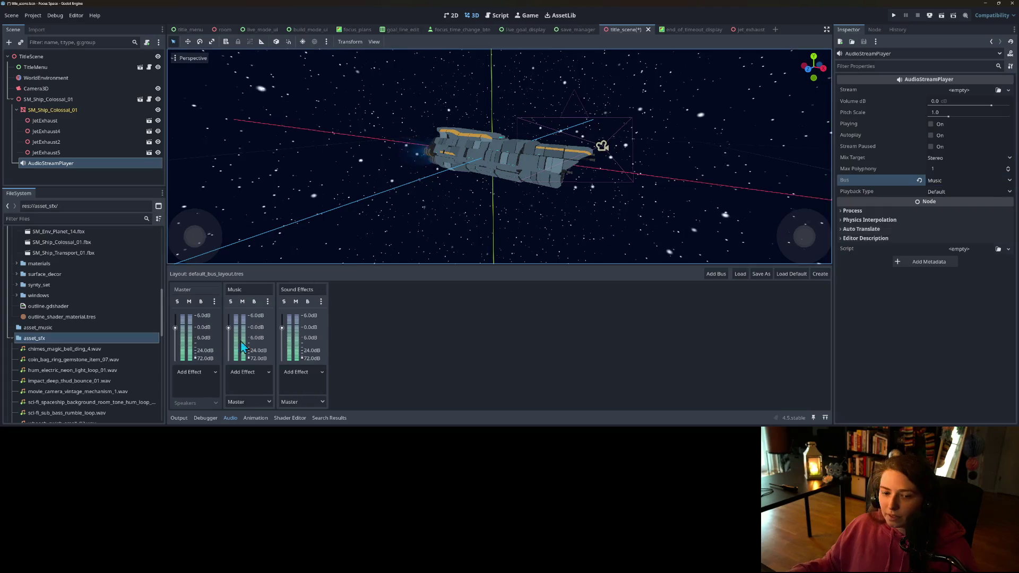
left_click(230, 419)
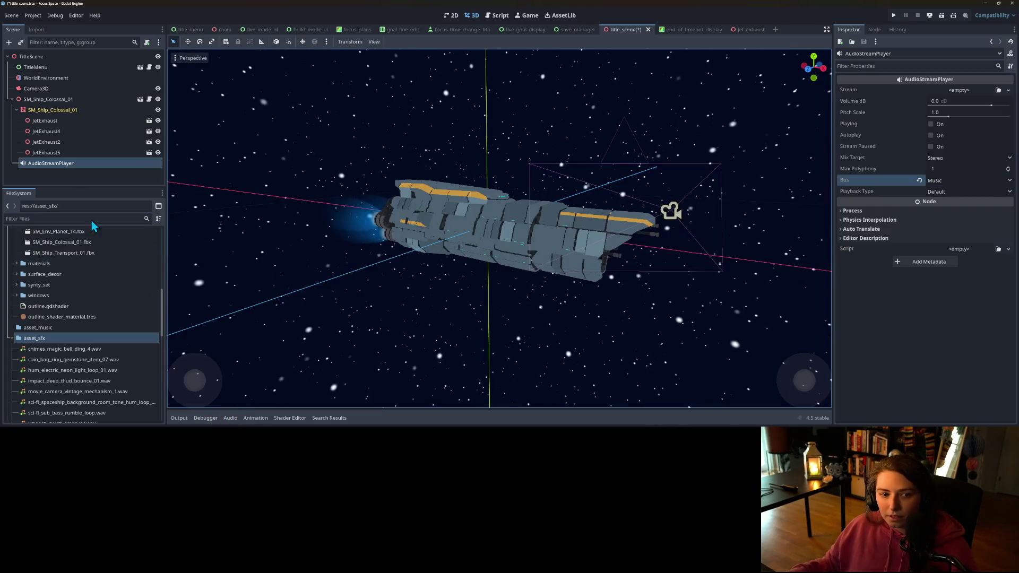
- Rename the AudioStreamPlayer node to ShipHumSong
right_click(69, 165)
left_click(105, 263)
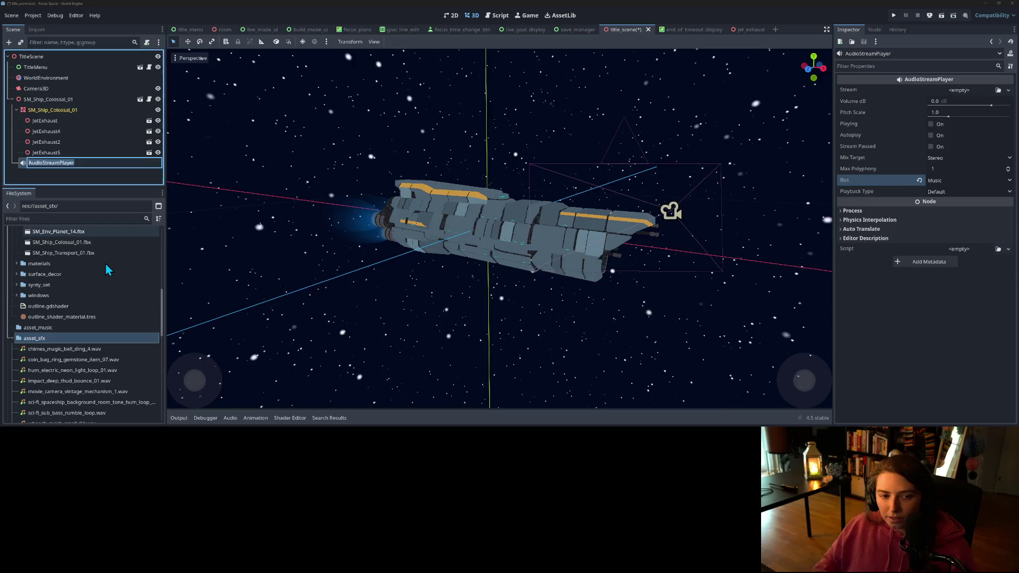
type("Ship")
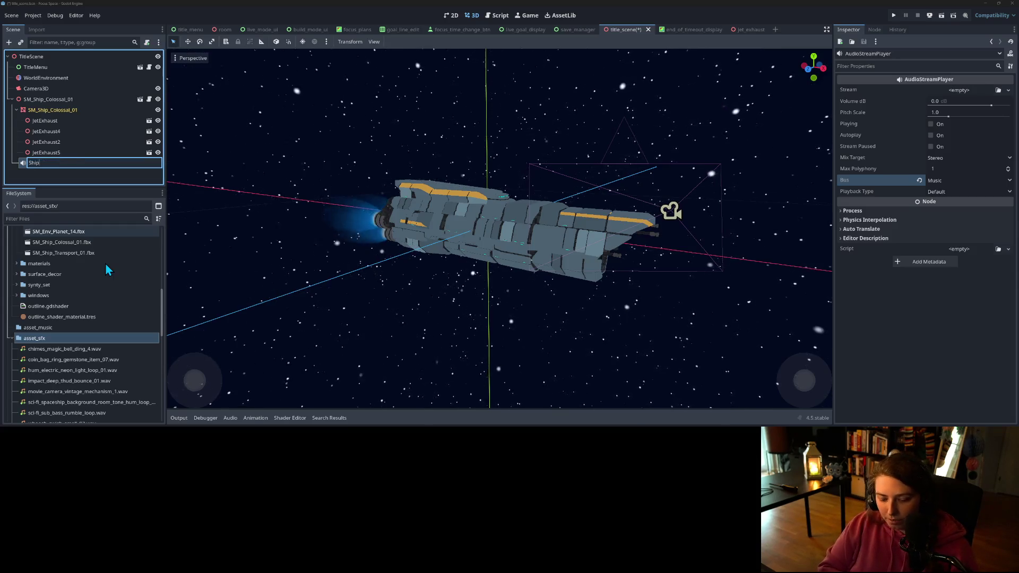
type("Hum")
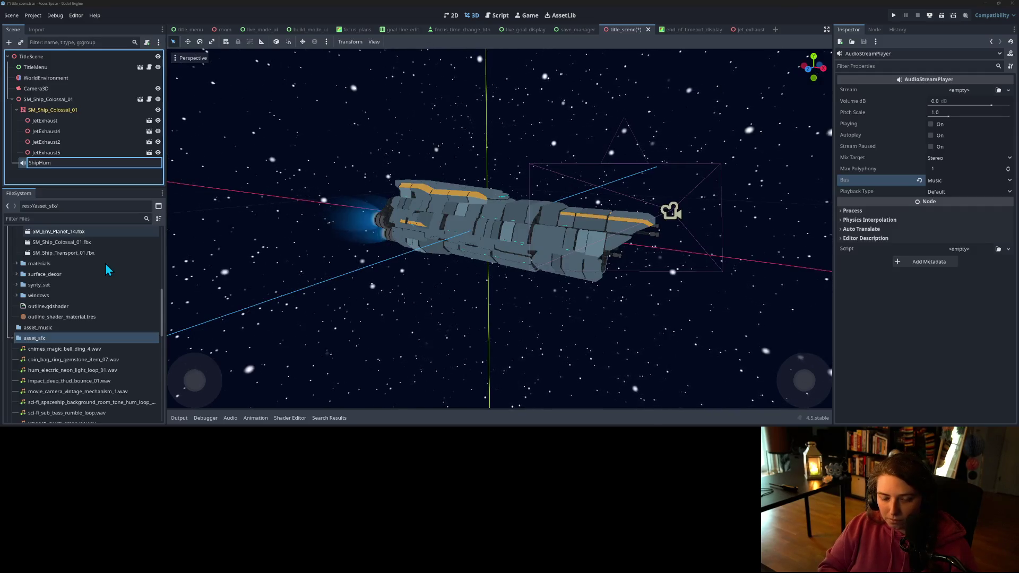
type("Song")
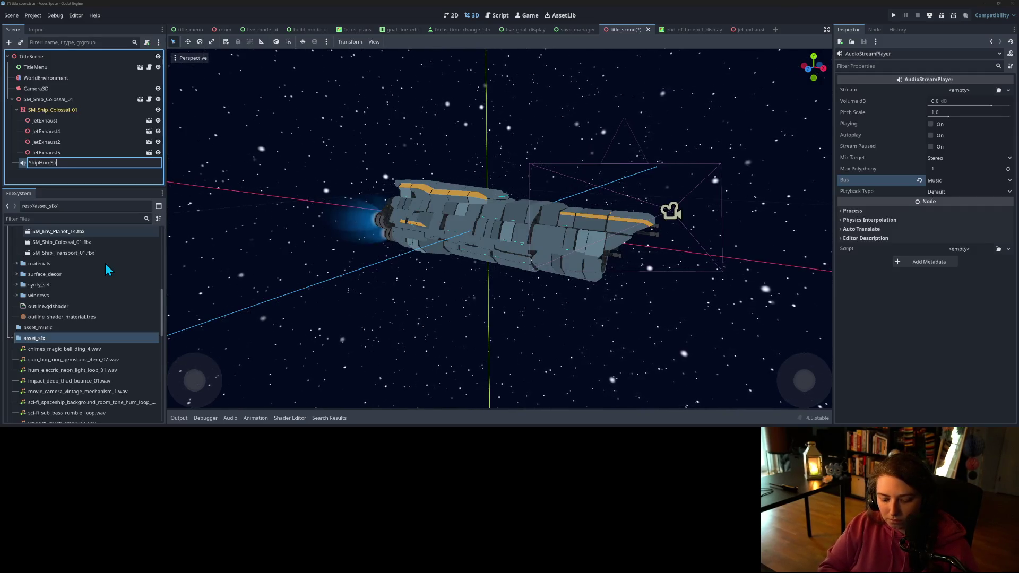
key("Return")
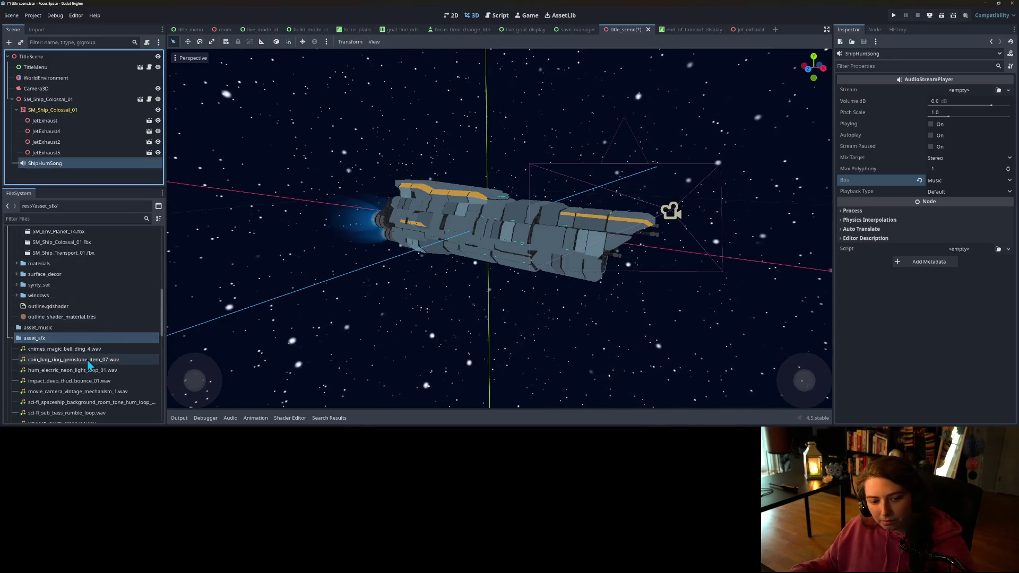
- Set sci-fi_sub_bass_rumble_loop.wav as ShipHumSong's Stream, enable Autoplay, and save the scene
scroll(88, 362, "down", 3)
scroll(91, 365, "up", 2)
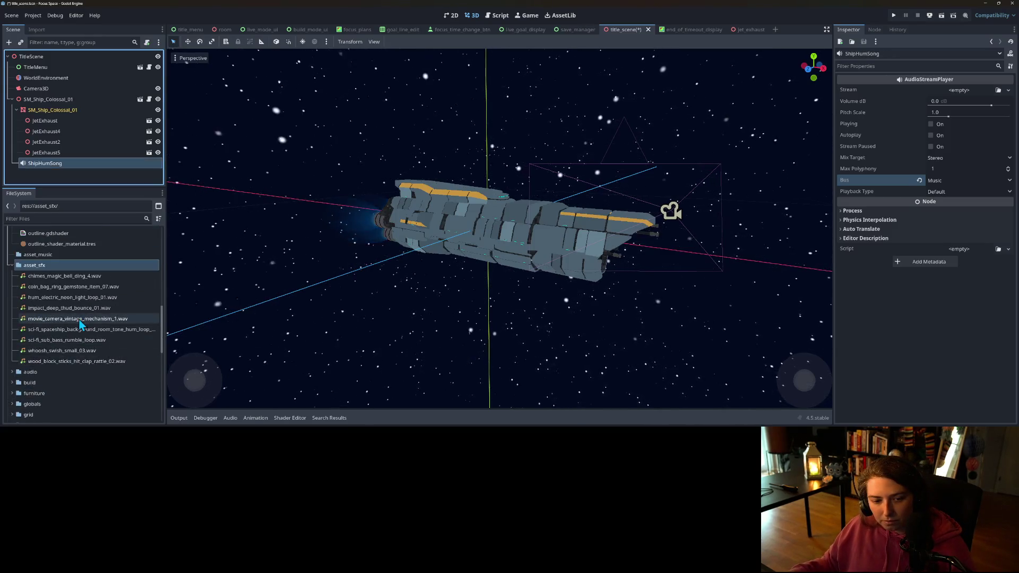
mouse_move(79, 335)
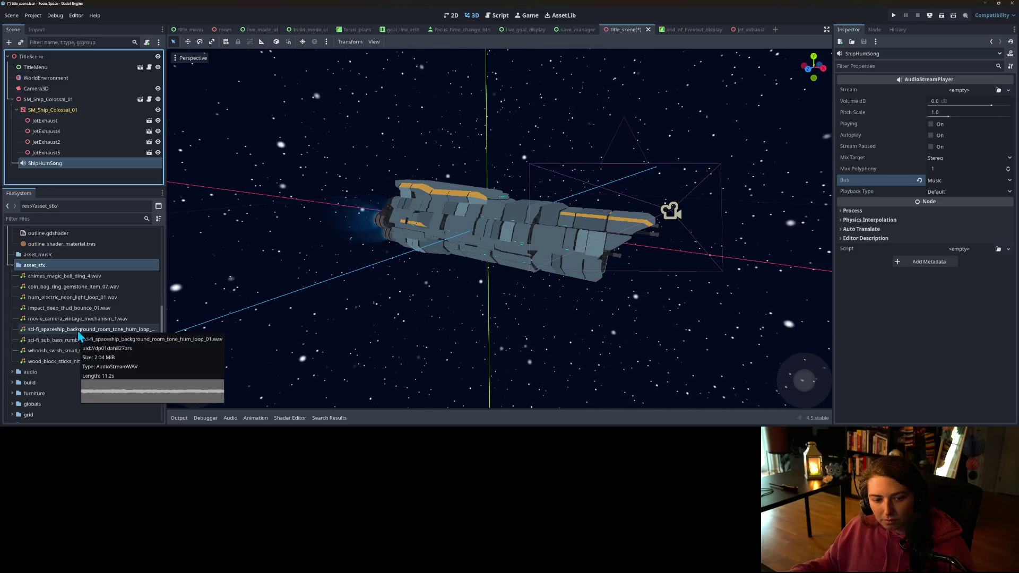
left_click(116, 340)
mouse_move(88, 339)
left_mouse_down()
mouse_move(864, 142)
mouse_move(956, 91)
left_mouse_up()
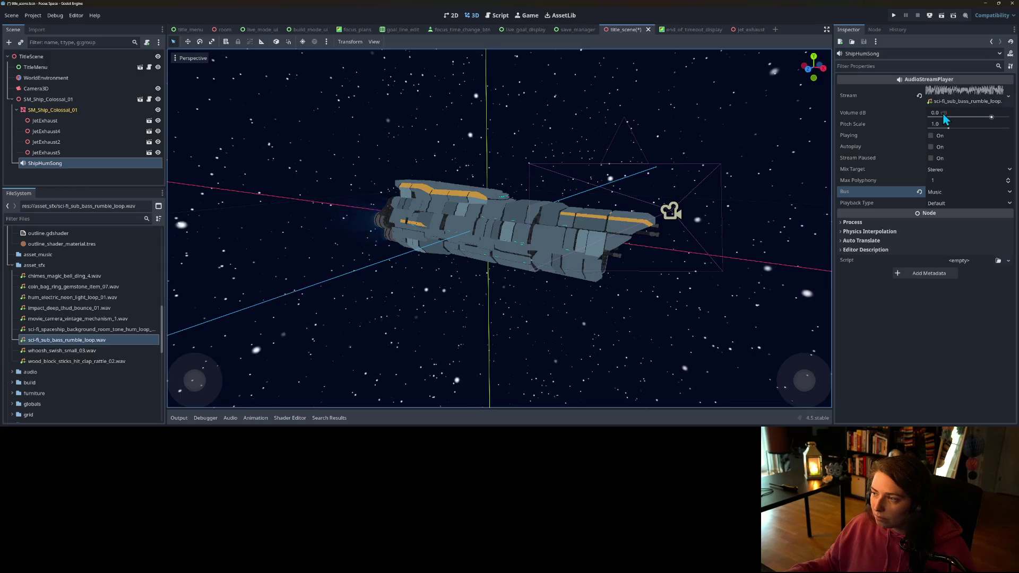
left_click(932, 147)
key("ctrl+s")
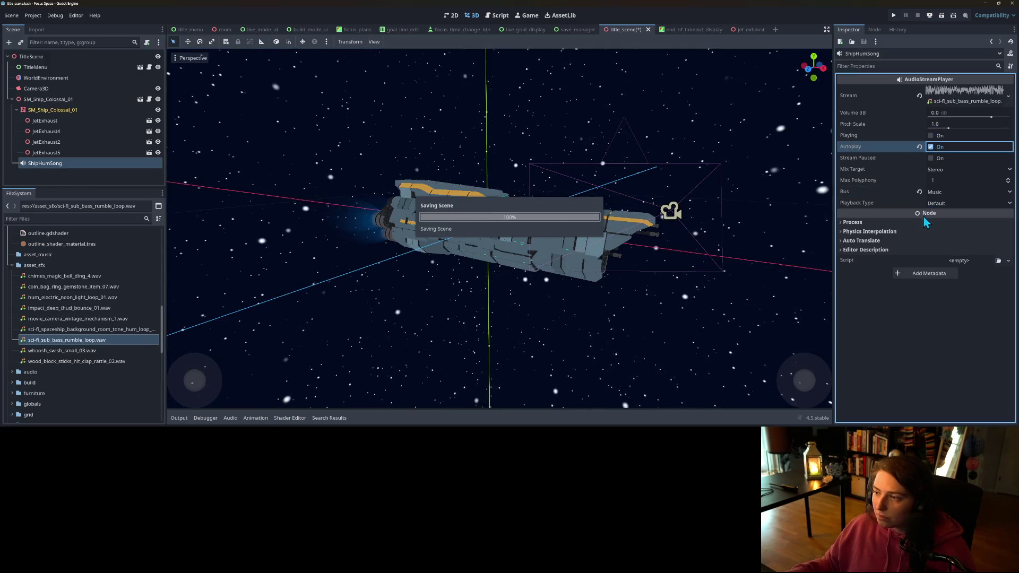
- Pause the media player music, test-run the Focus Space title screen with the output log hidden, then stop
left_click(647, 145)
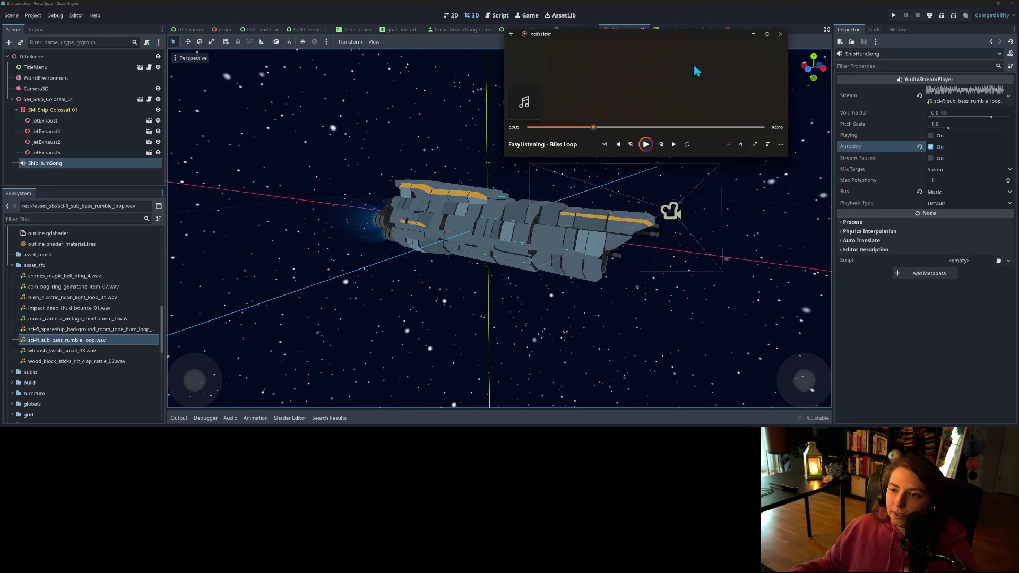
left_click(894, 15)
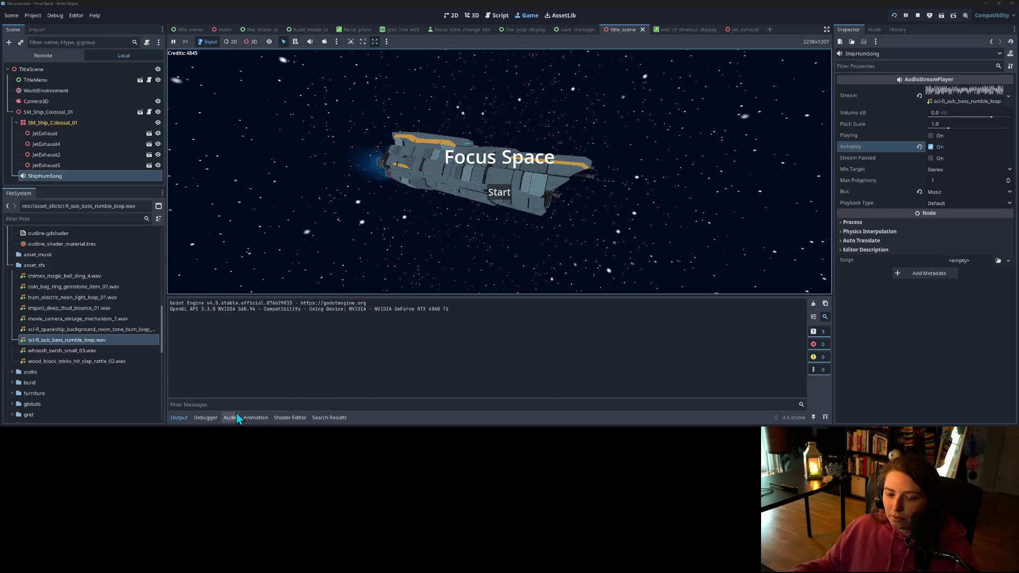
left_click(179, 418)
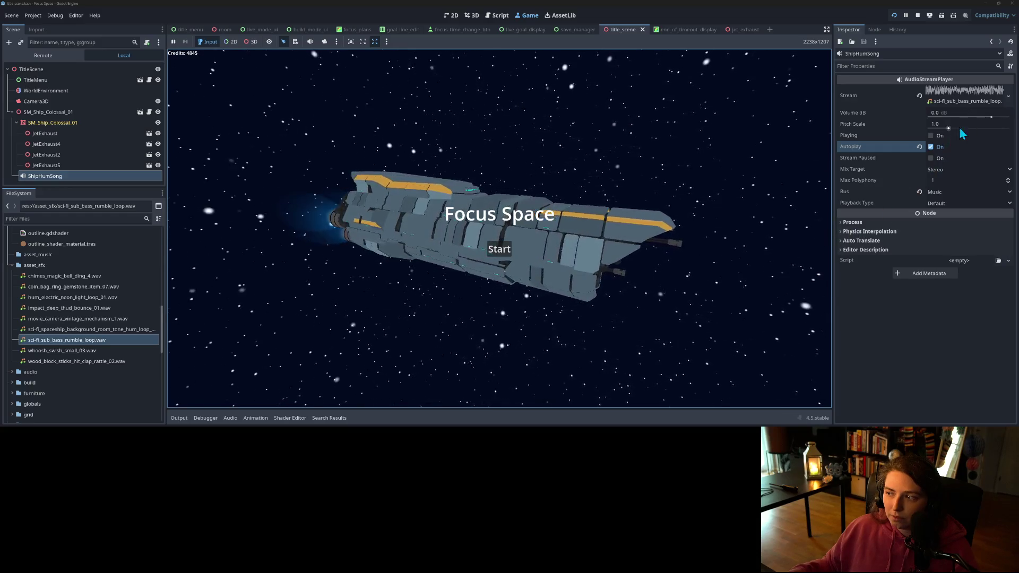
left_click(918, 16)
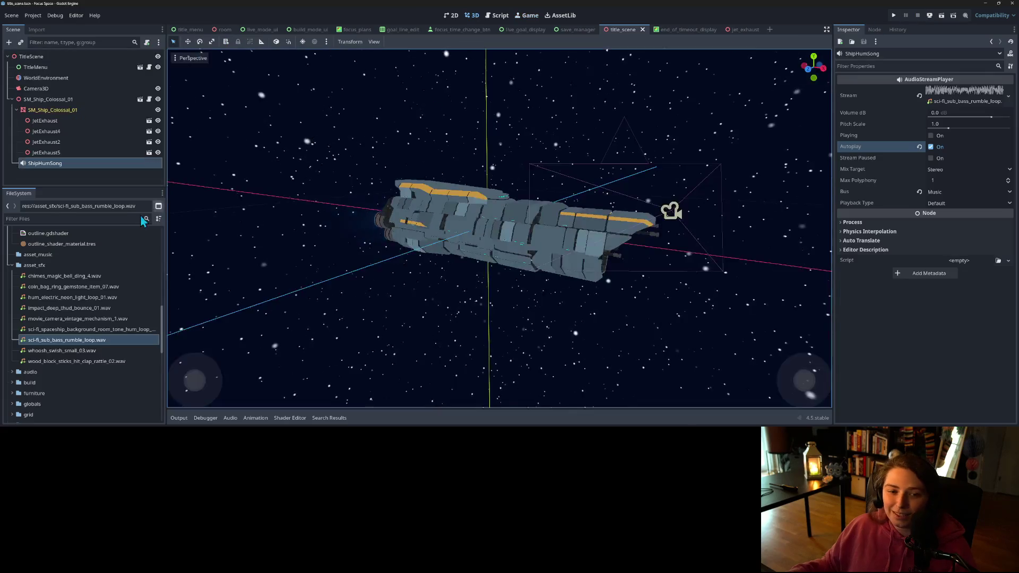
- Make the spaceship room-tone hum WAV ShipHumSong's stream and set its import Loop Mode to Forward
right_click(97, 341)
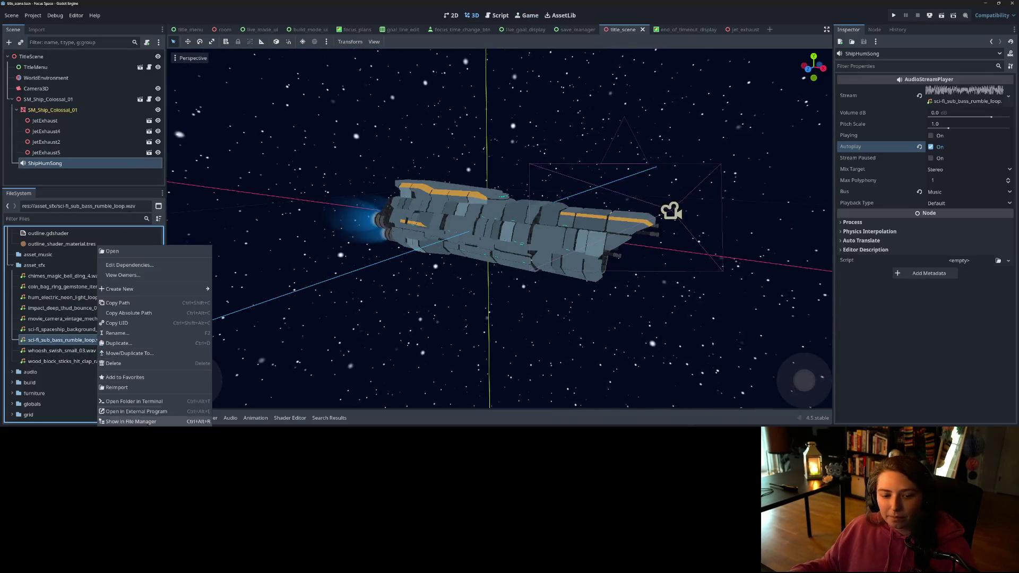
left_click(63, 340)
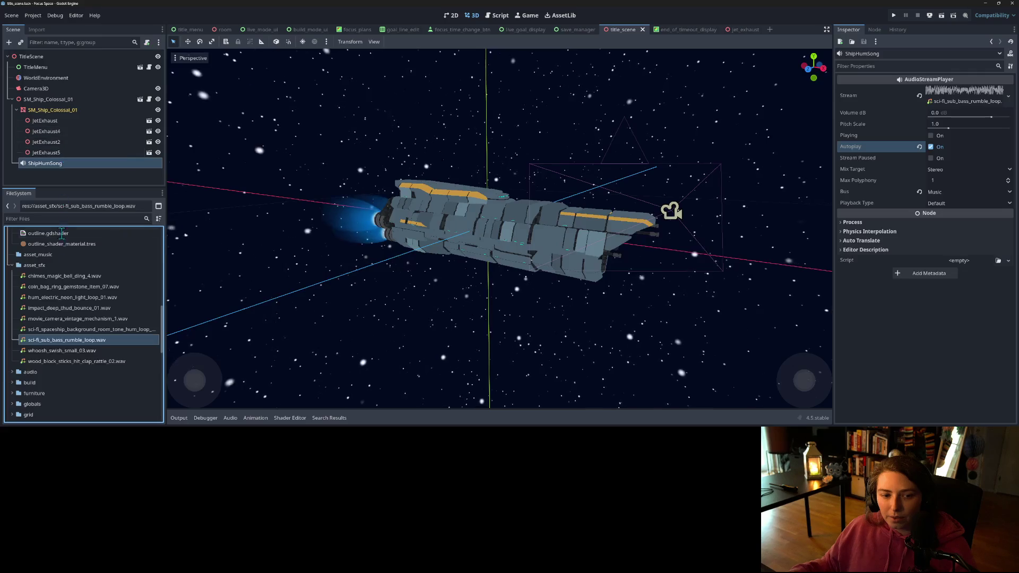
mouse_move(80, 329)
left_mouse_down()
mouse_move(940, 122)
mouse_move(950, 100)
left_mouse_up()
left_click(38, 30)
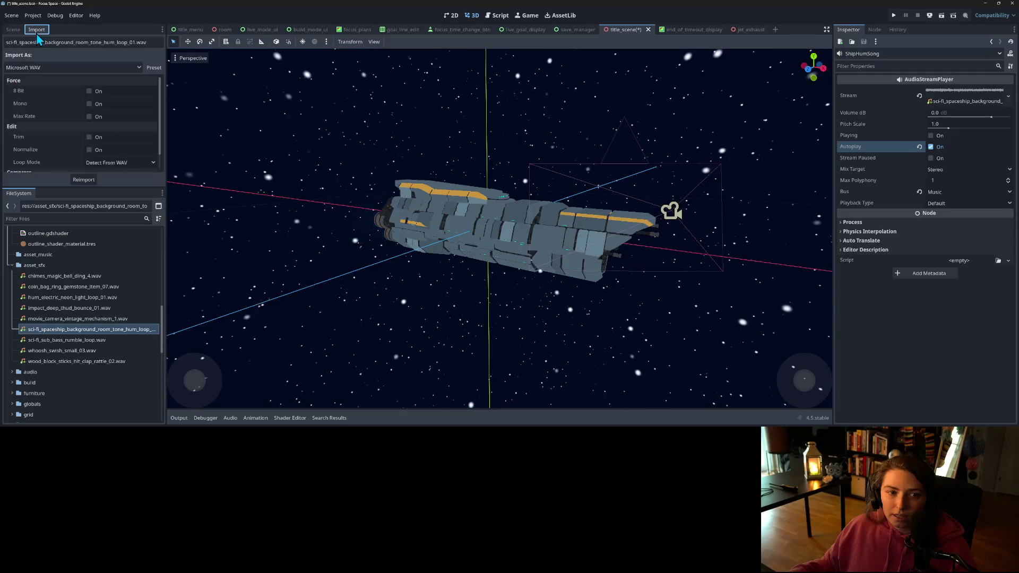
scroll(85, 155, "down", 1)
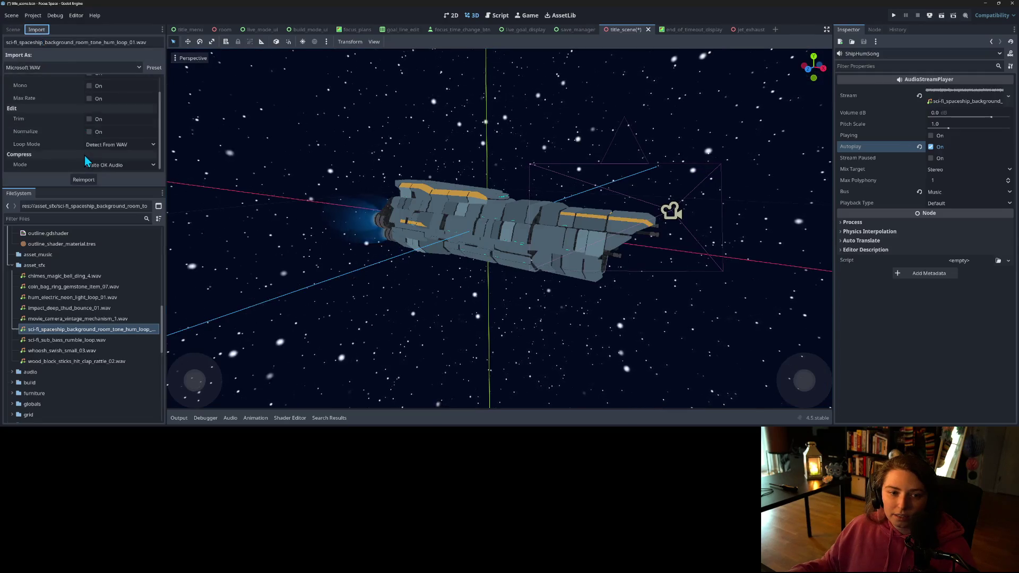
left_click(111, 145)
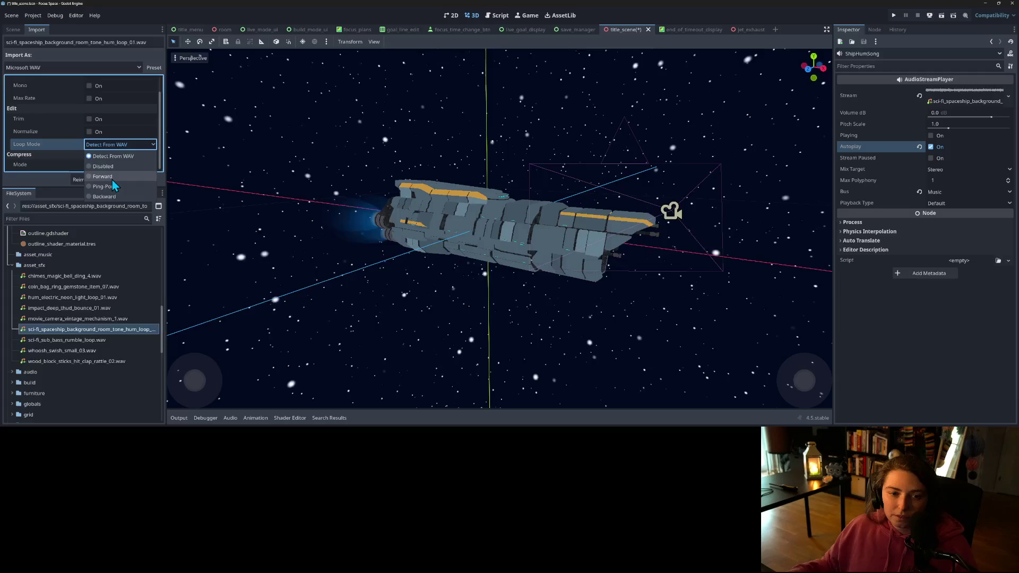
left_click(109, 177)
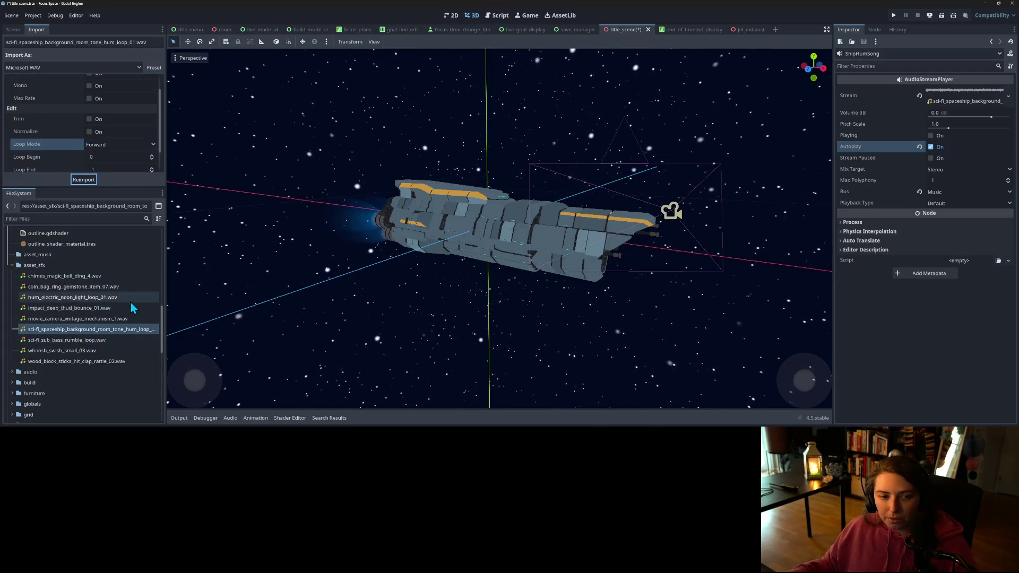
- Set the sub-bass rumble WAV's Loop Mode to Forward too, then return to the Scene tree and save
left_click(104, 341)
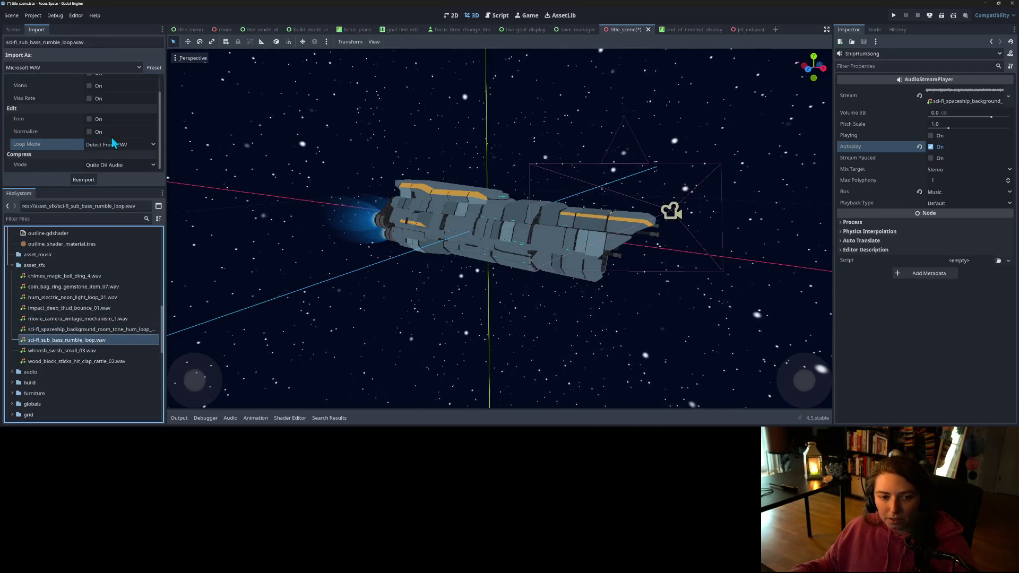
left_click(108, 147)
left_click(107, 178)
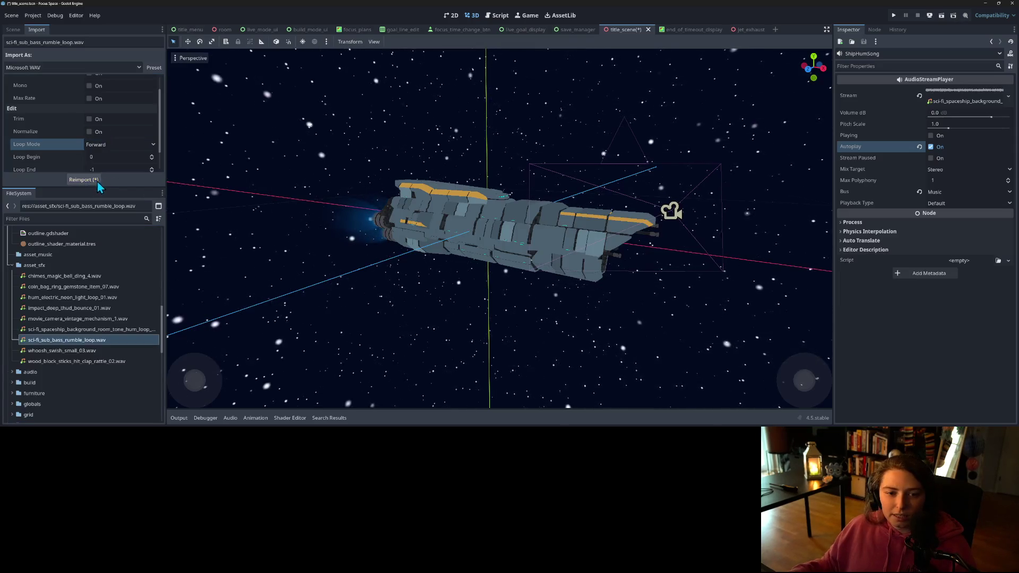
left_click(16, 31)
key("ctrl+s")
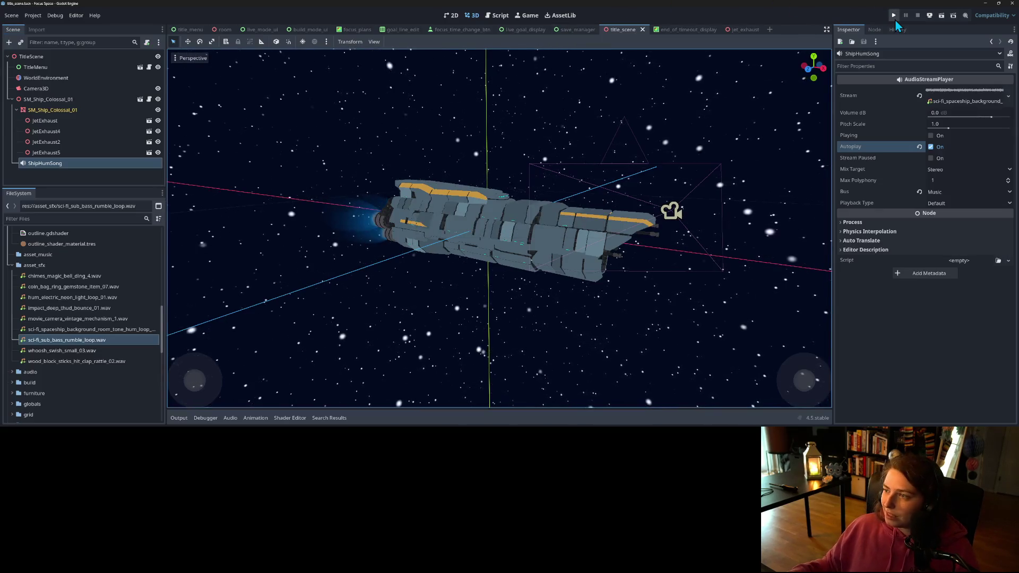
- Test-run the game with the looping ship hum to the Select a room screen, then stop it
left_click(895, 18)
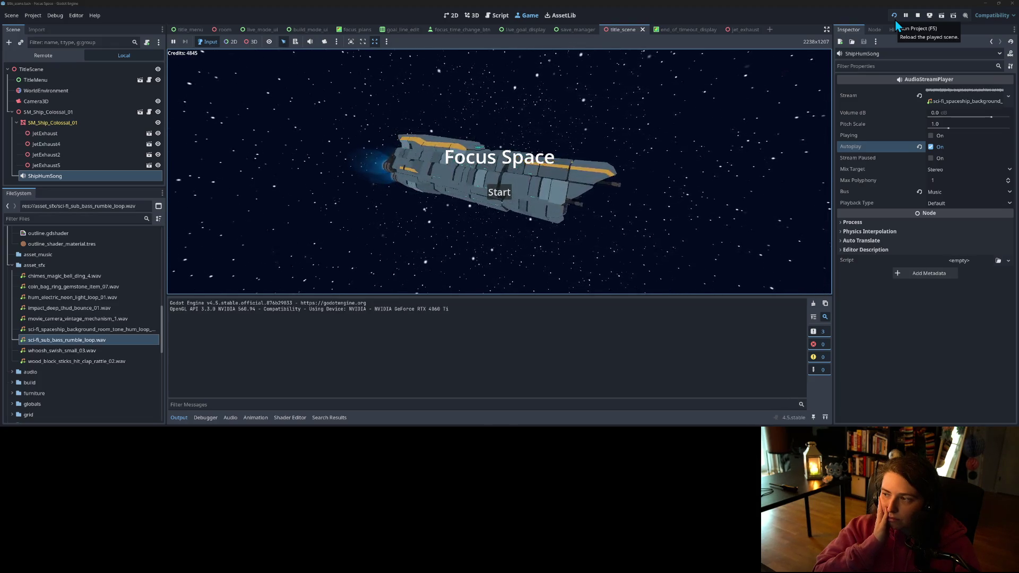
left_click(179, 418)
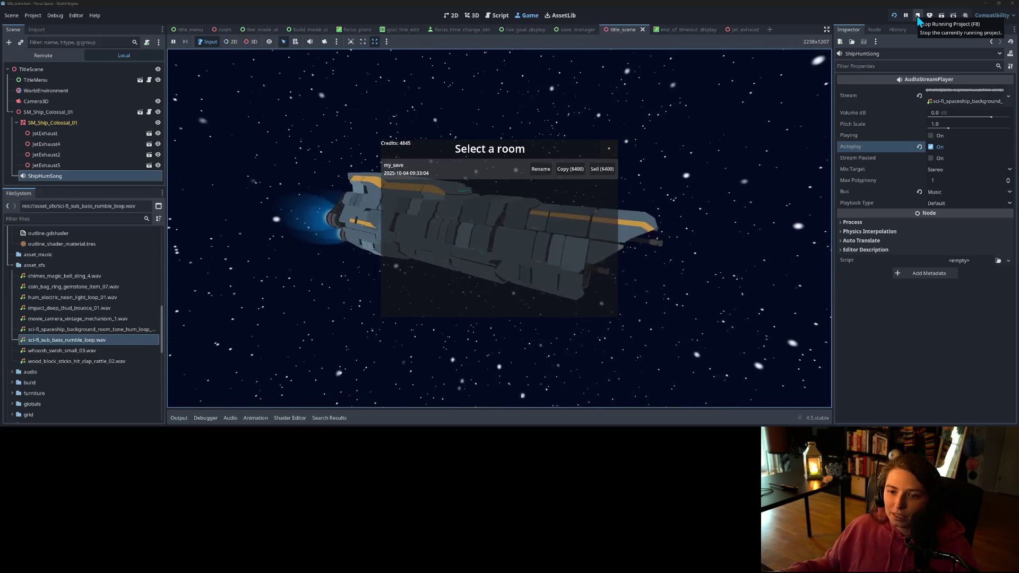
left_click(917, 19)
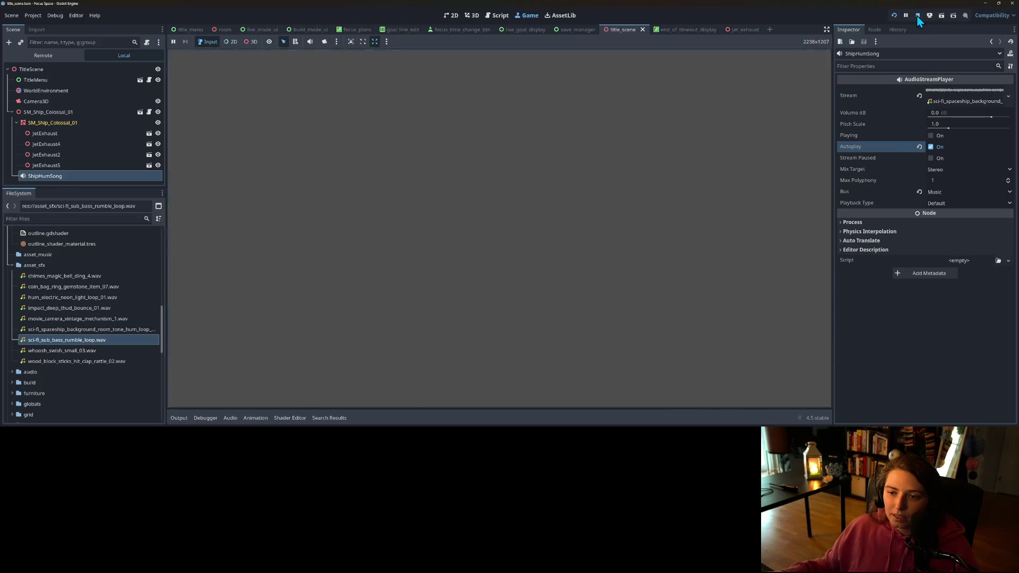
left_click(93, 175)
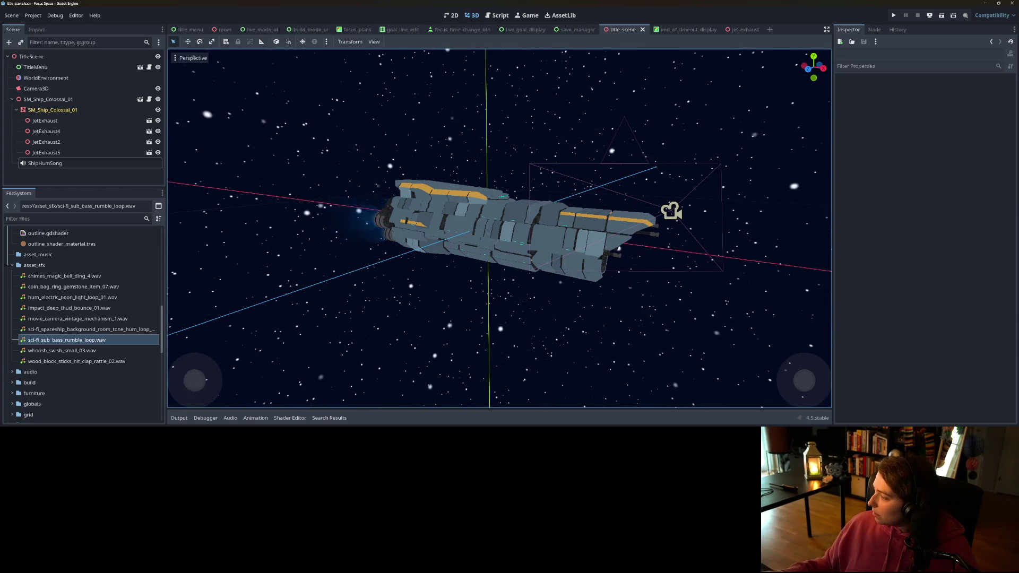
key("alt+Tab")
- Browse to Music > Phat Phrog Studio > ultimateambientmusicbundle_vol1 > Science Fiction and widen the Name column
left_click_drag(455, 188, 292, 108)
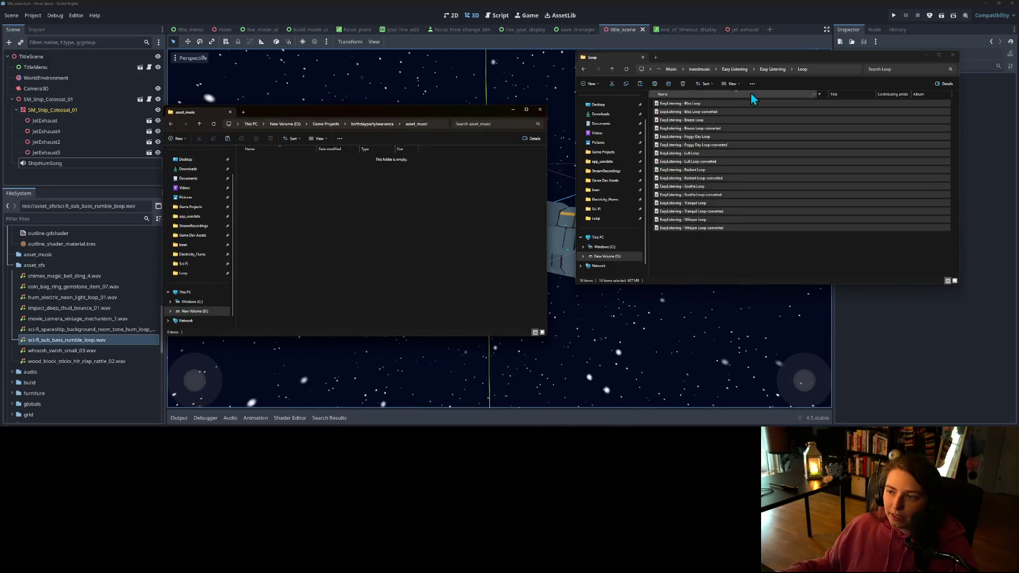
left_click(700, 69)
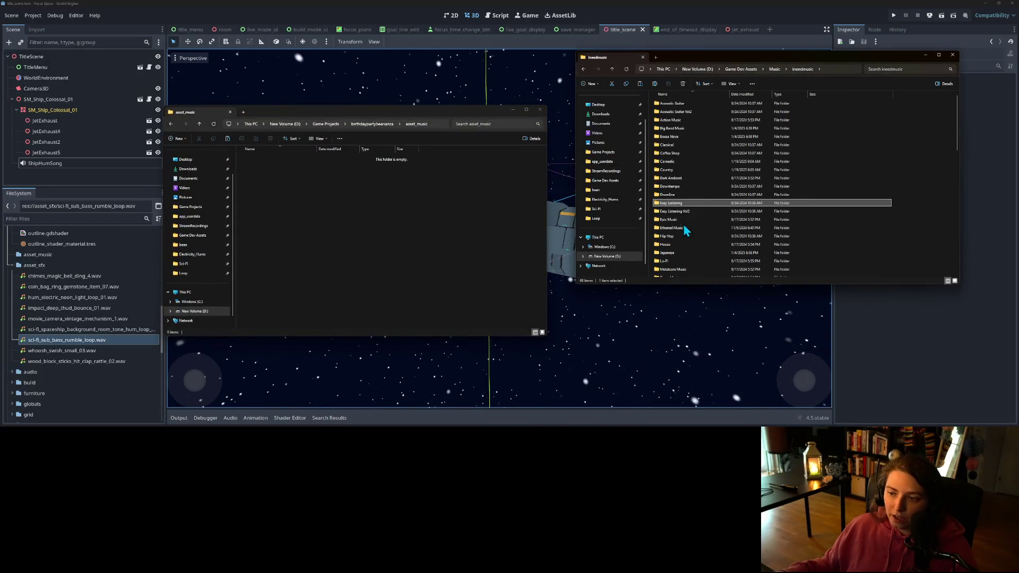
left_click(774, 70)
double_click(676, 128)
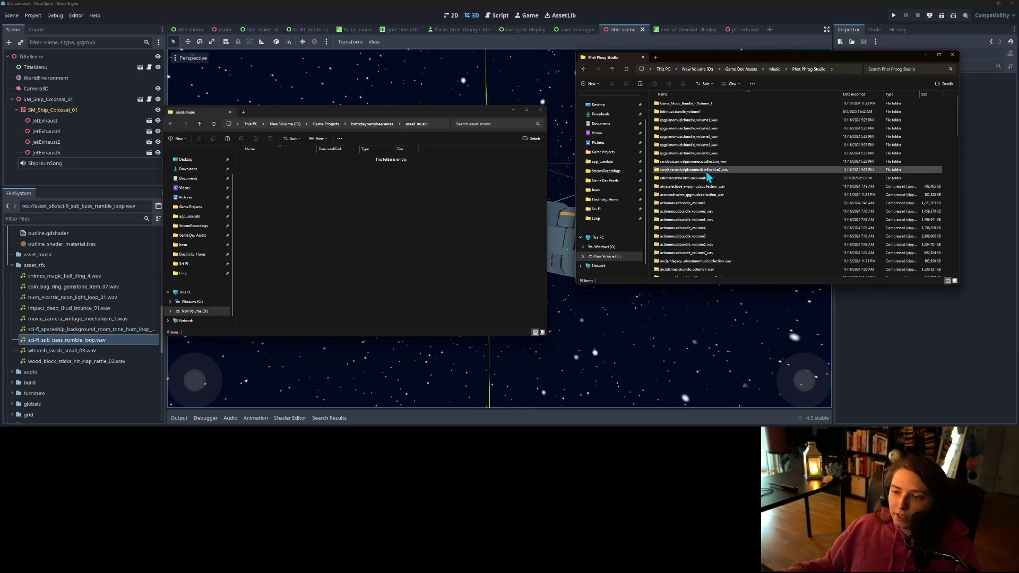
double_click(690, 180)
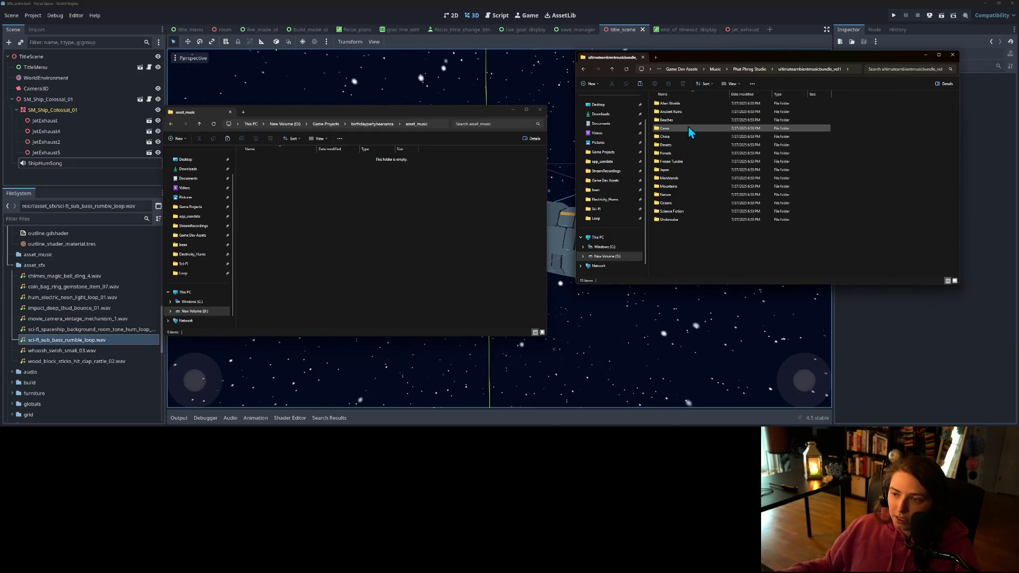
double_click(703, 211)
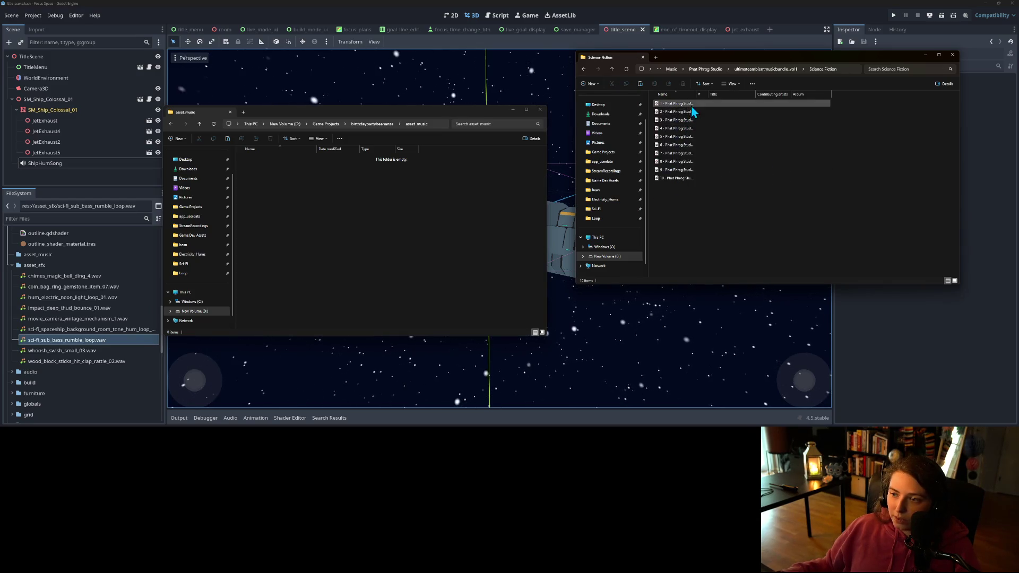
left_click_drag(697, 94, 825, 94)
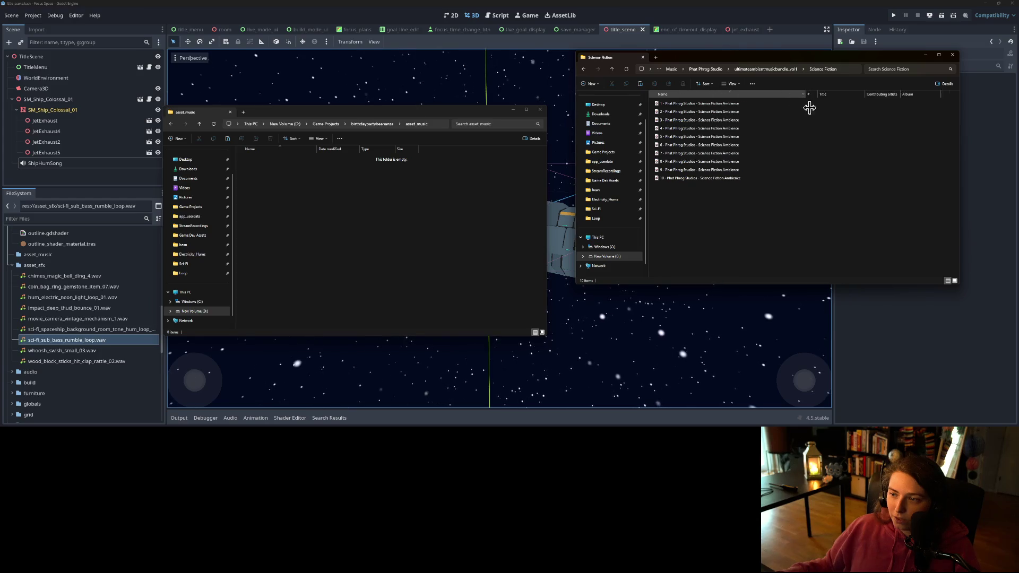
- Play Science Fiction track 1 at volume 100, skipping ahead to about 1:21
double_click(693, 103)
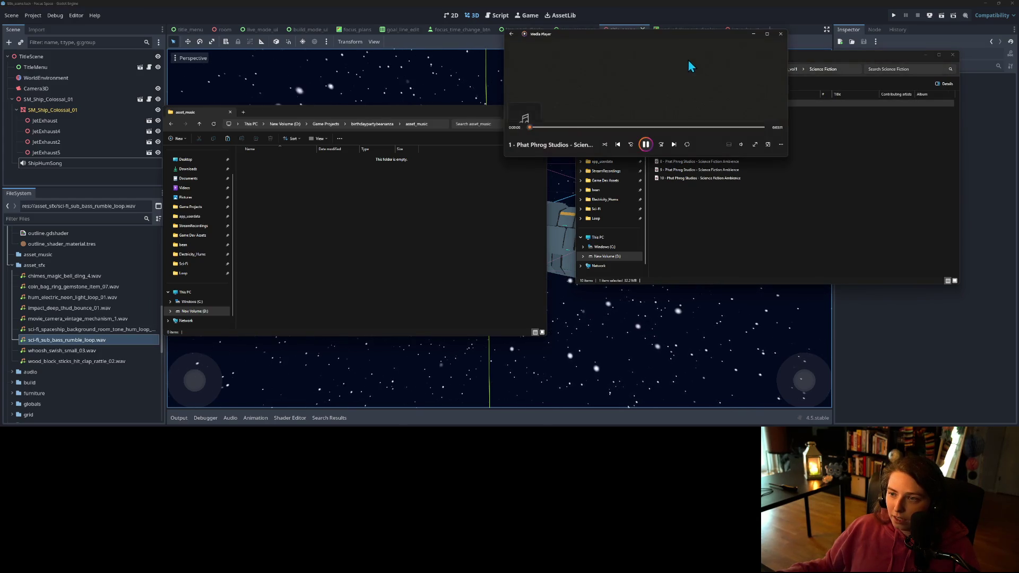
mouse_move(697, 36)
left_mouse_down()
mouse_move(572, 82)
mouse_move(420, 116)
left_mouse_up()
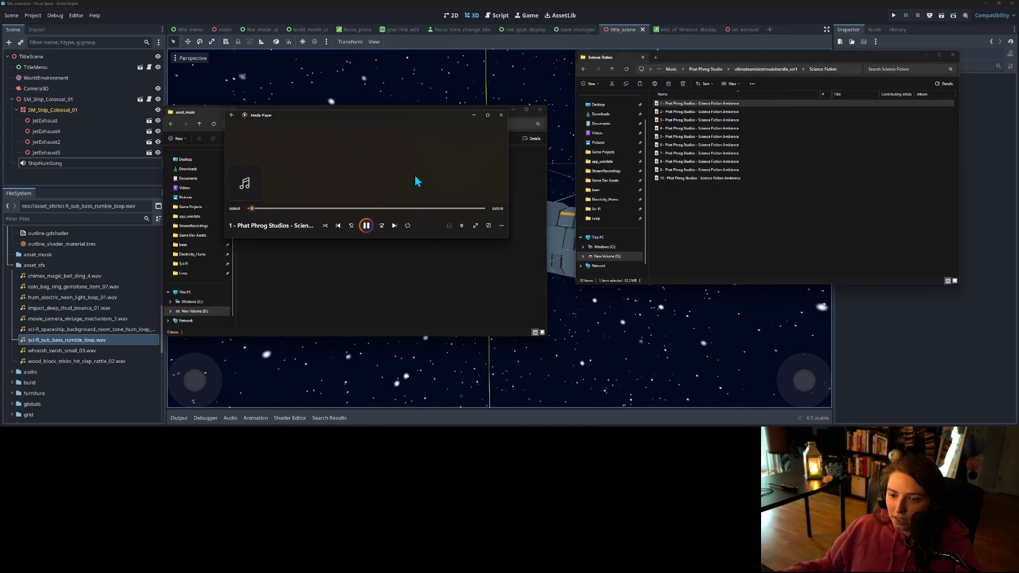
left_click(463, 227)
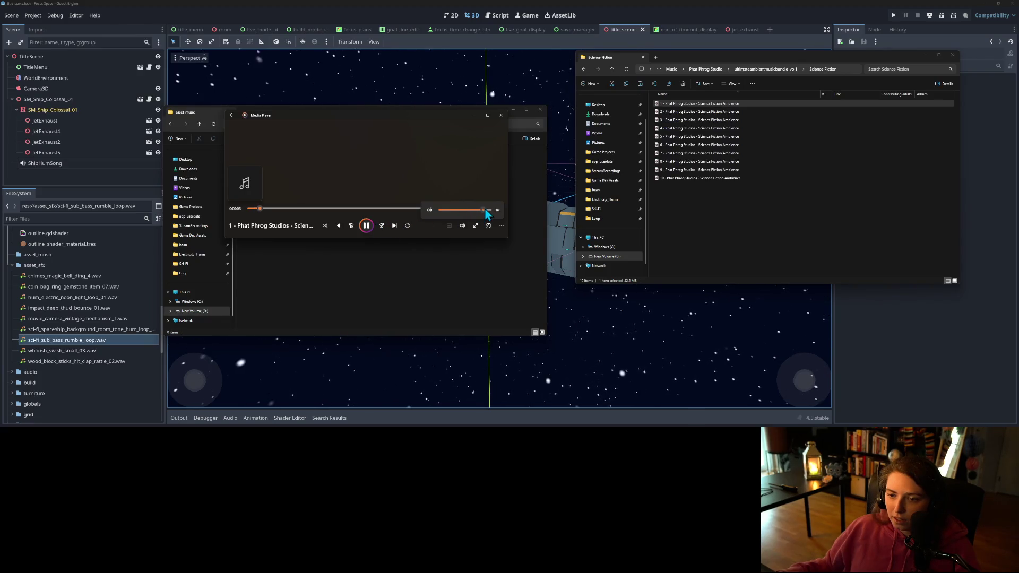
left_click_drag(490, 212, 497, 214)
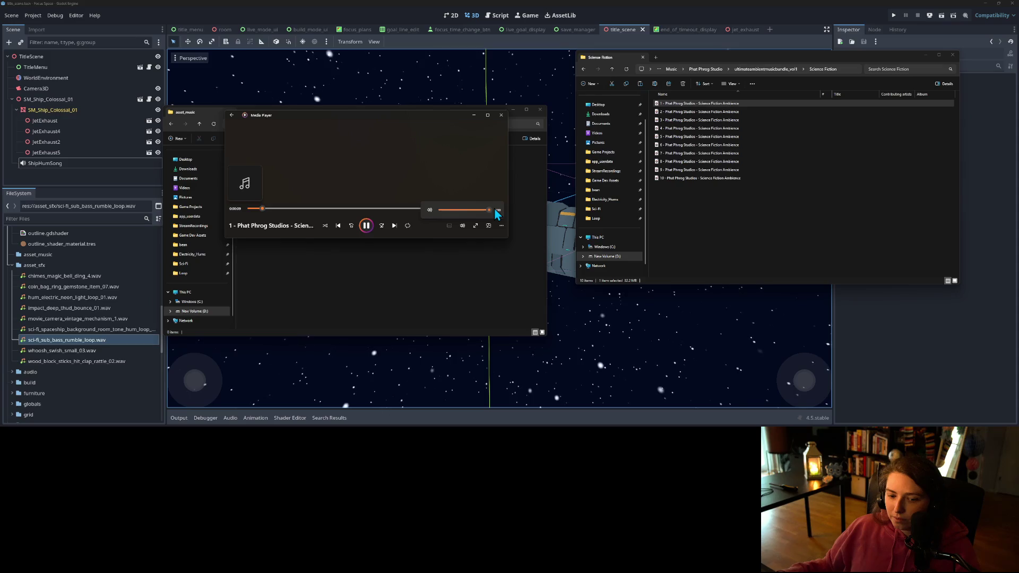
left_click(348, 209)
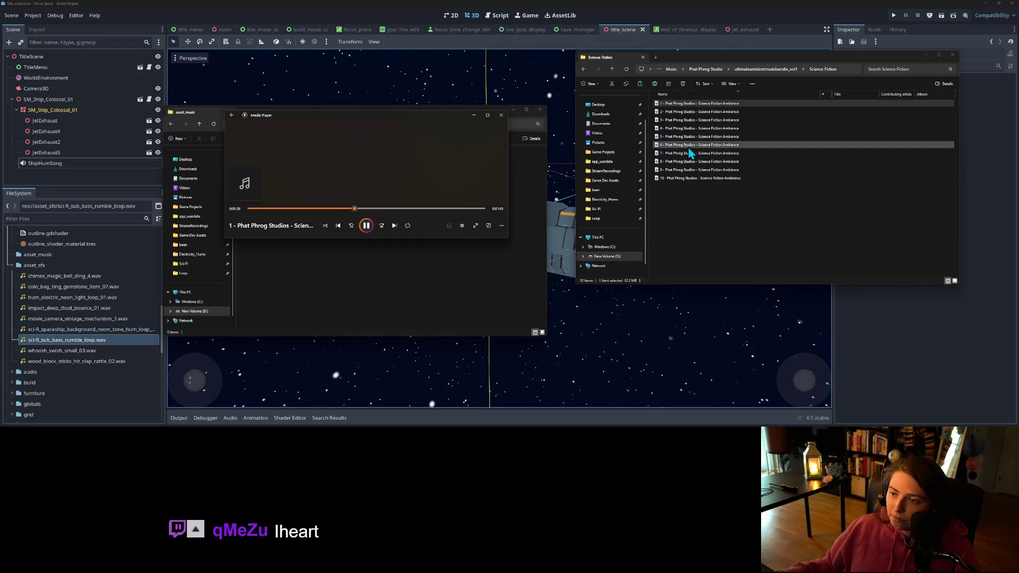
- Switch to tracks 2 and 3, skipping track 3 ahead to about 1:34
double_click(685, 113)
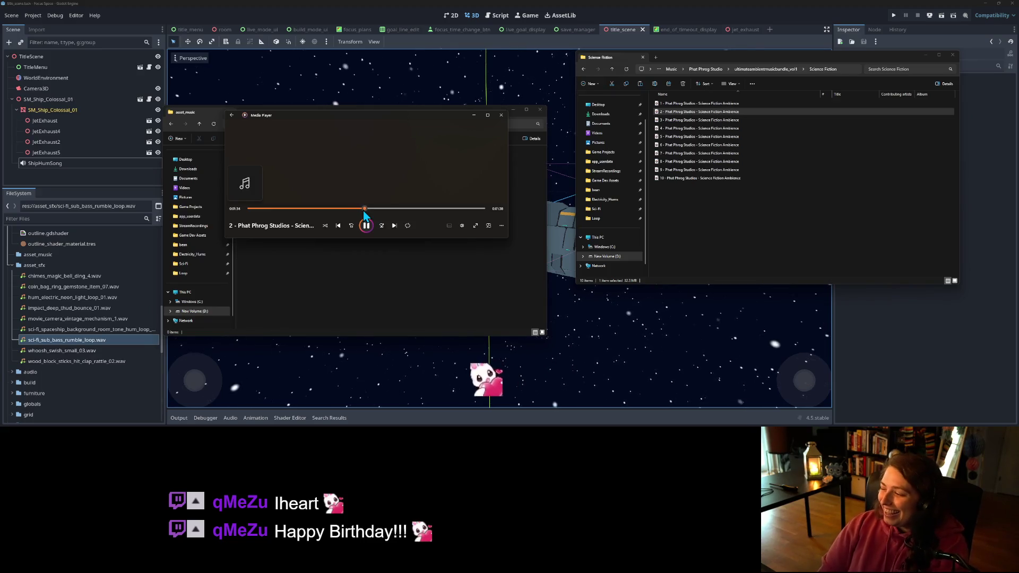
double_click(690, 120)
left_click(363, 208)
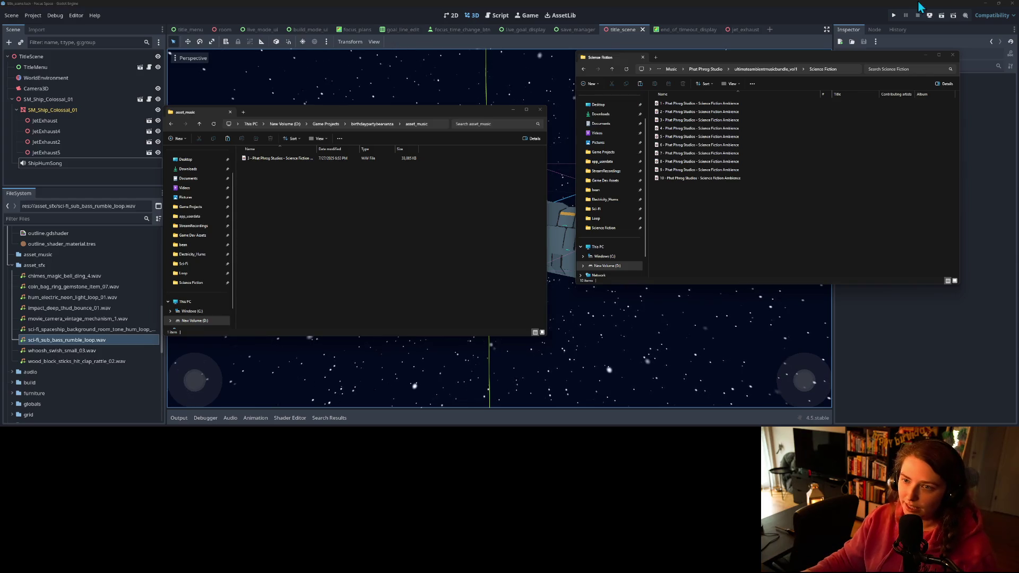
- Cycle through the Explorer windows, play all ten Science Fiction tracks, and return to Godot
left_click(771, 17)
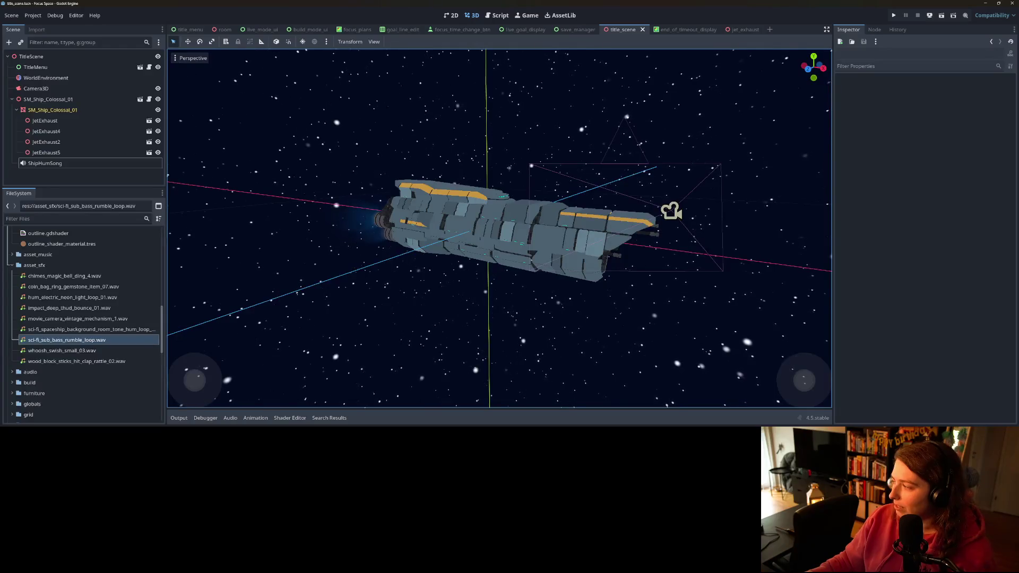
key("alt+Tab")
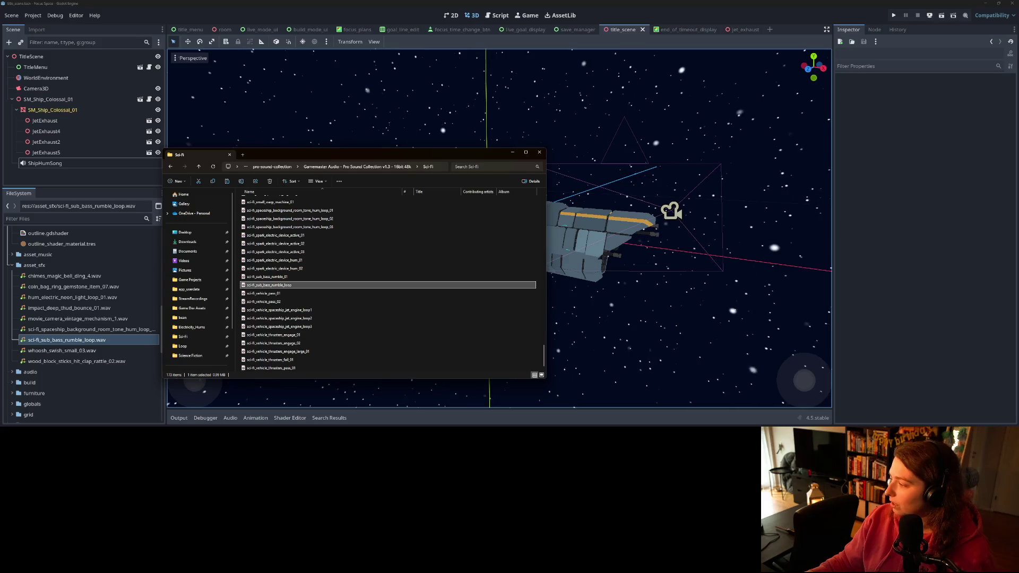
key("alt+Tab")
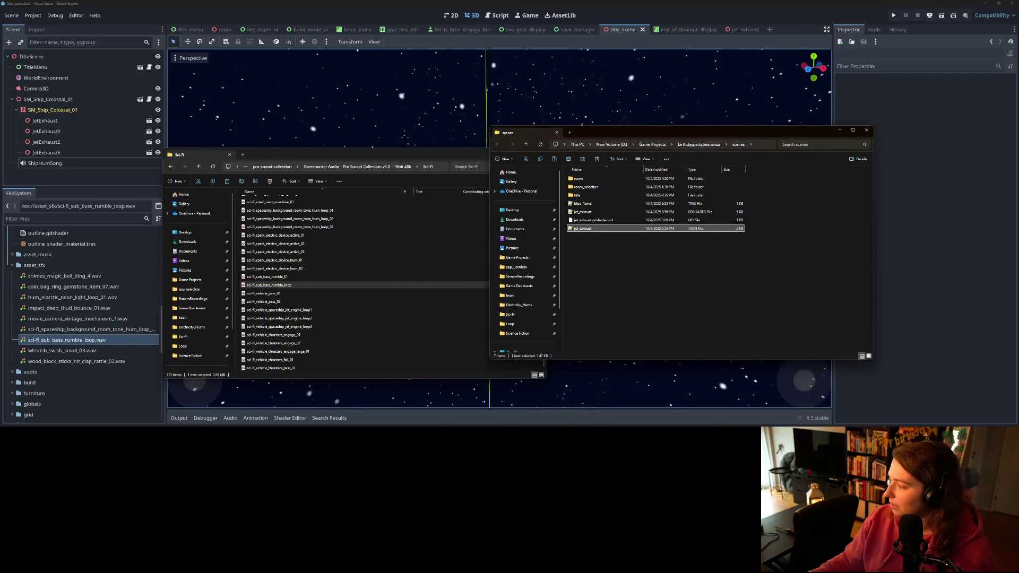
key("alt+Tab")
left_click_drag(735, 214, 702, 104)
double_click(701, 106)
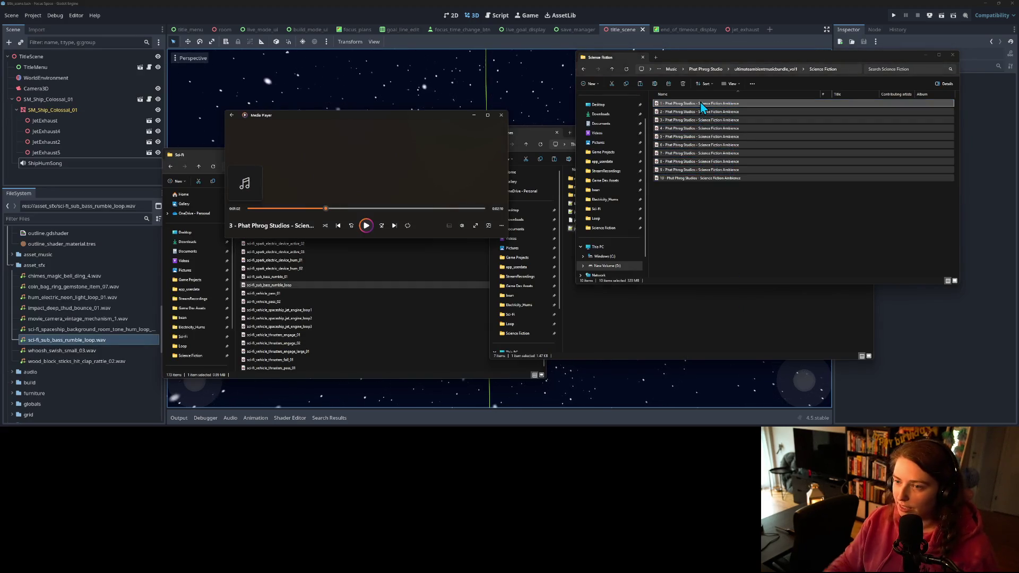
left_click(667, 7)
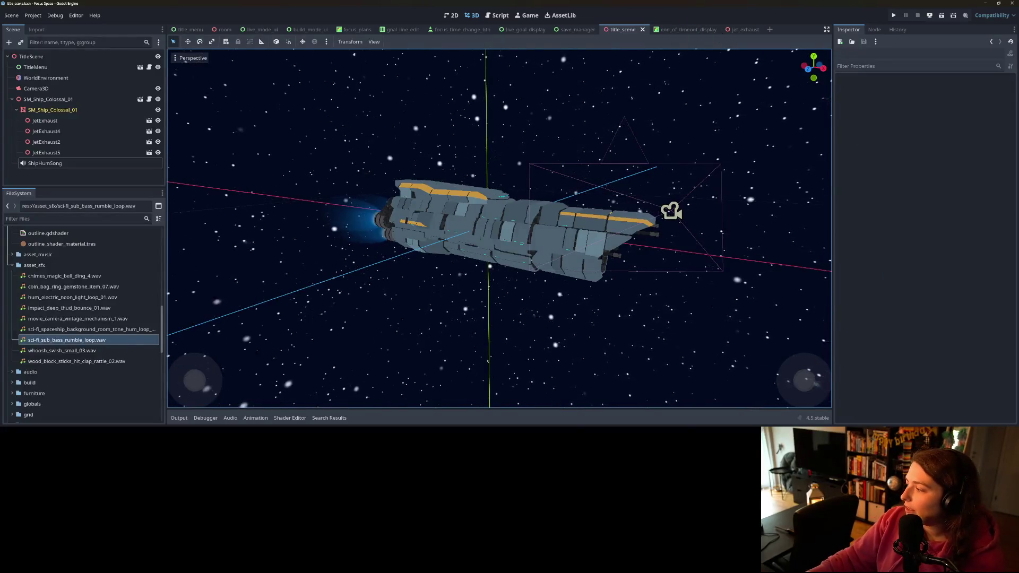
- Minimize the music player, check ShipHumSong's Inspector settings, save the title scene and run the game
key("alt+Tab")
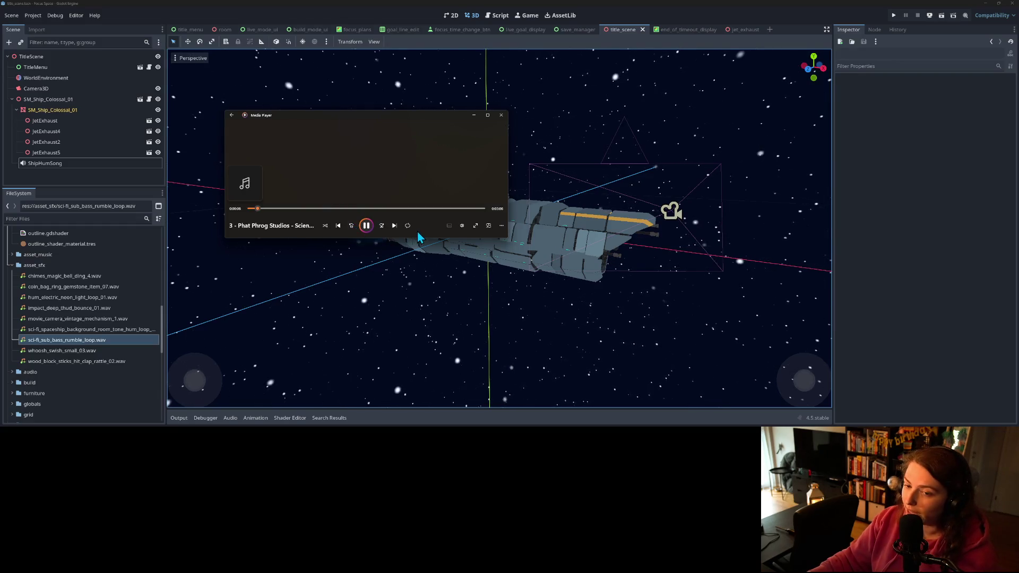
left_click(473, 114)
left_click(900, 274)
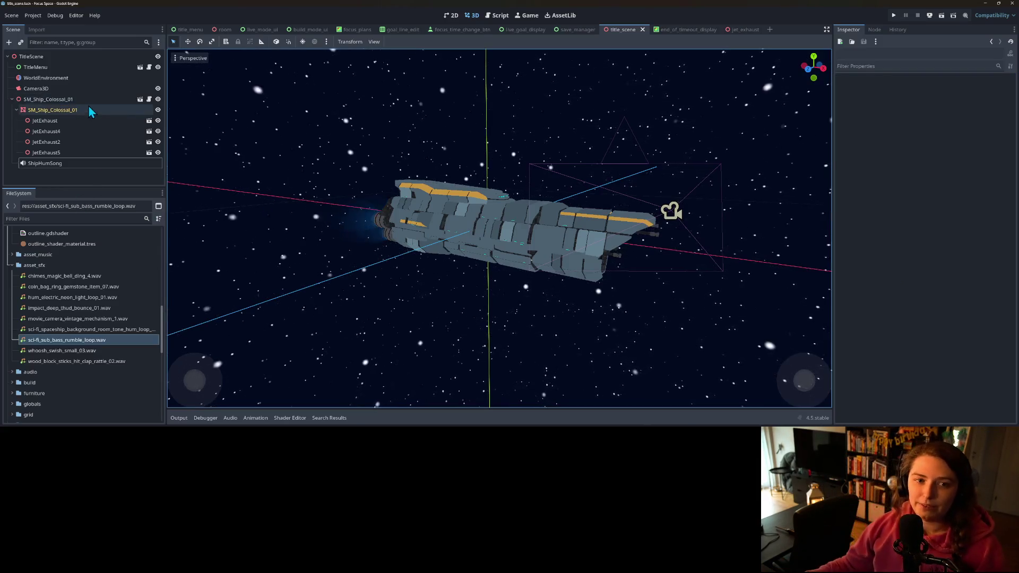
left_click(63, 164)
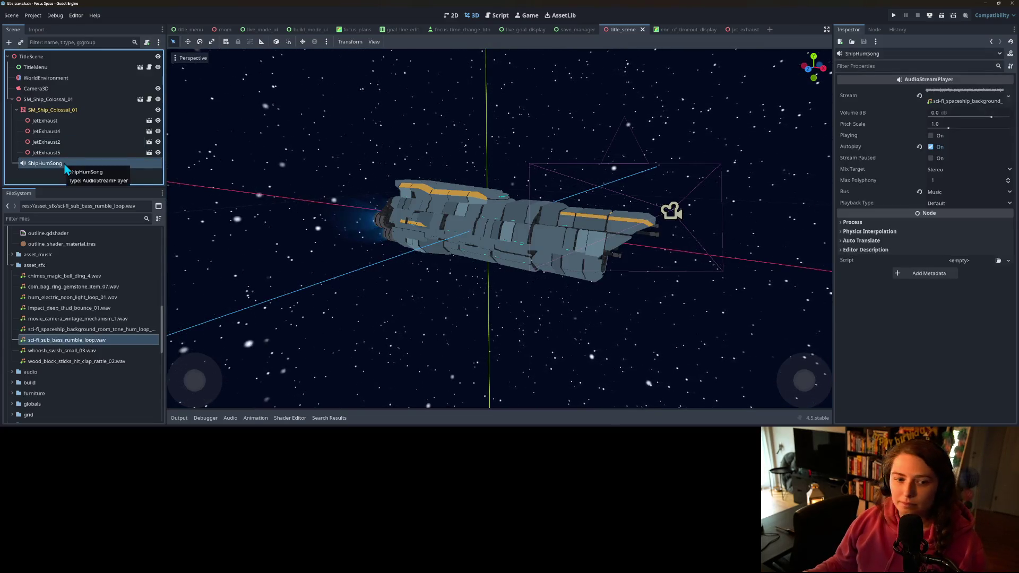
key("ctrl+s")
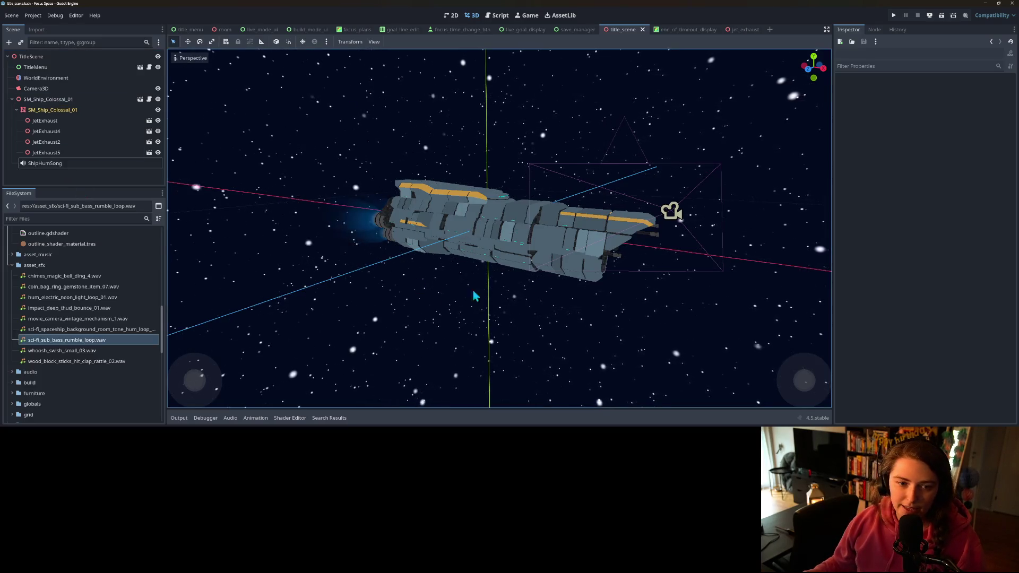
left_click(894, 15)
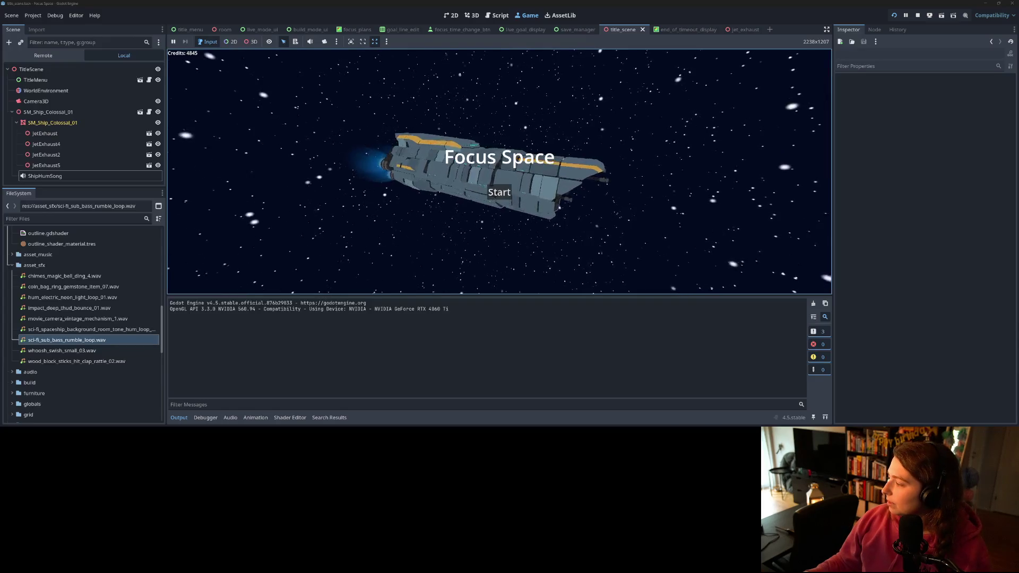
- Lower the music player's volume and hide its window
key("alt+Tab")
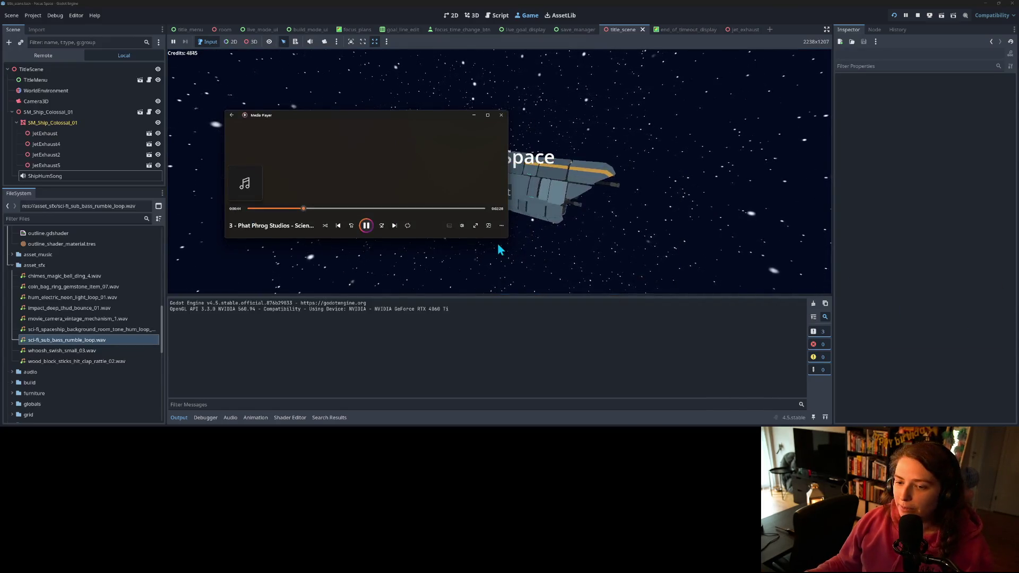
left_click(463, 226)
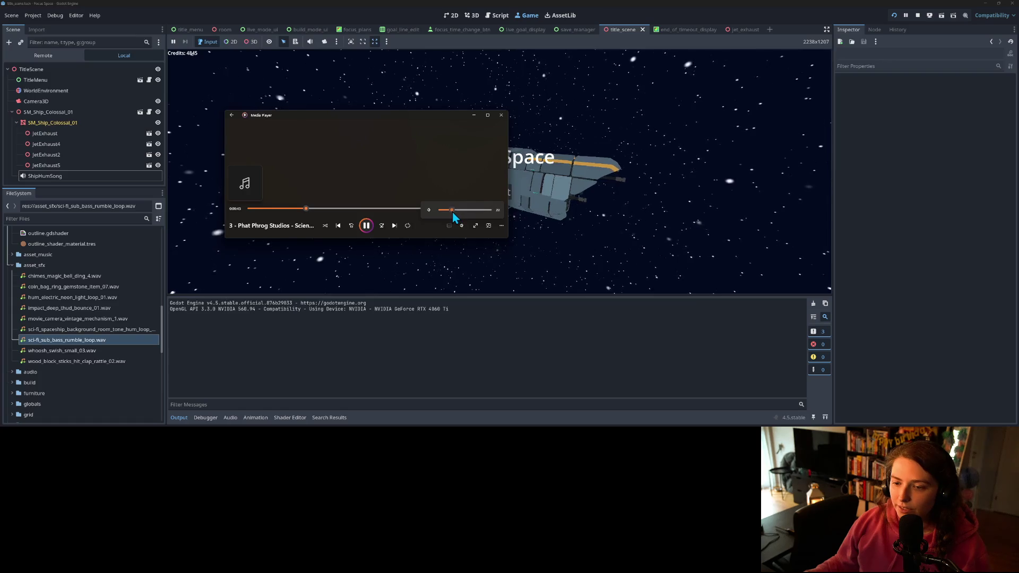
left_click(474, 115)
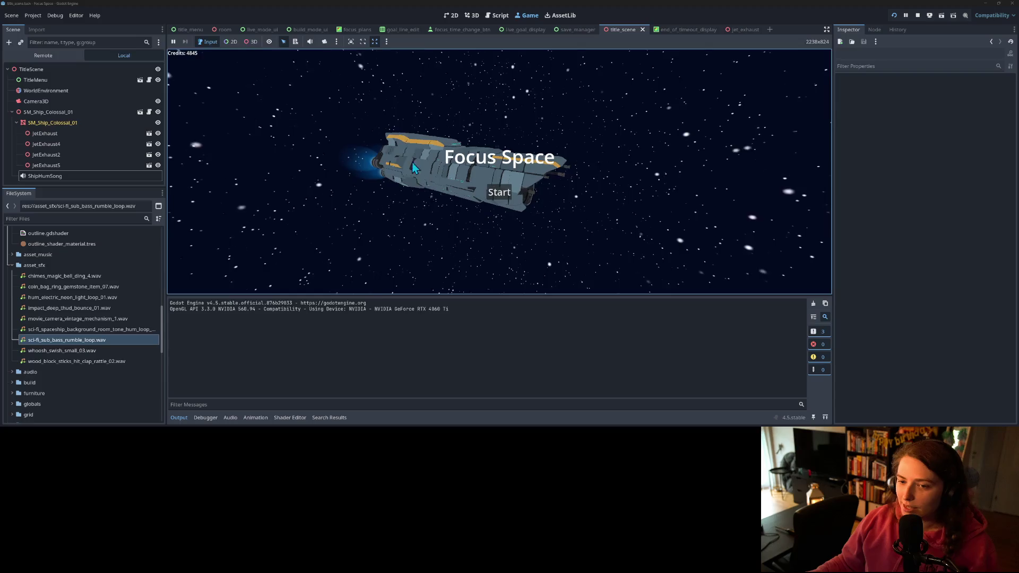
- Play from the Focus Space title into the my_save room, return to the title, and stop the test
left_click(179, 418)
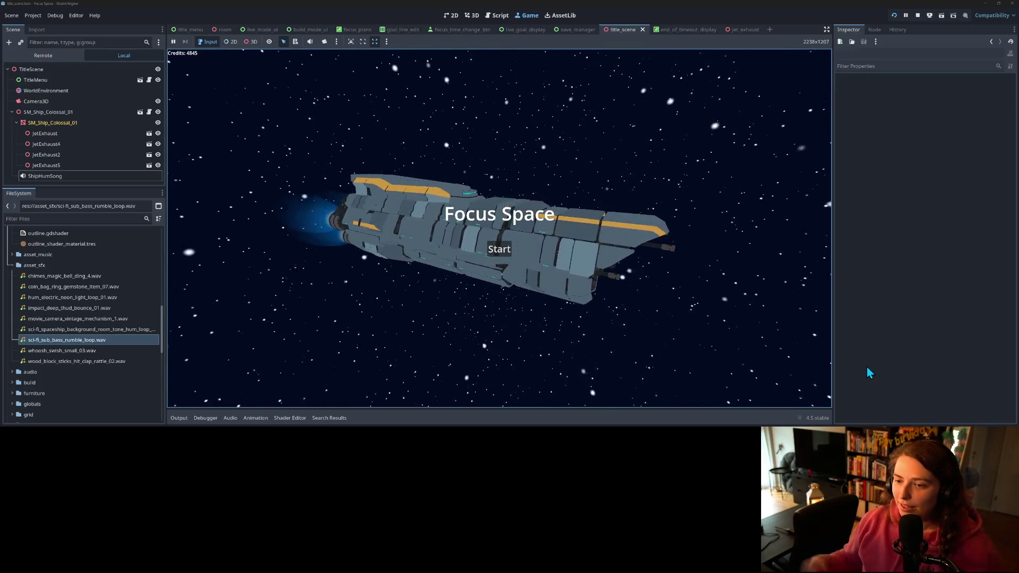
left_click(500, 253)
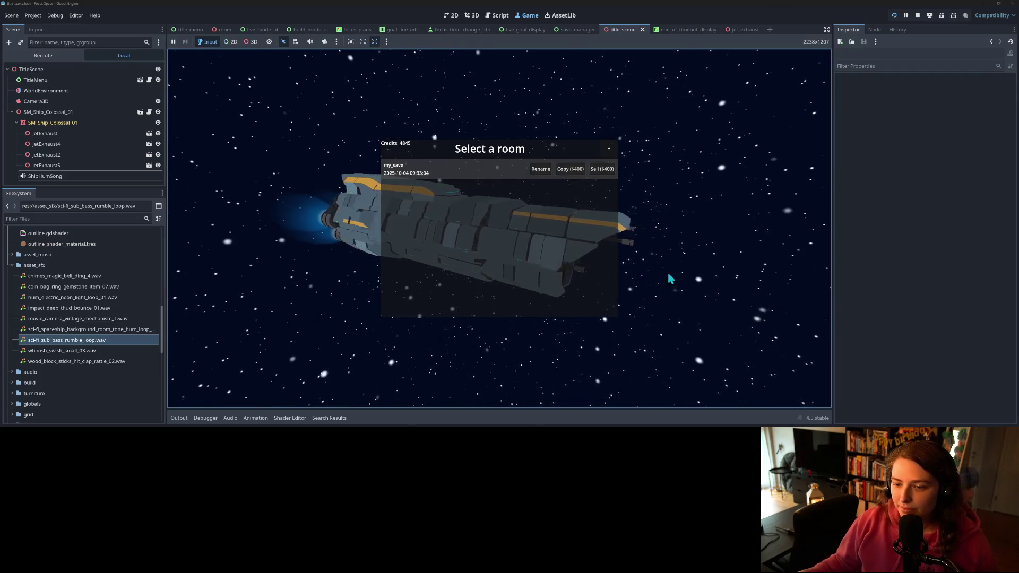
left_click(457, 171)
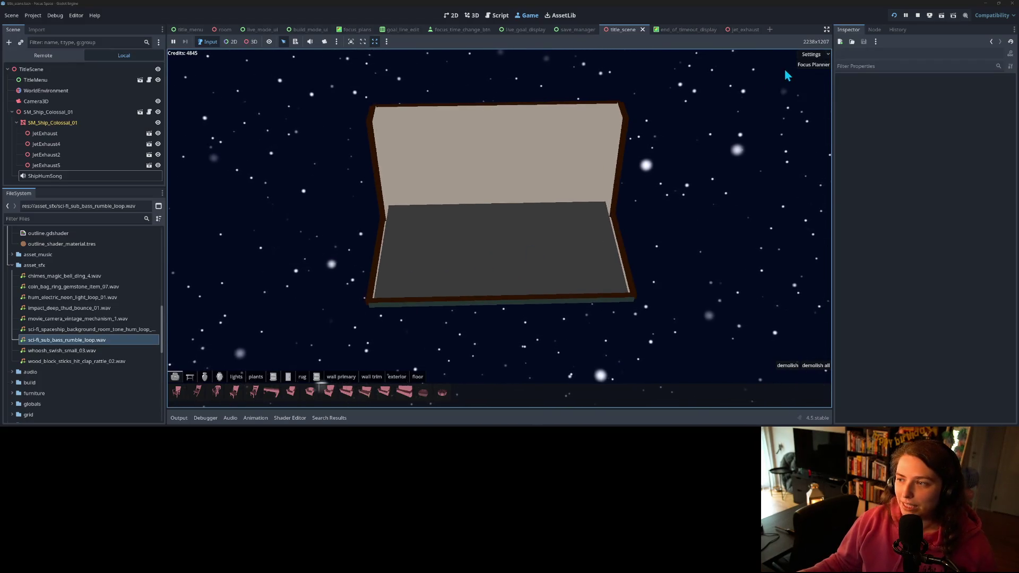
left_click(811, 54)
left_click(812, 88)
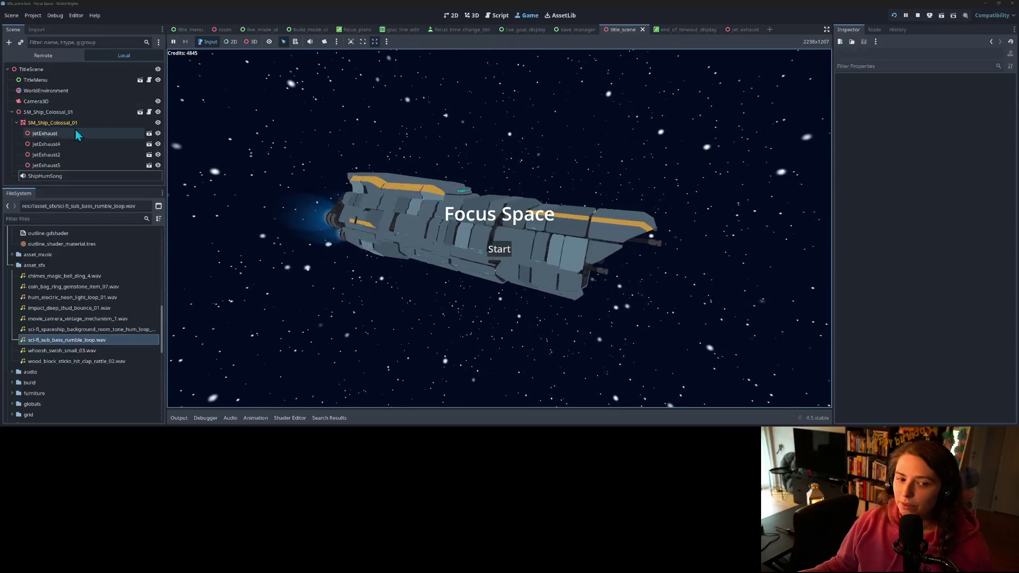
left_click(40, 177)
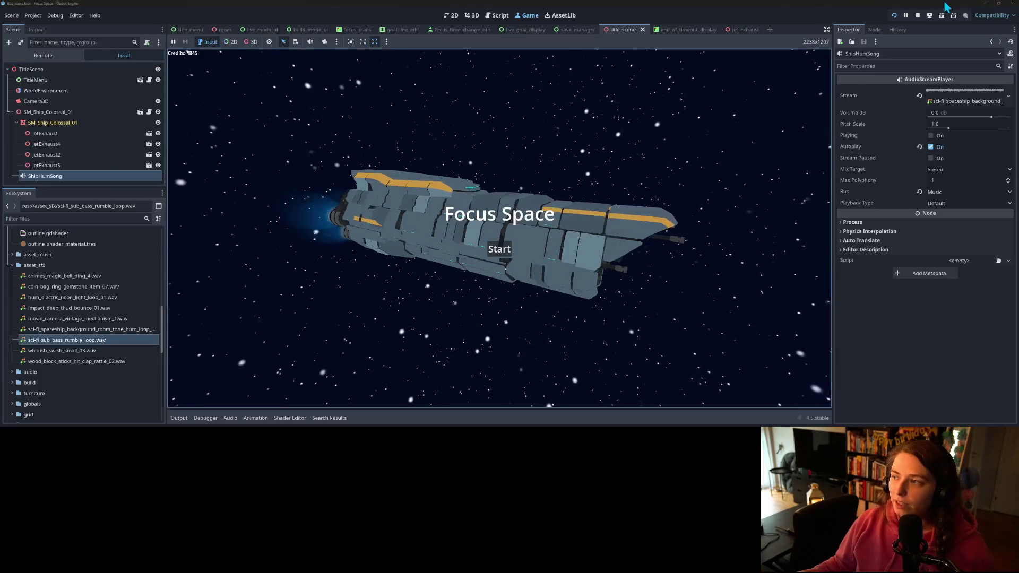
left_click(918, 16)
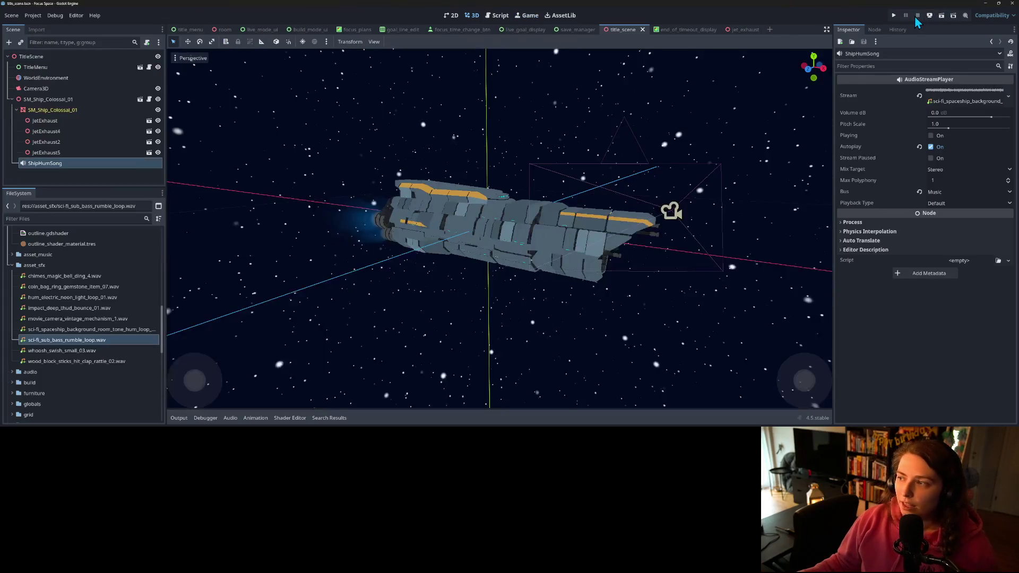
- Save the ShipHumSong branch as ship_hum_ambiance.tscn in the globals folder
right_click(53, 163)
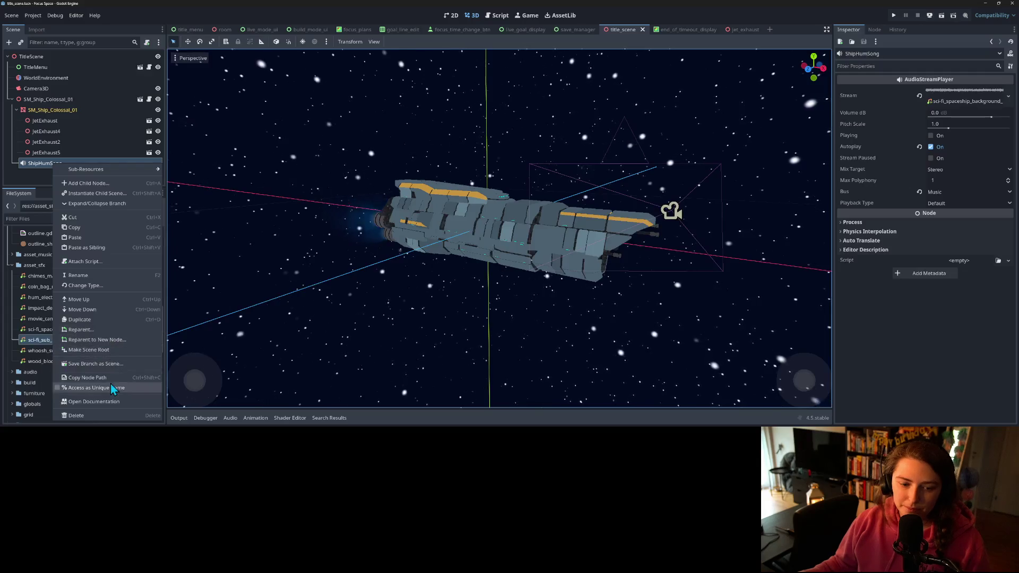
left_click(110, 364)
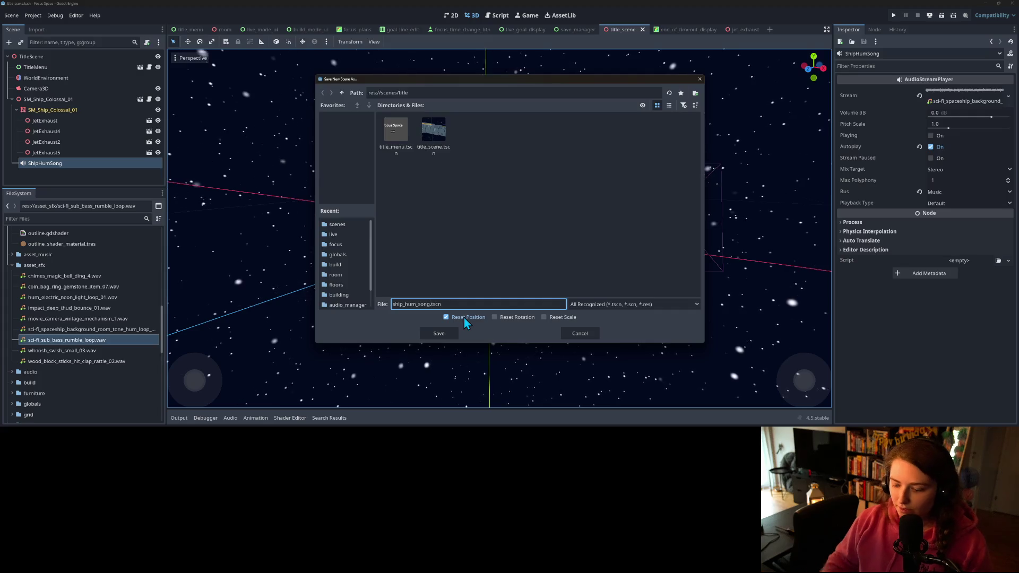
key("BackSpace")
key("BackSpace")
key("BackSpace")
type("ambiance")
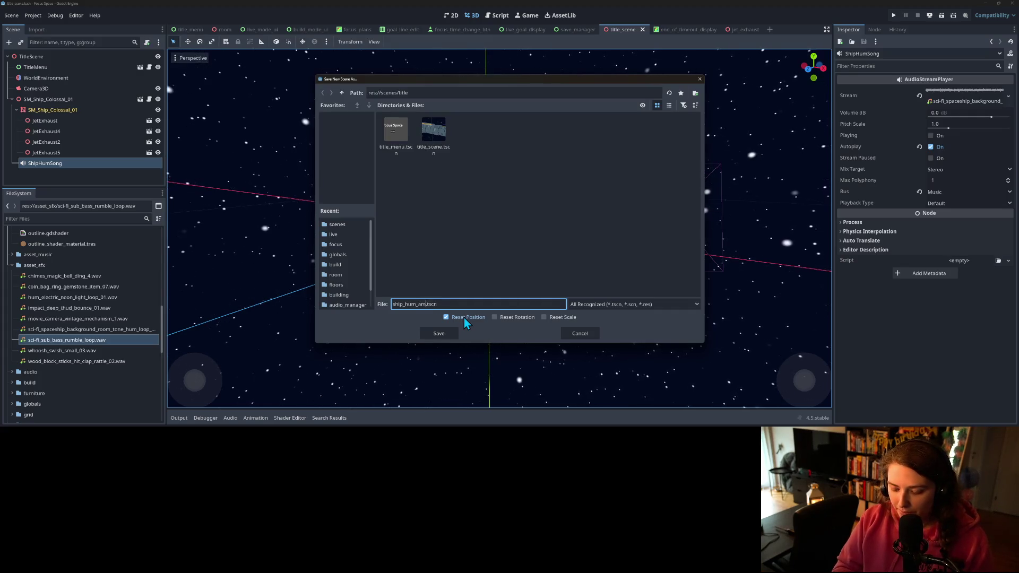
key("BackSpace")
key("BackSpace")
key("BackSpace")
type("ance")
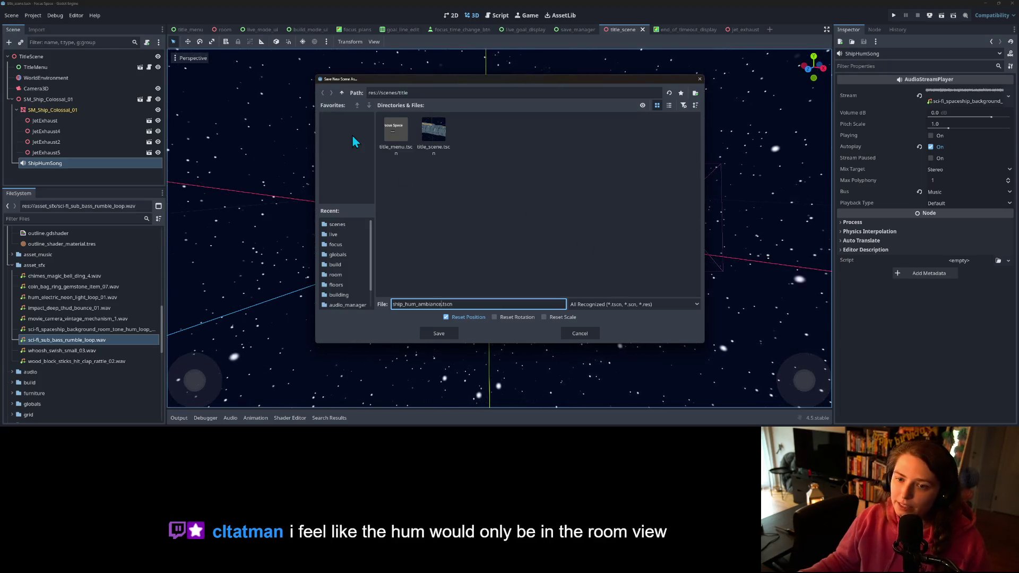
left_click(346, 255)
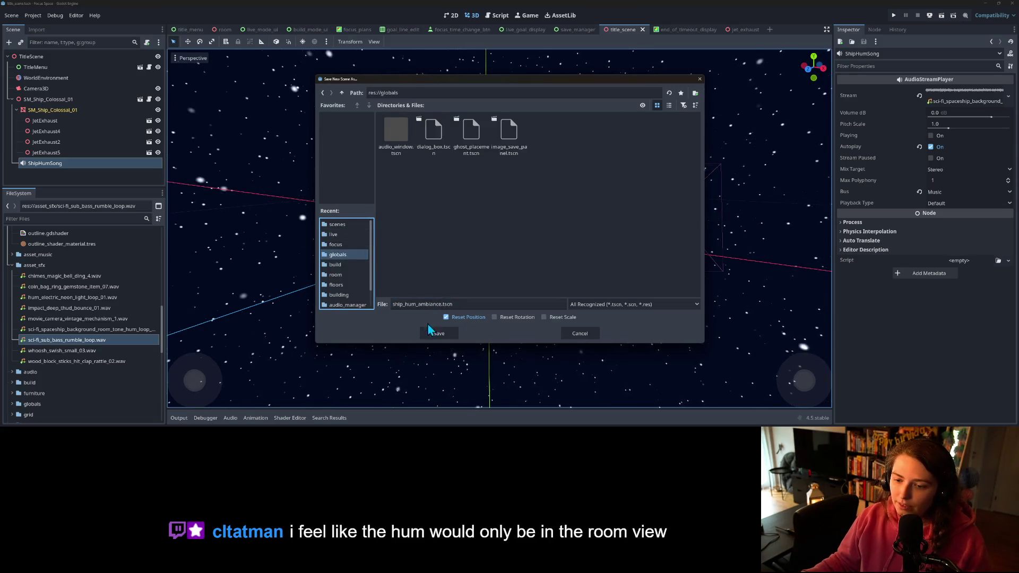
left_click(438, 337)
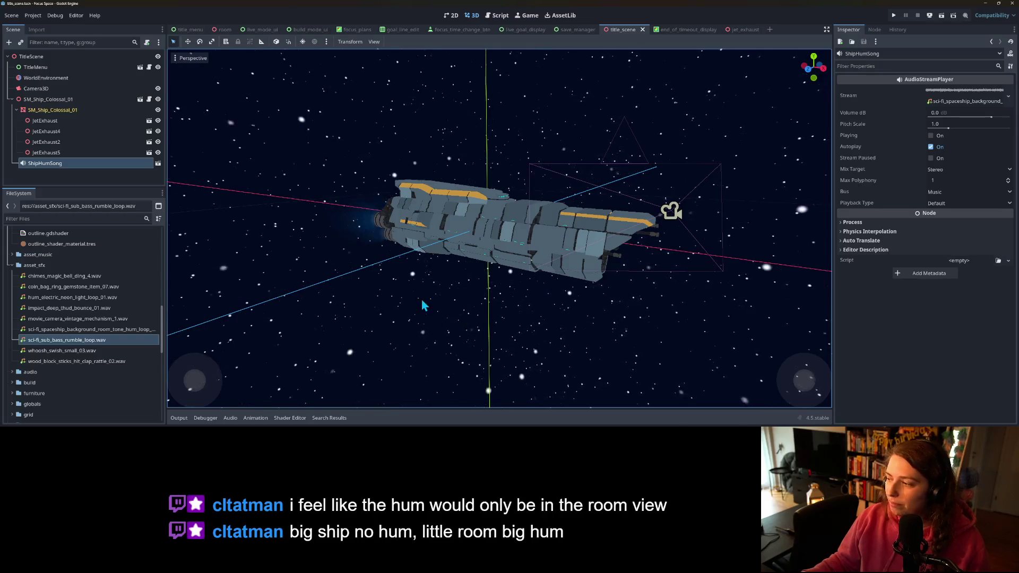
- Delete ShipHumSong from the title scene and preview sci-fi_sub_bass_rumble_loop.wav in the Inspector
left_click(118, 168)
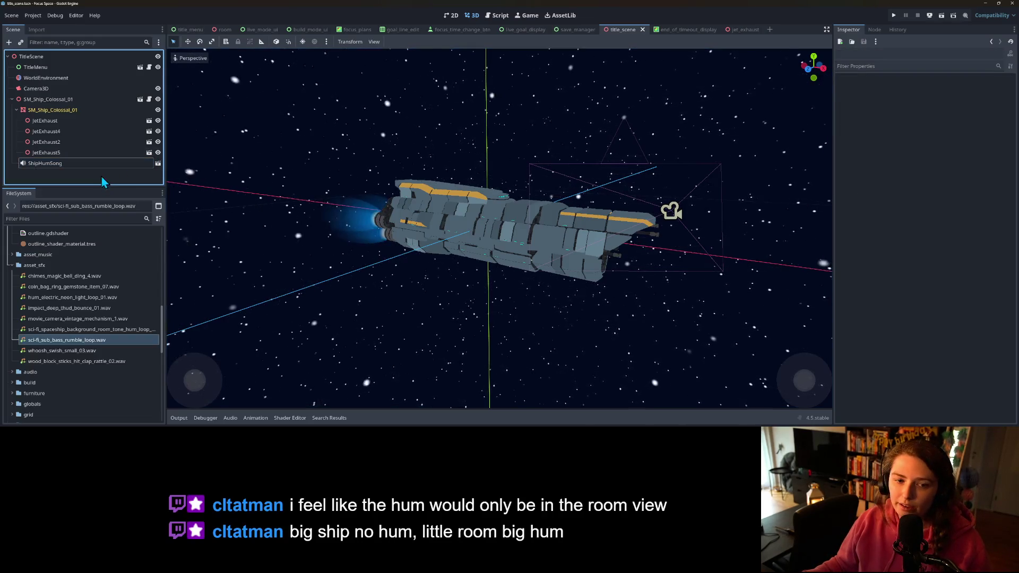
key("Delete")
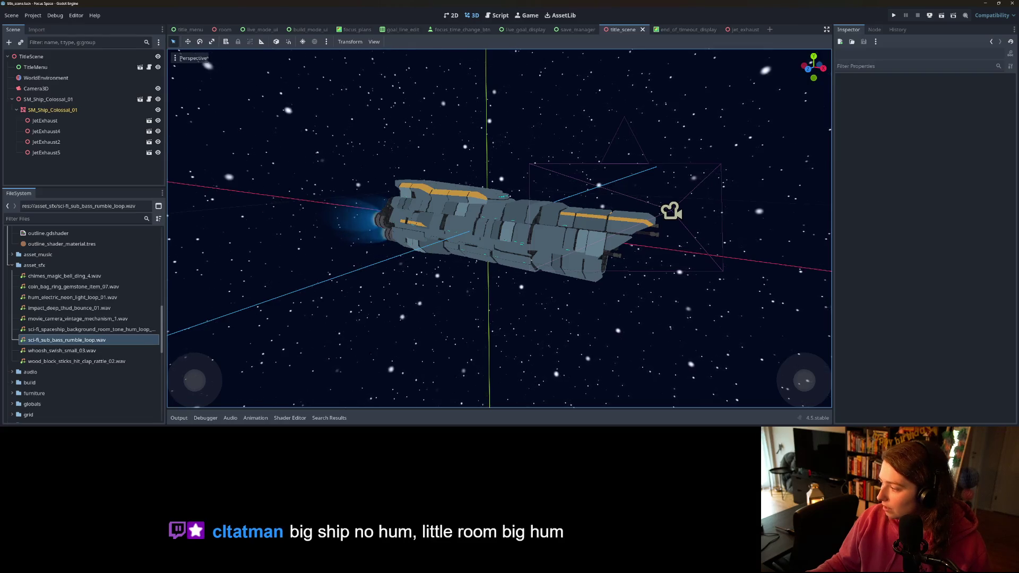
left_click(68, 330)
left_click(70, 340)
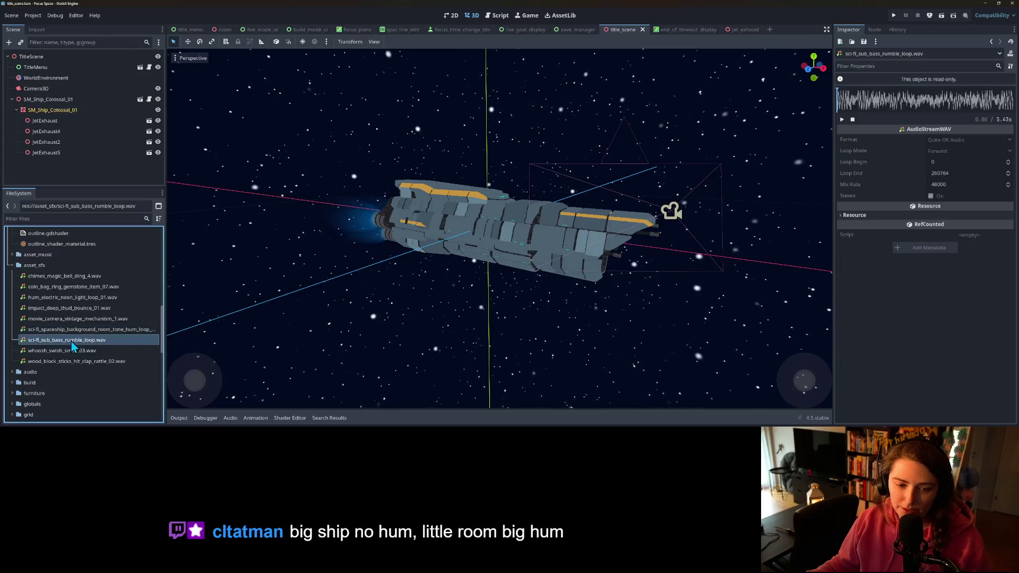
left_click(843, 119)
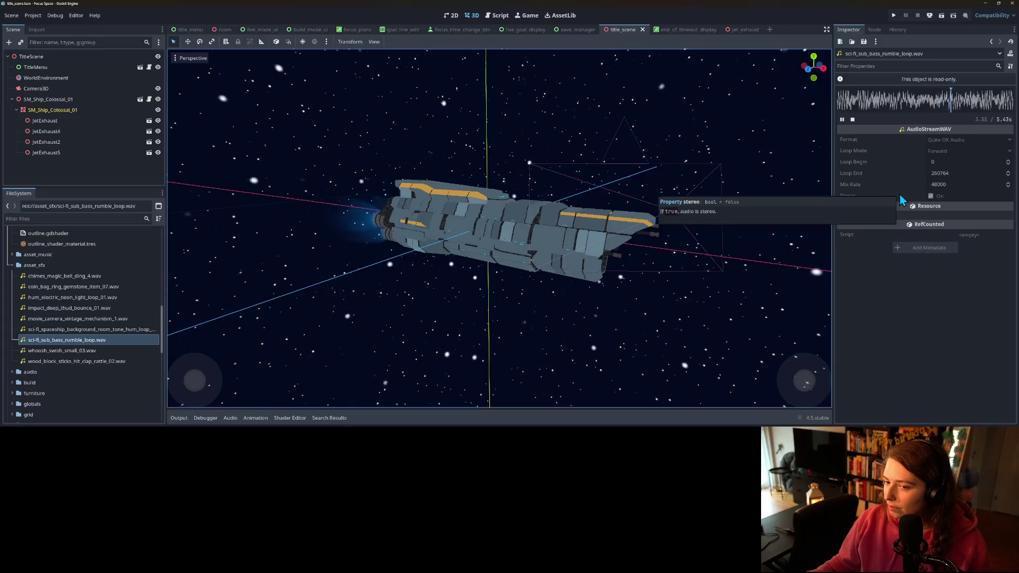
left_click(854, 119)
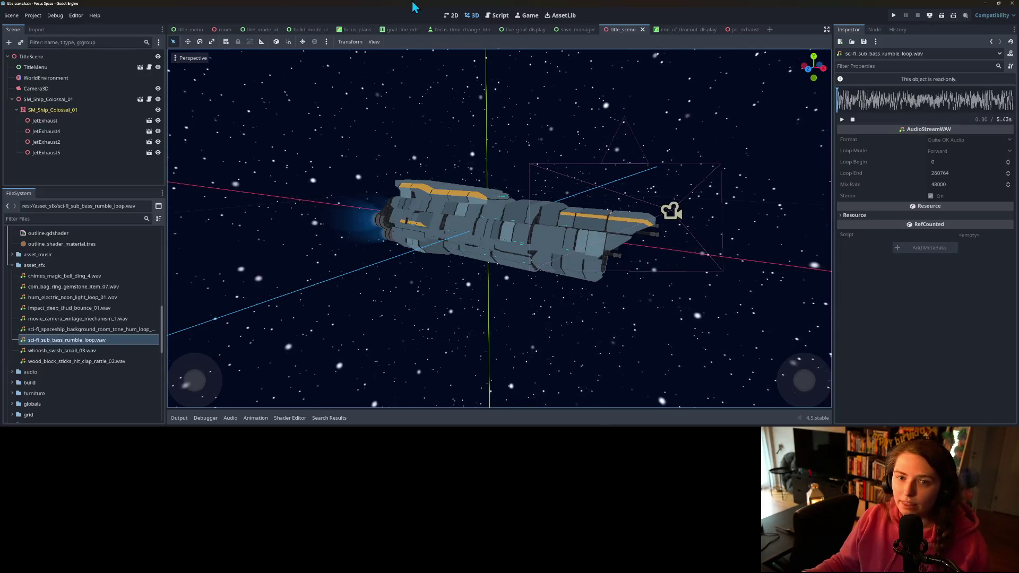
- In Project Settings' Autoload list, choose audio/music_player.tscn as an autoload path
left_click(33, 15)
left_click(42, 25)
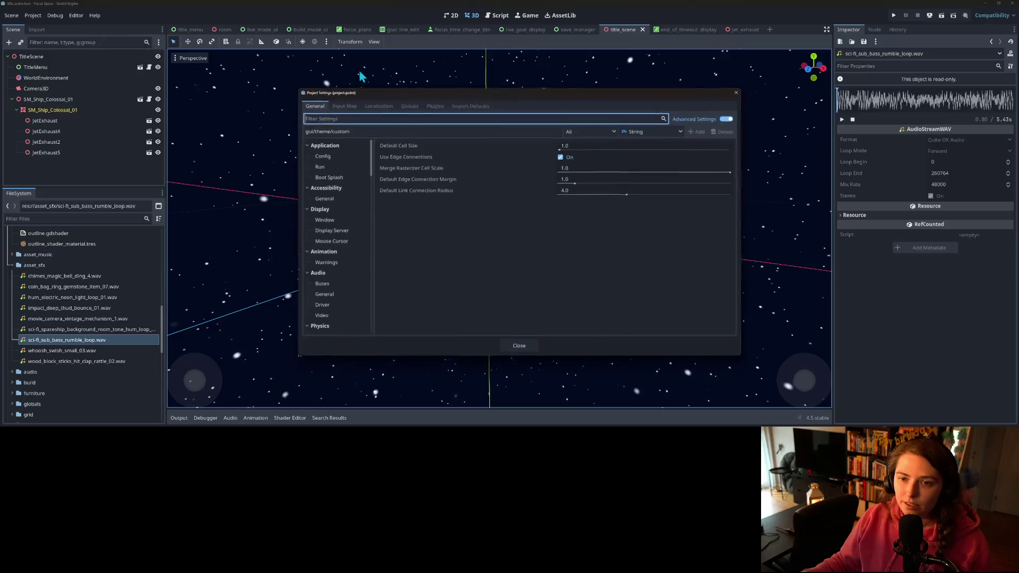
left_click(408, 105)
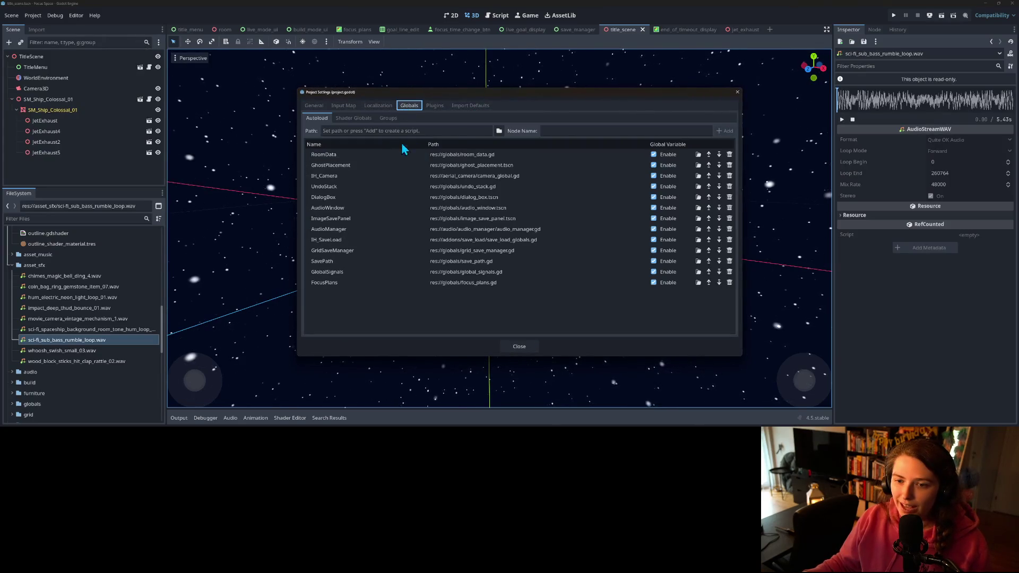
left_click(500, 131)
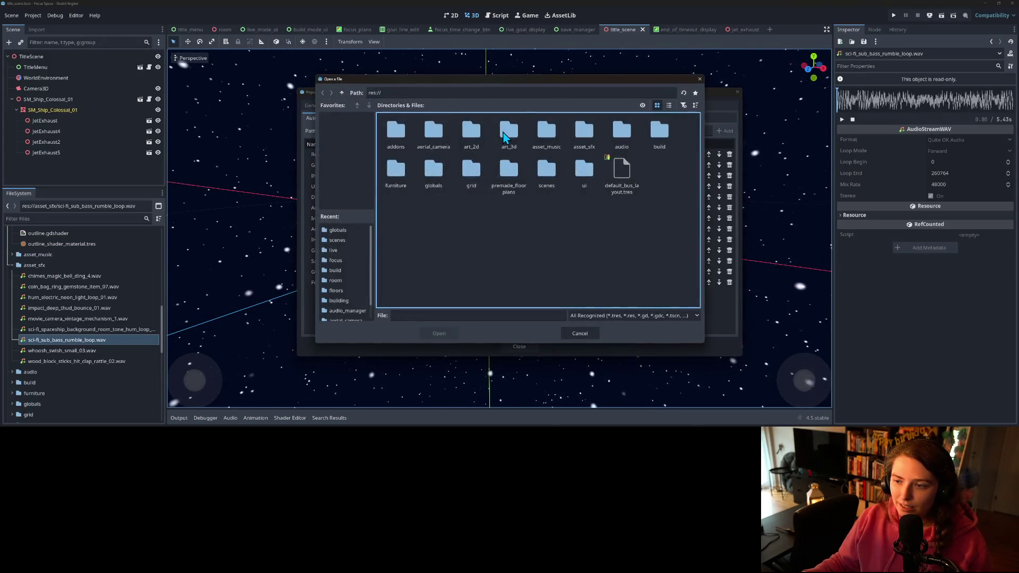
double_click(625, 132)
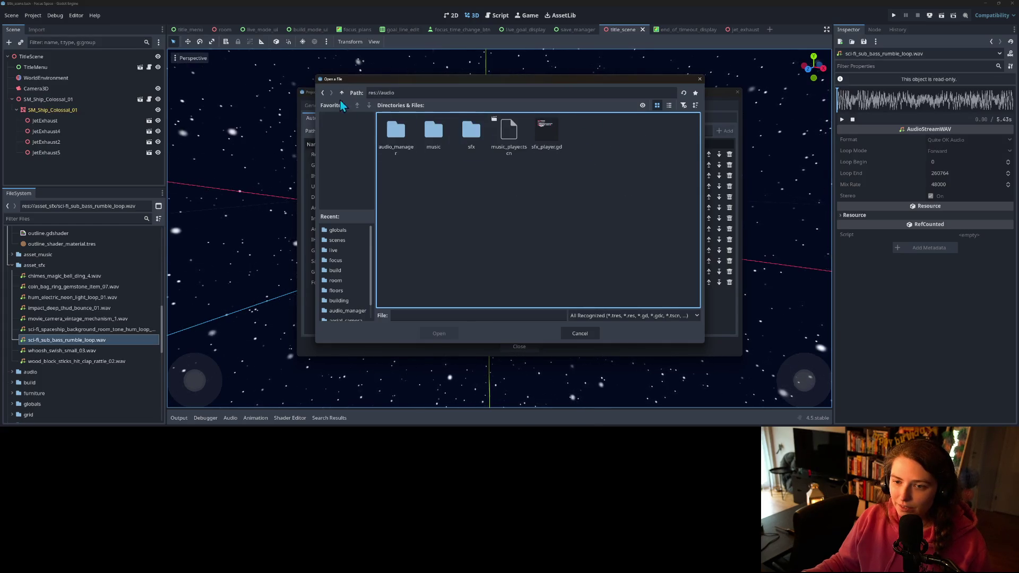
double_click(518, 132)
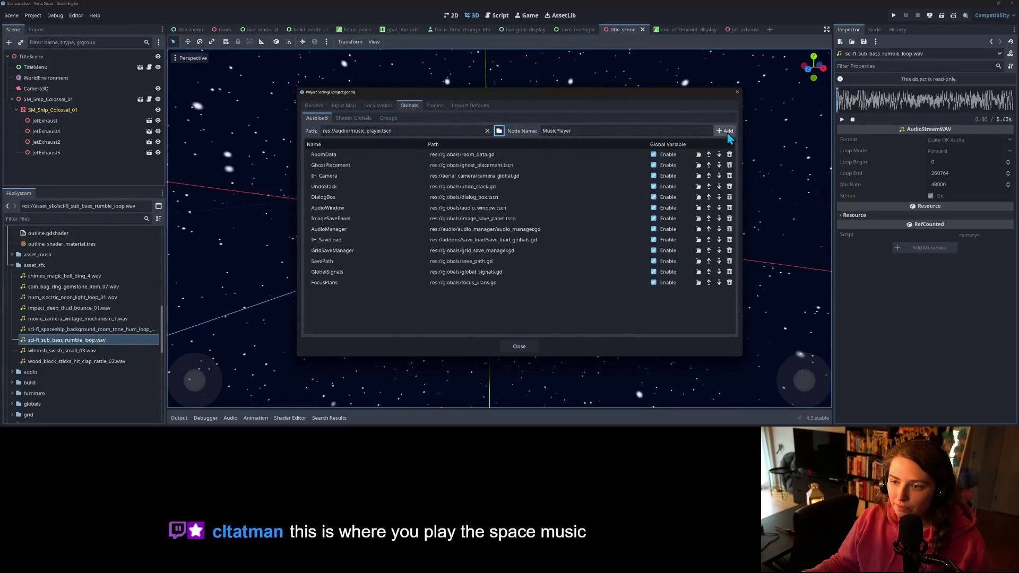
- Add globals/ship_hum_ambiance.tscn as the ShipHumAmbiance autoload, close settings and save
left_click(500, 132)
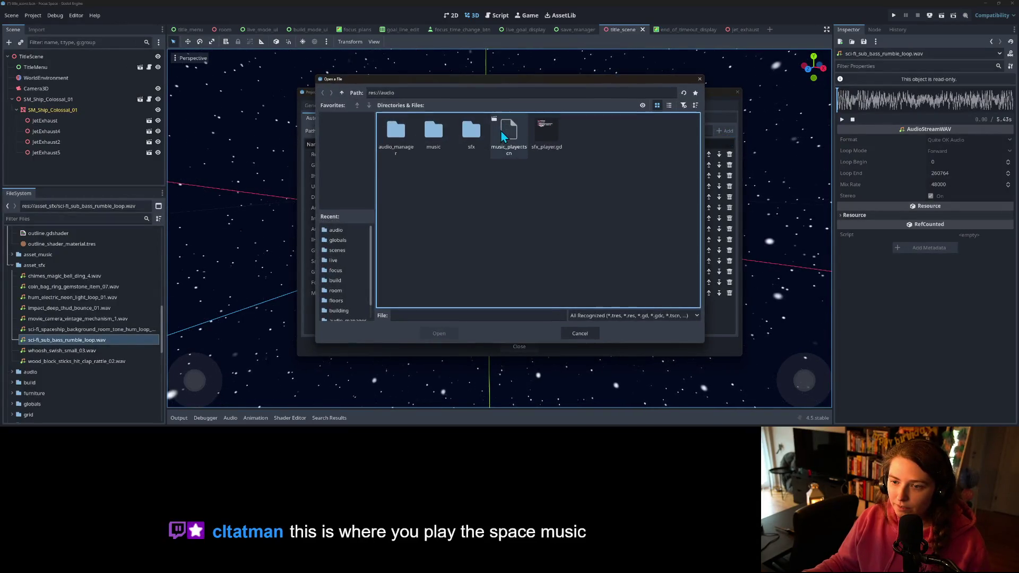
left_click(342, 92)
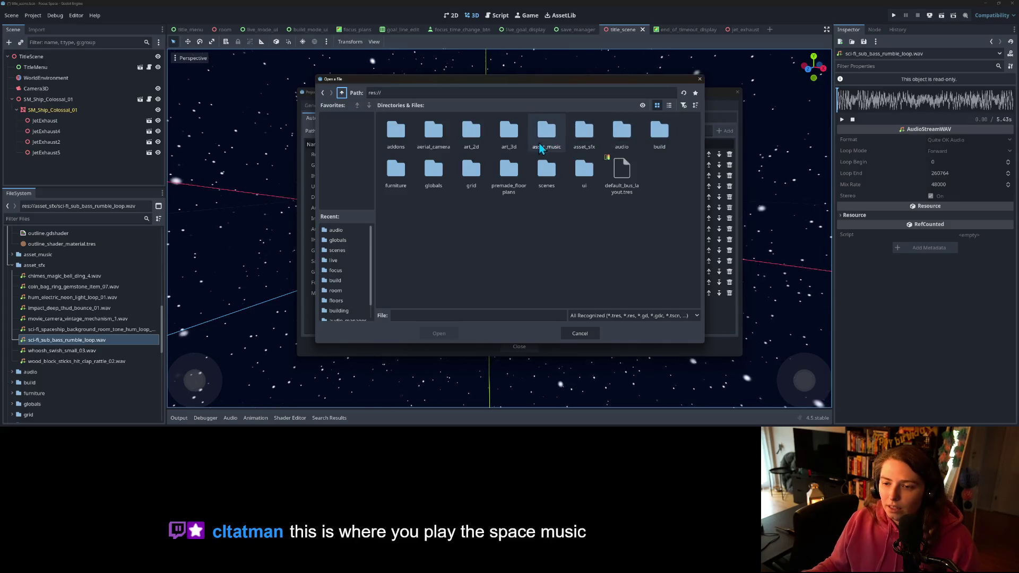
double_click(430, 173)
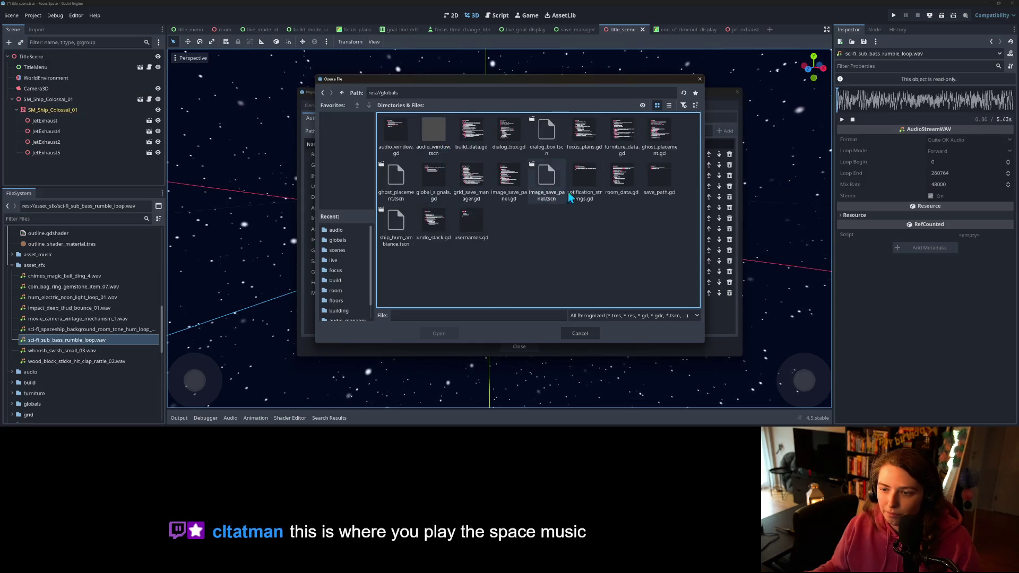
double_click(396, 223)
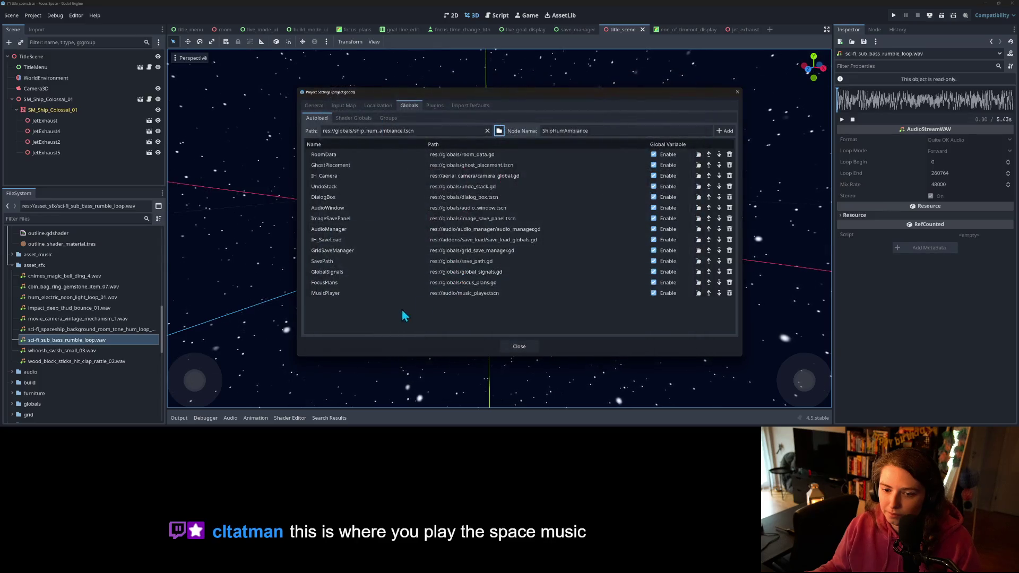
left_click(723, 131)
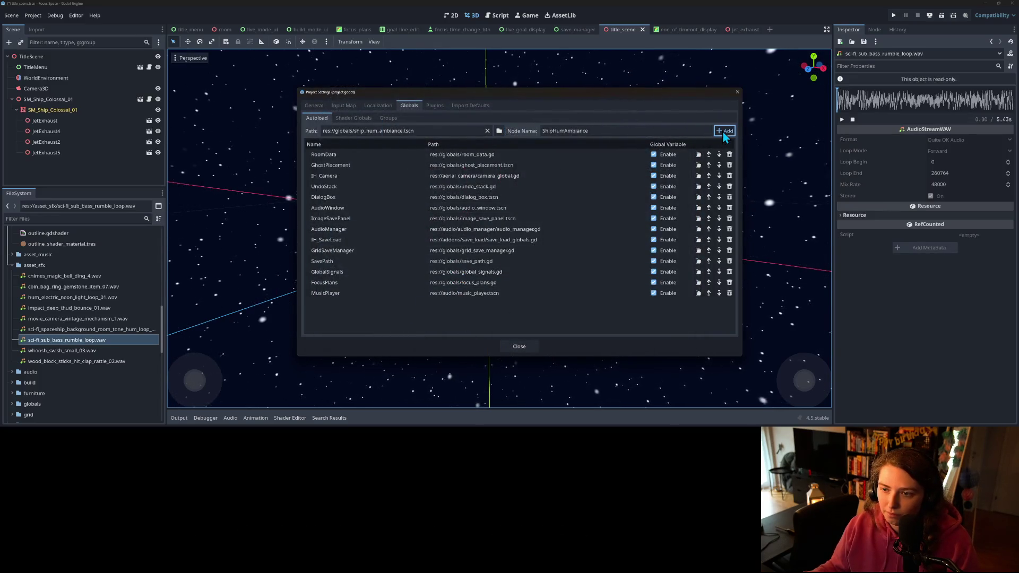
left_click(520, 347)
key("ctrl+s")
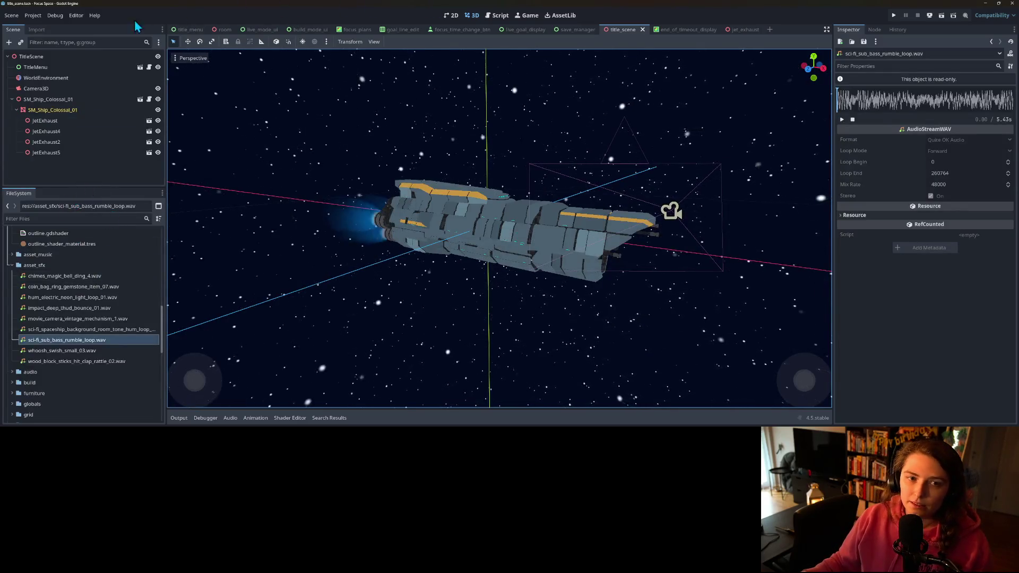
- Open ship_hum_ambiance.tscn from the globals folder in FileSystem
scroll(53, 345, "down", 5)
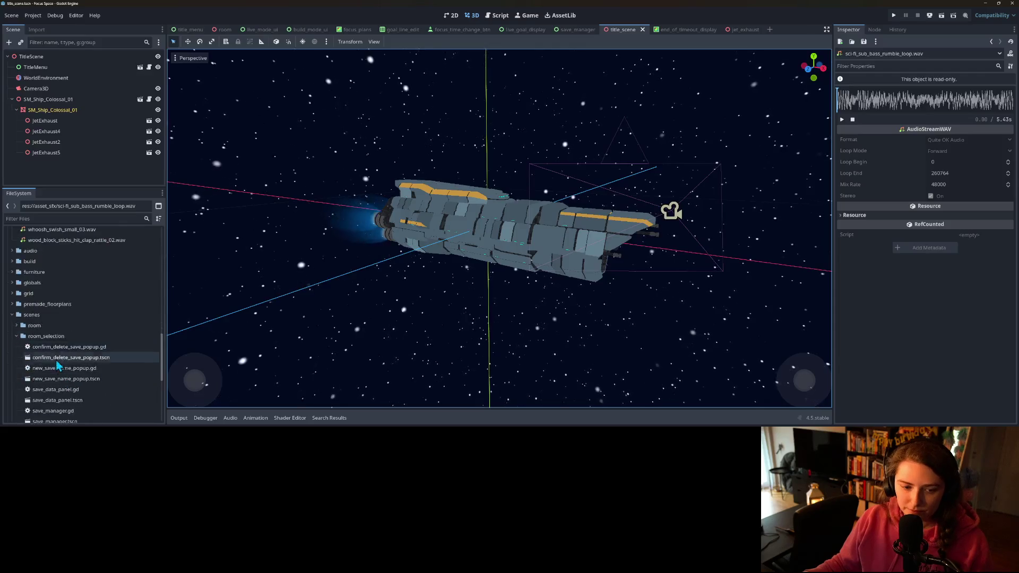
scroll(53, 355, "down", 5)
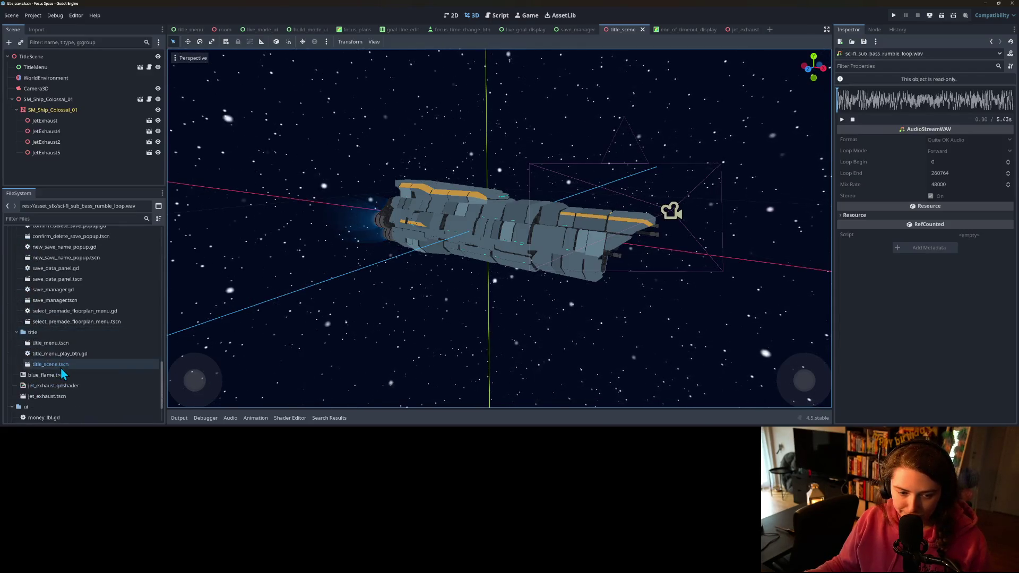
scroll(65, 377, "up", 12)
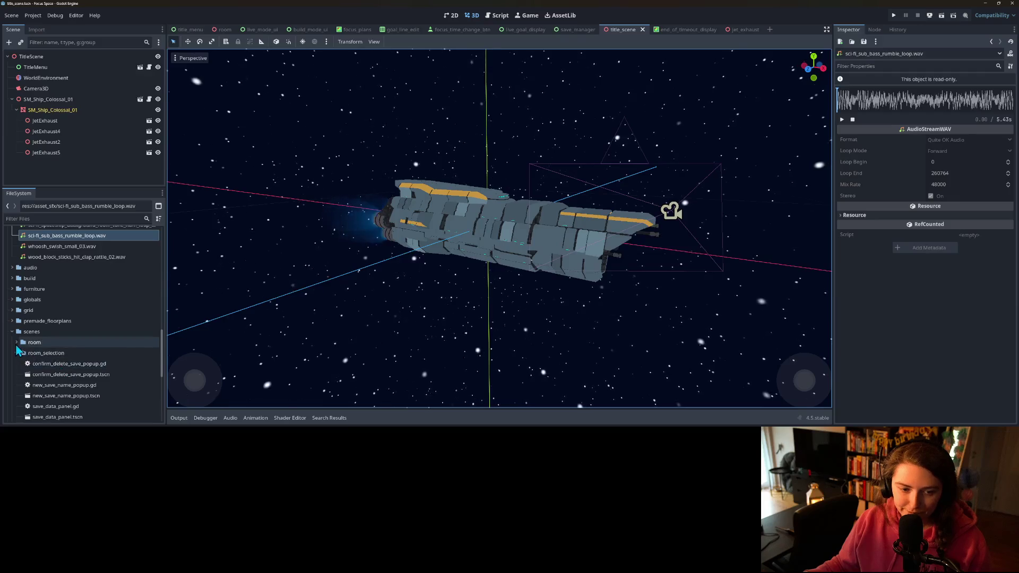
left_click(12, 300)
scroll(55, 366, "down", 3)
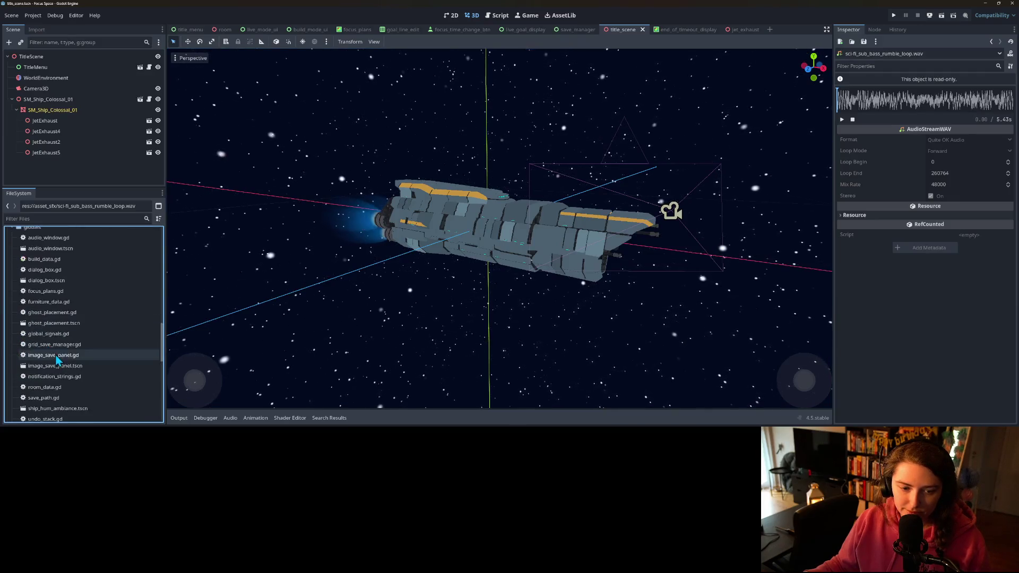
scroll(54, 361, "down", 3)
double_click(54, 335)
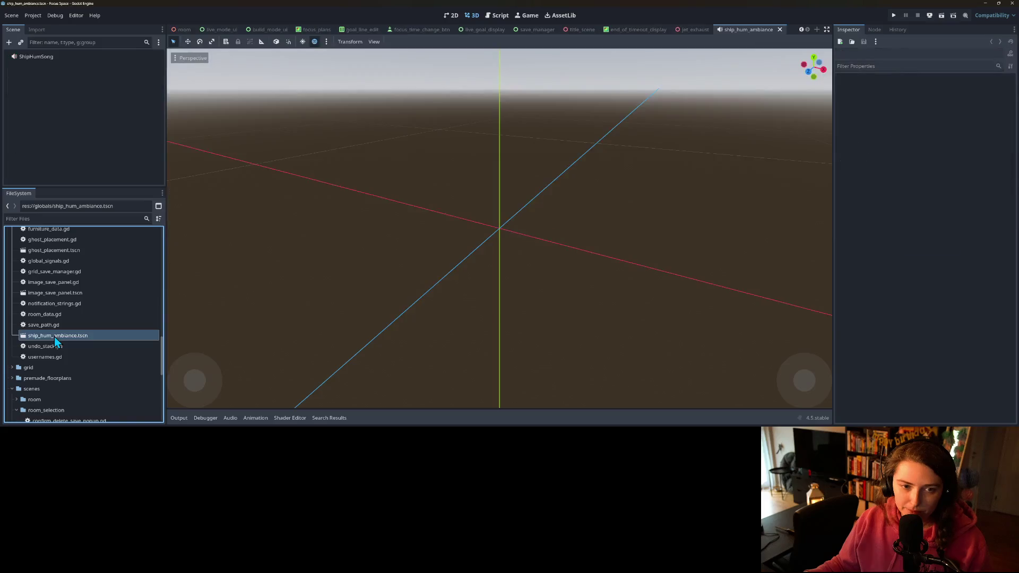
- Set the ShipHumSong player's Bus to Sound Effects
left_click(44, 57)
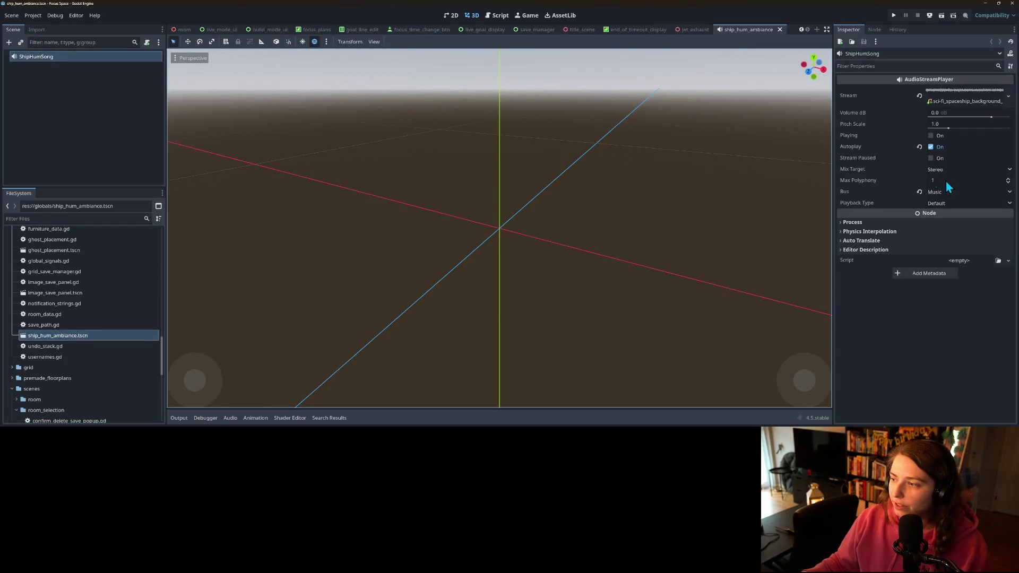
left_click(952, 192)
left_click(949, 225)
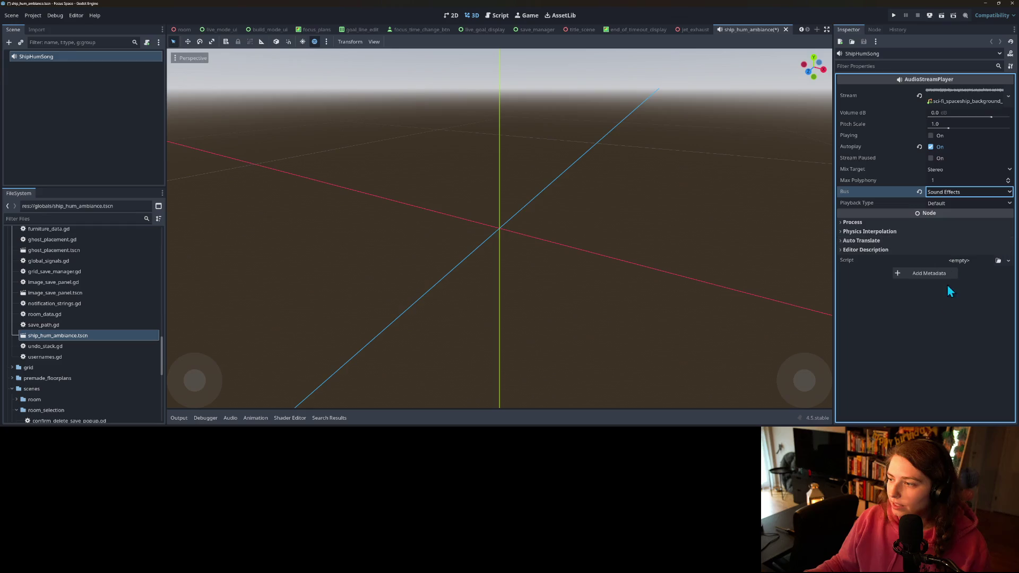
left_click(33, 15)
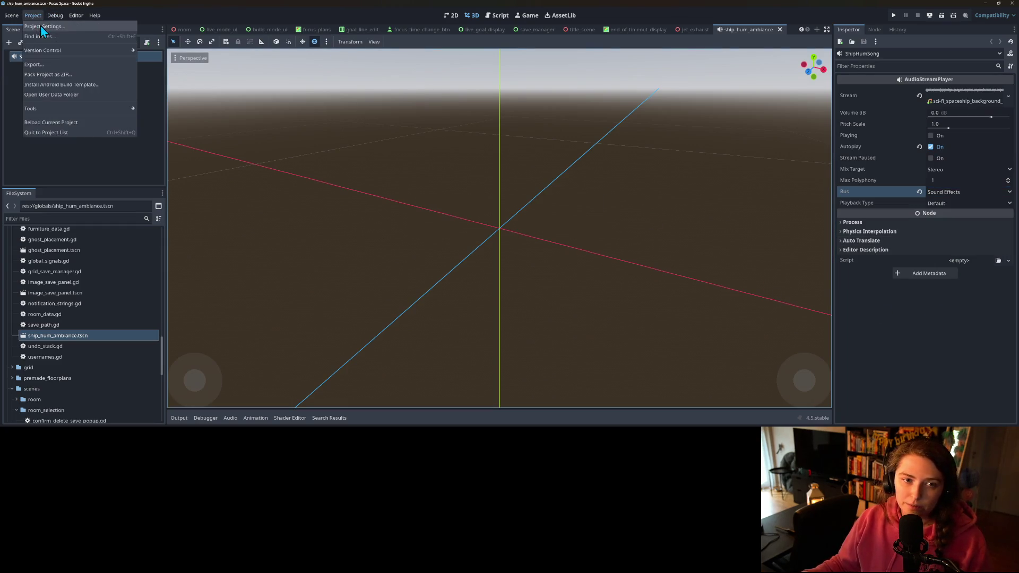
- Open the MusicPlayer autoload's scene from the Autoload list and select its audio player node
left_click(43, 27)
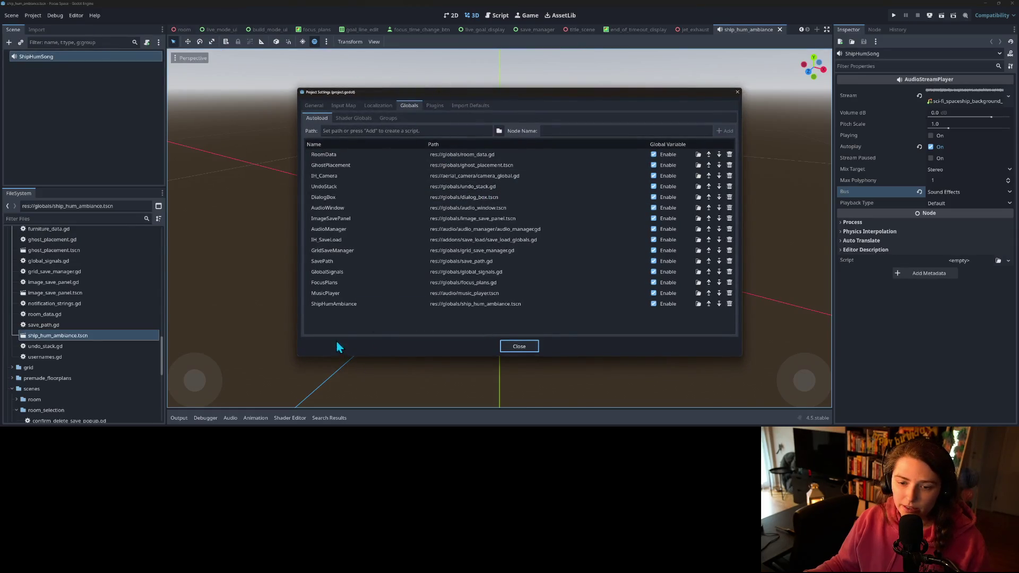
double_click(483, 293)
left_click(62, 57)
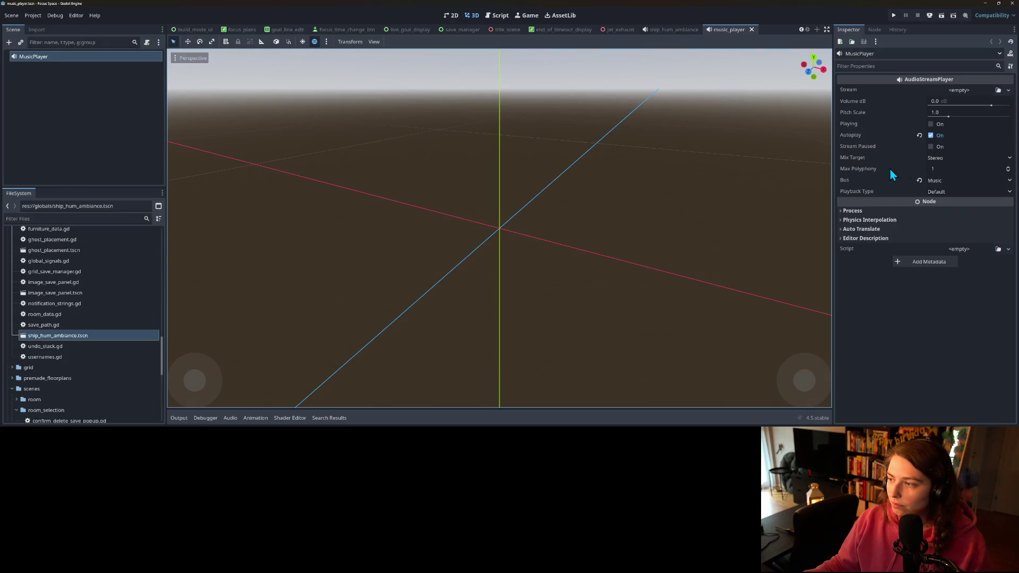
- Quick-load the Science Fiction Ambience wav as the MusicPlayer's Stream and save the scene
left_click(1009, 91)
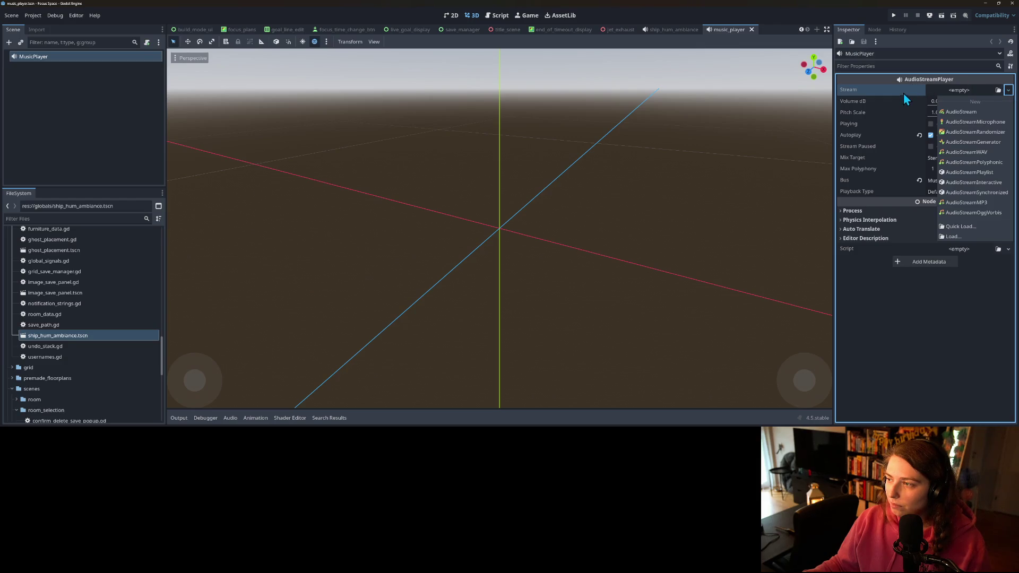
left_click(957, 94)
left_click(998, 91)
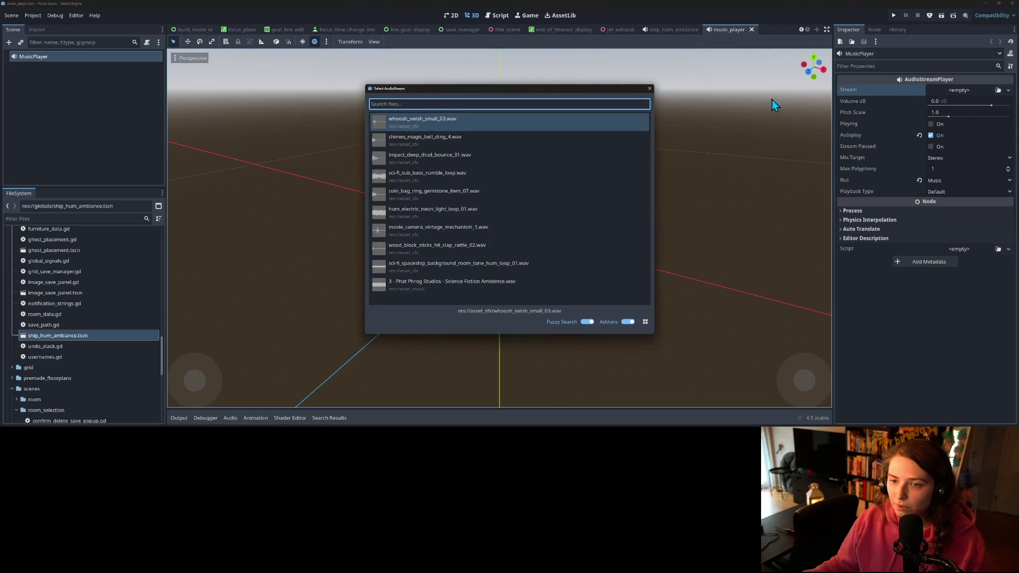
left_click(485, 287)
key("ctrl+s")
left_click(906, 330)
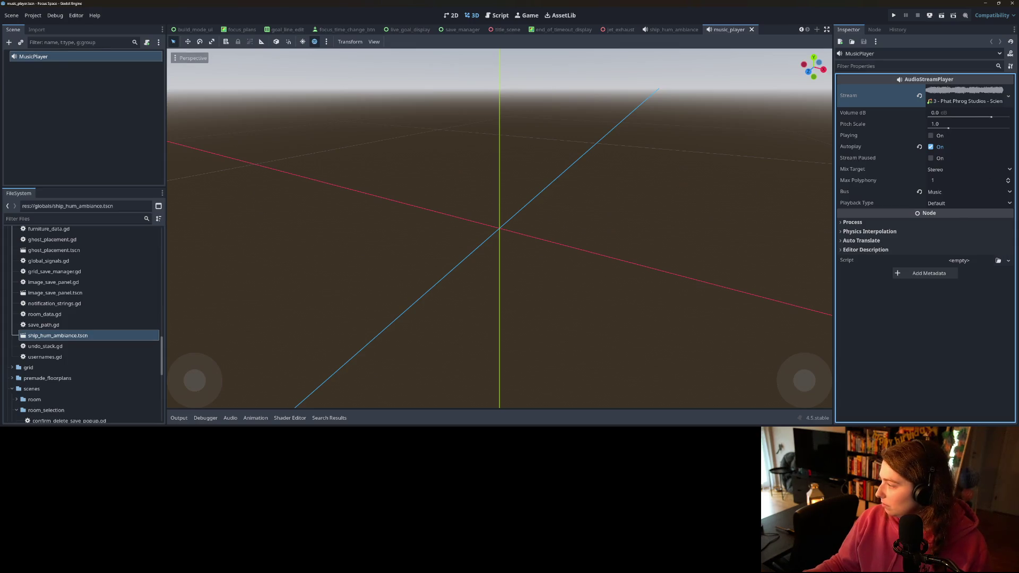
key("alt+Tab")
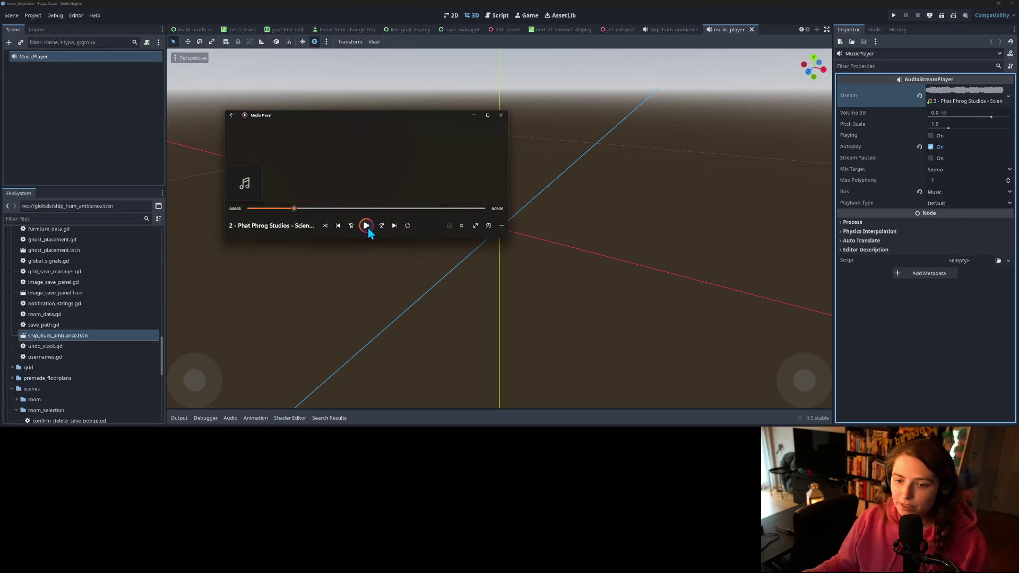
- Run the project to hear the audio on the Focus Space title screen
left_click(893, 15)
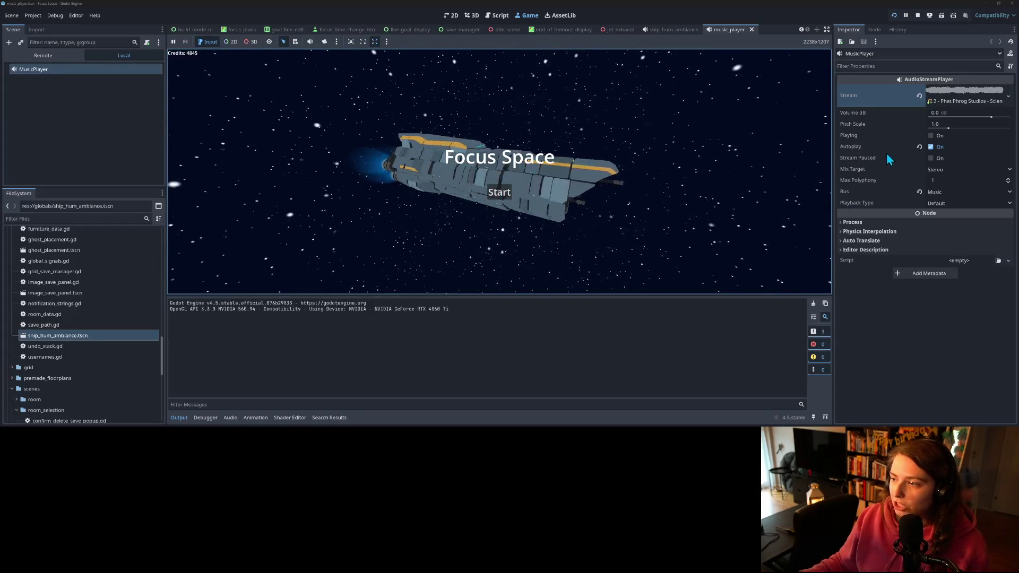
- Set the MusicPlayer's Volume dB to -10
left_click(977, 113)
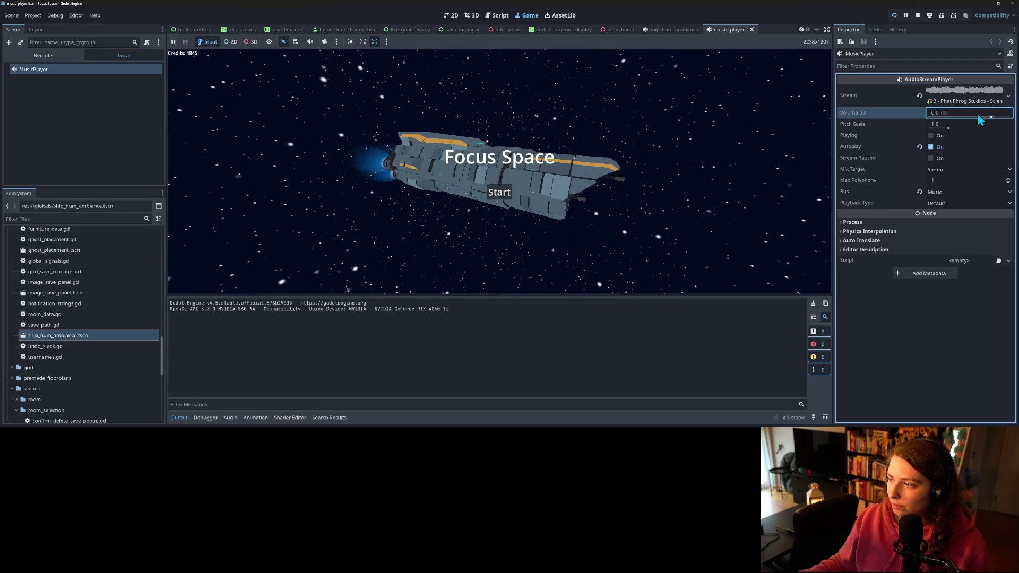
type("-10")
key("Return")
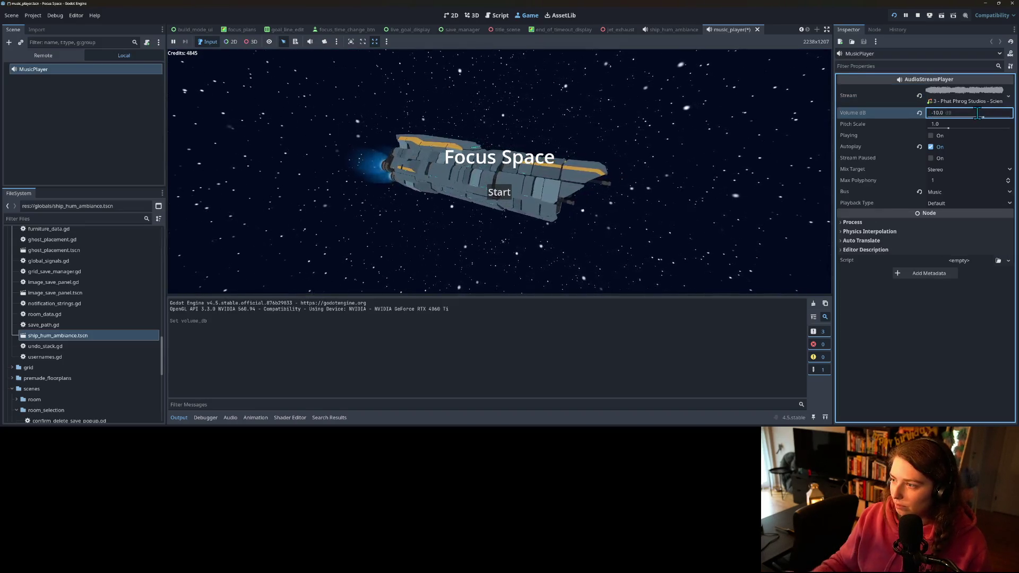
- In the ship_hum_ambiance scene, set ShipHumSong's Volume dB to -5 and save
left_click(690, 29)
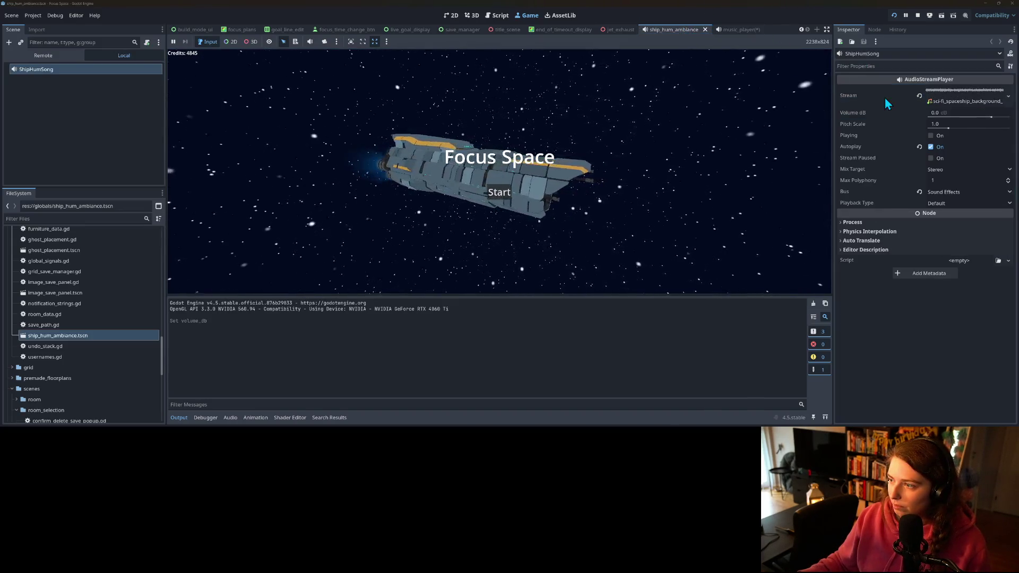
left_click(938, 113)
type("-10")
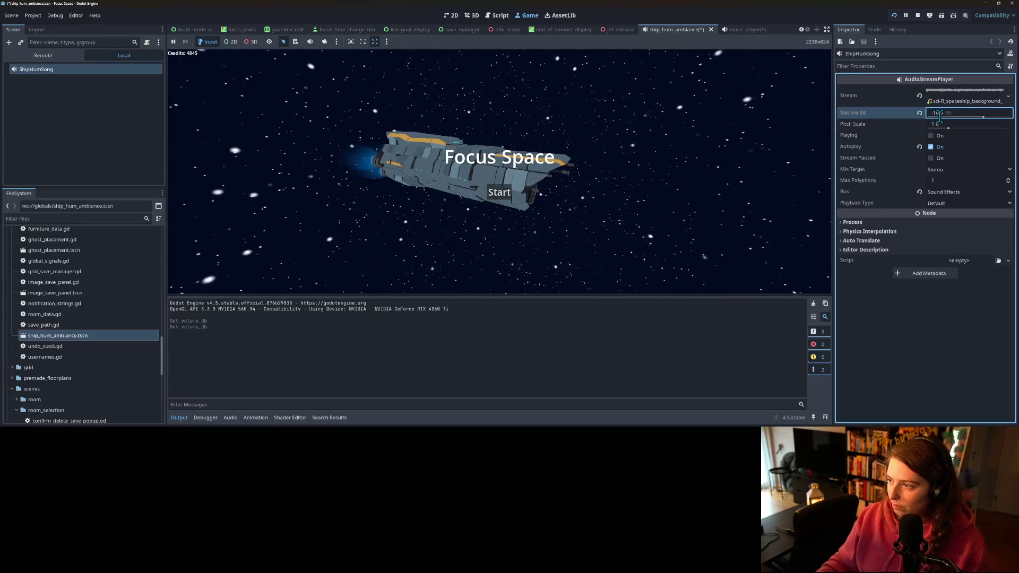
key("Return")
type("5")
key("Return")
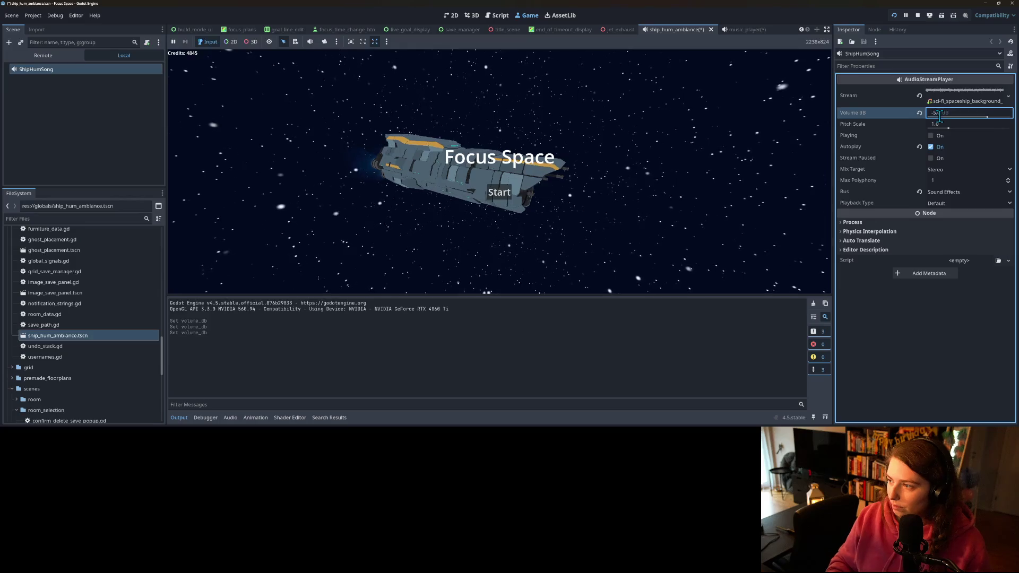
key("ctrl+s")
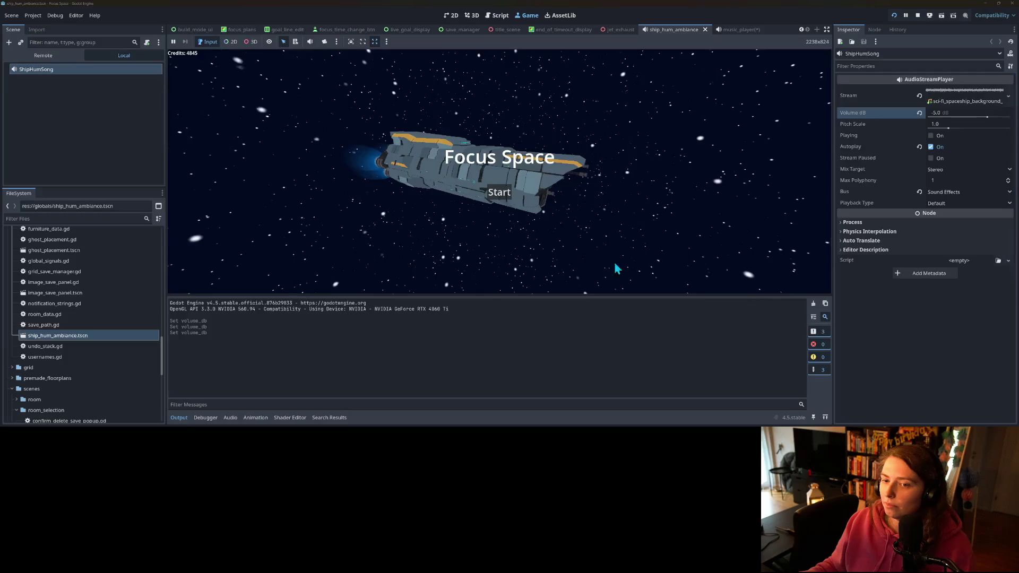
- Start the game, load the 'my save' room, and save the music_player scene
left_click(509, 193)
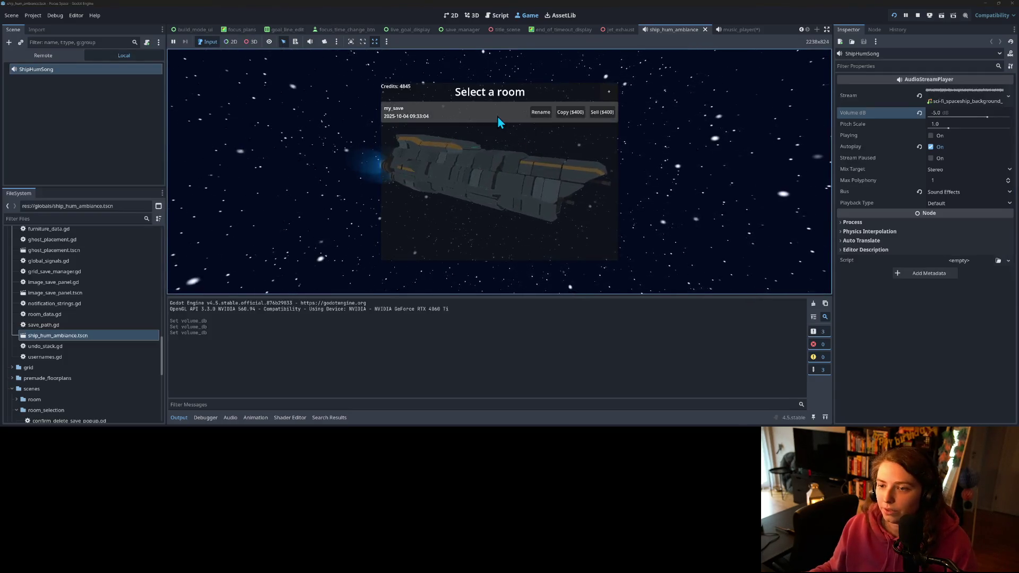
double_click(498, 116)
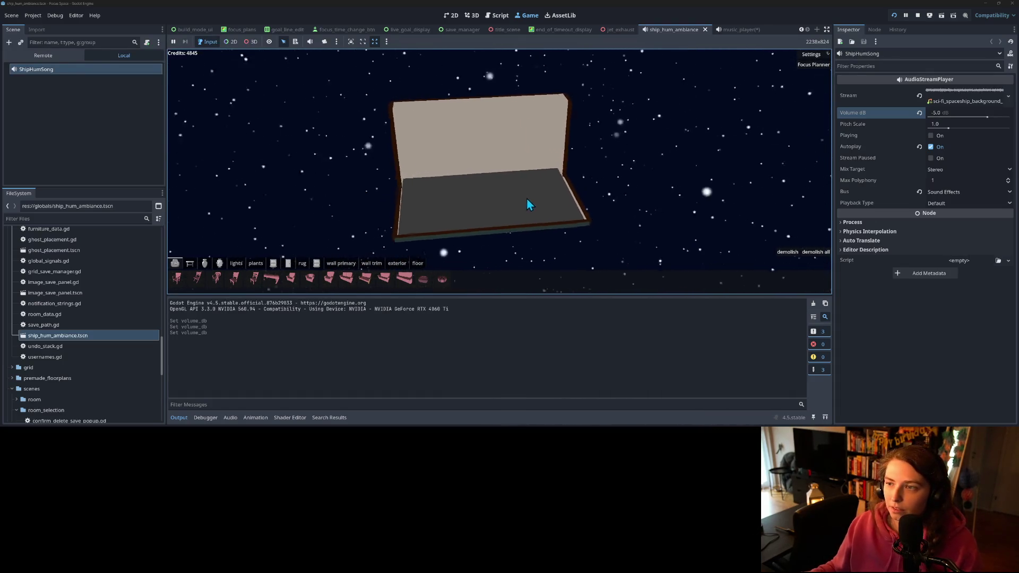
left_click(743, 33)
key("ctrl+s")
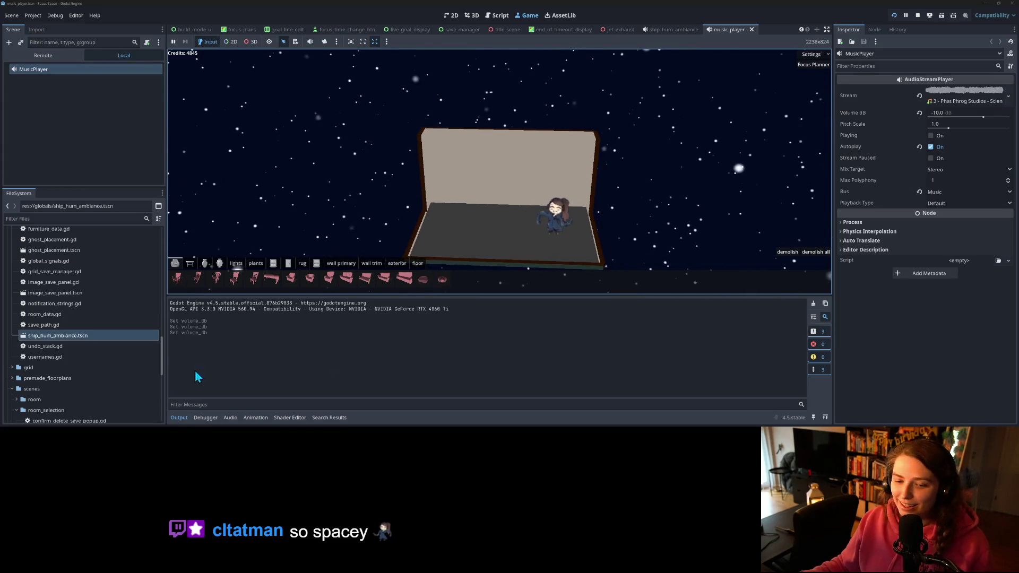
- Collapse the Output panel and orbit the camera around the room among the stars
left_click(179, 418)
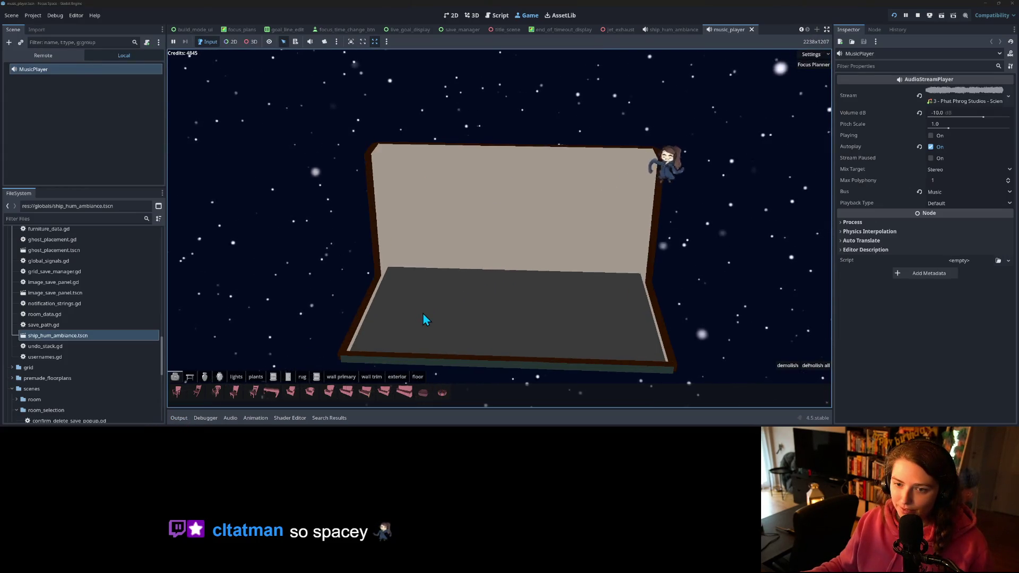
scroll(423, 314, "down", 5)
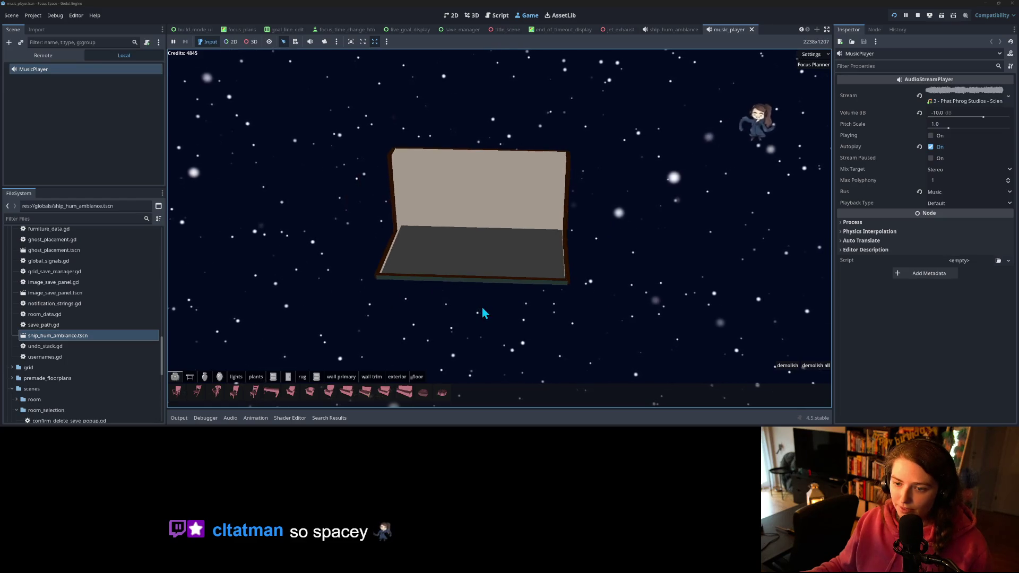
scroll(480, 308, "up", 3)
mouse_move(484, 312)
left_mouse_down()
mouse_move(414, 314)
mouse_move(442, 307)
mouse_move(434, 314)
left_mouse_up()
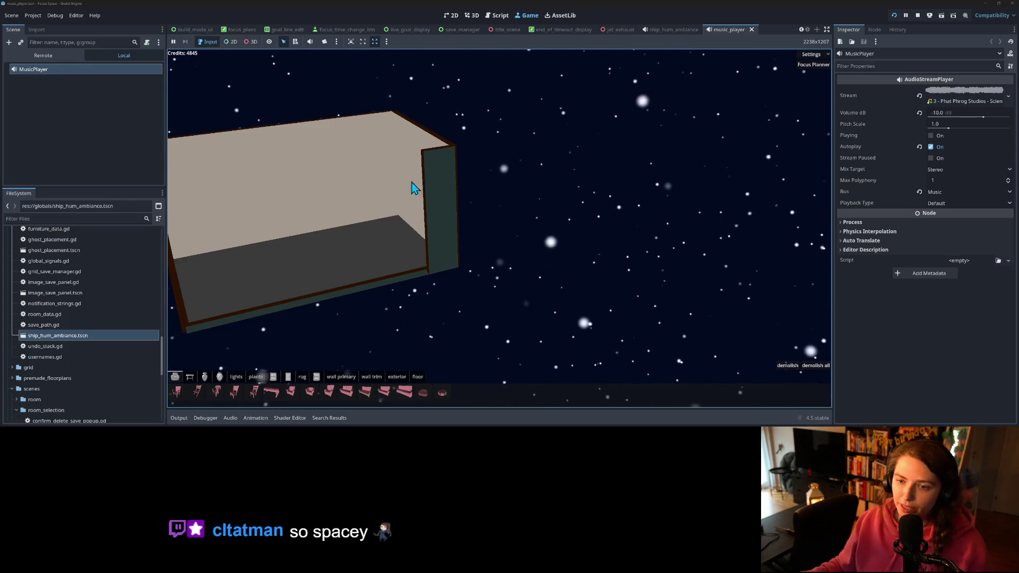
mouse_move(496, 278)
left_mouse_down()
mouse_move(463, 281)
mouse_move(543, 297)
mouse_move(581, 290)
mouse_move(537, 287)
left_mouse_up()
mouse_move(483, 287)
left_mouse_down()
mouse_move(446, 292)
mouse_move(507, 284)
left_mouse_up()
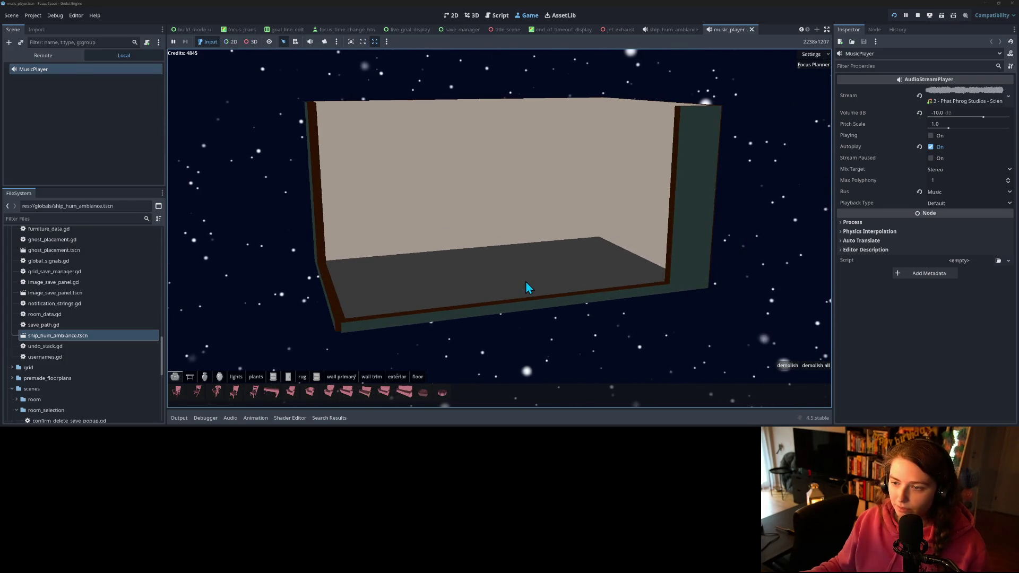
scroll(533, 282, "down", 3)
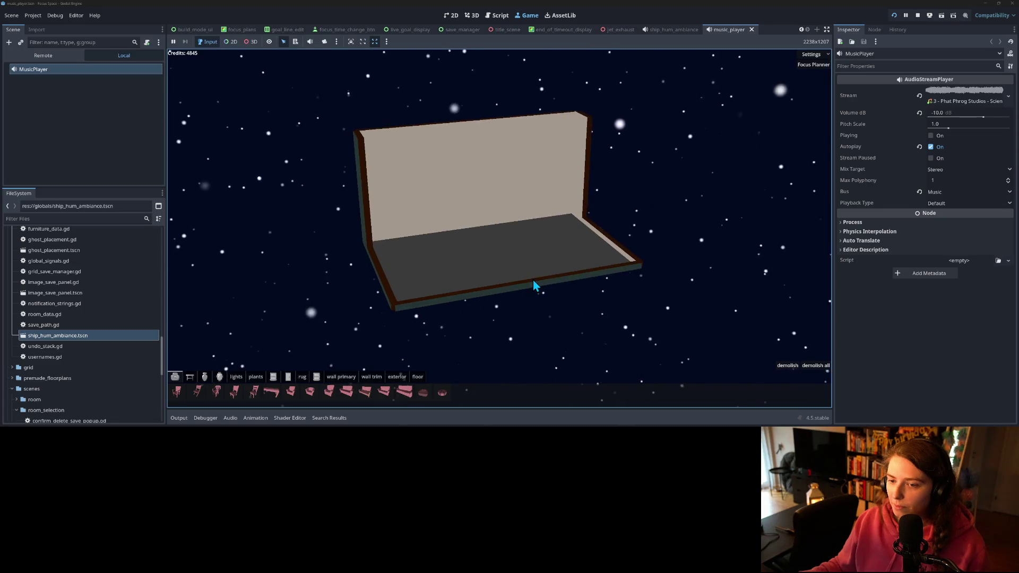
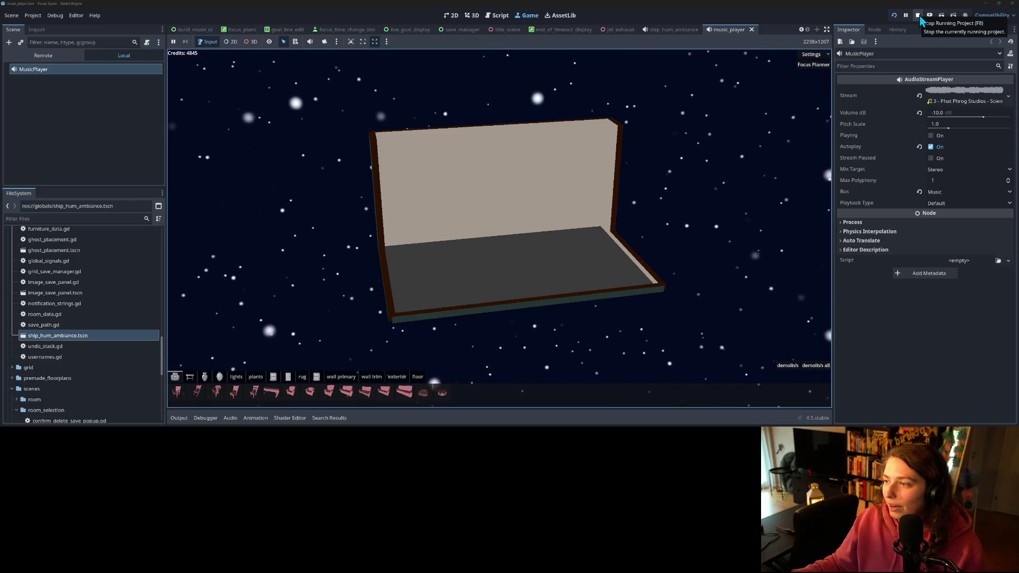
- Stop the game, lower the Music bus to -80 dB, and save the scene
left_click(919, 16)
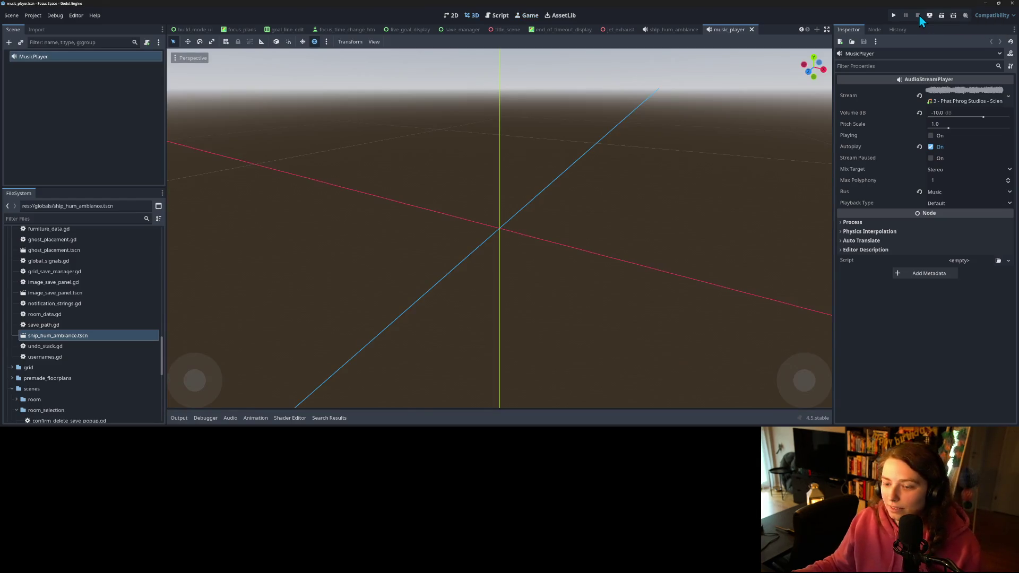
left_click(231, 419)
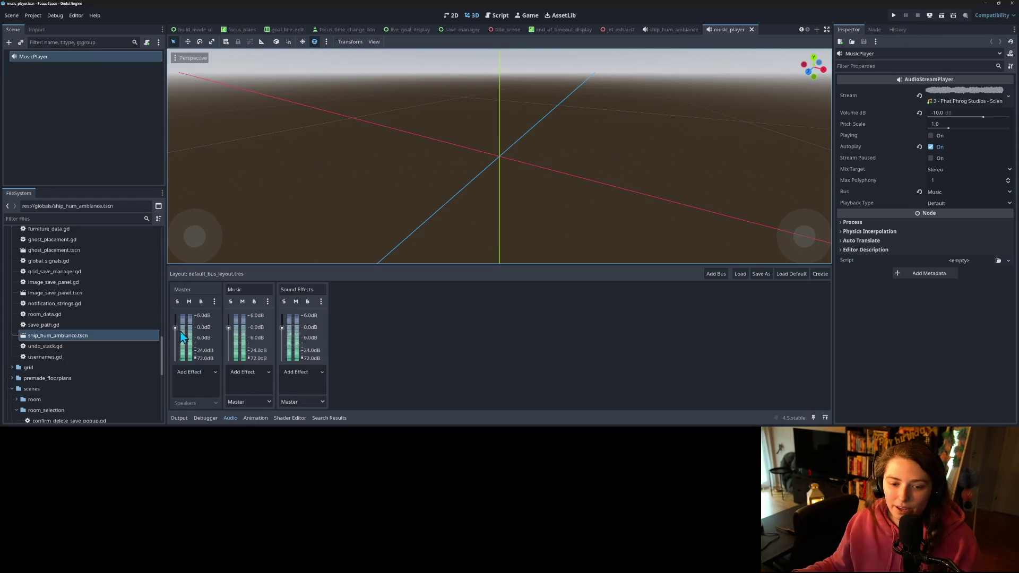
left_click_drag(174, 332, 174, 360)
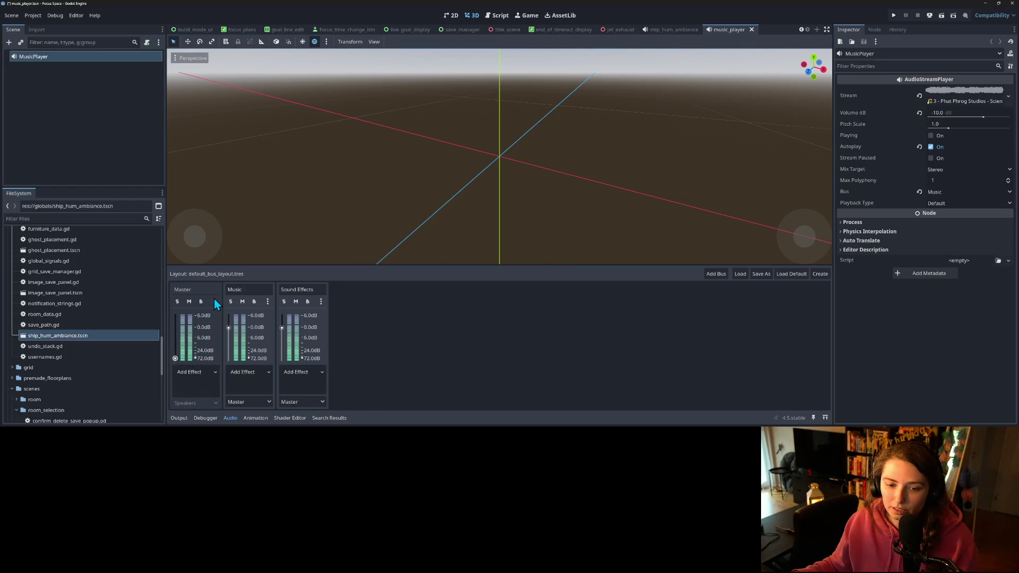
key("ctrl+z")
left_click_drag(229, 329, 228, 379)
key("ctrl+s")
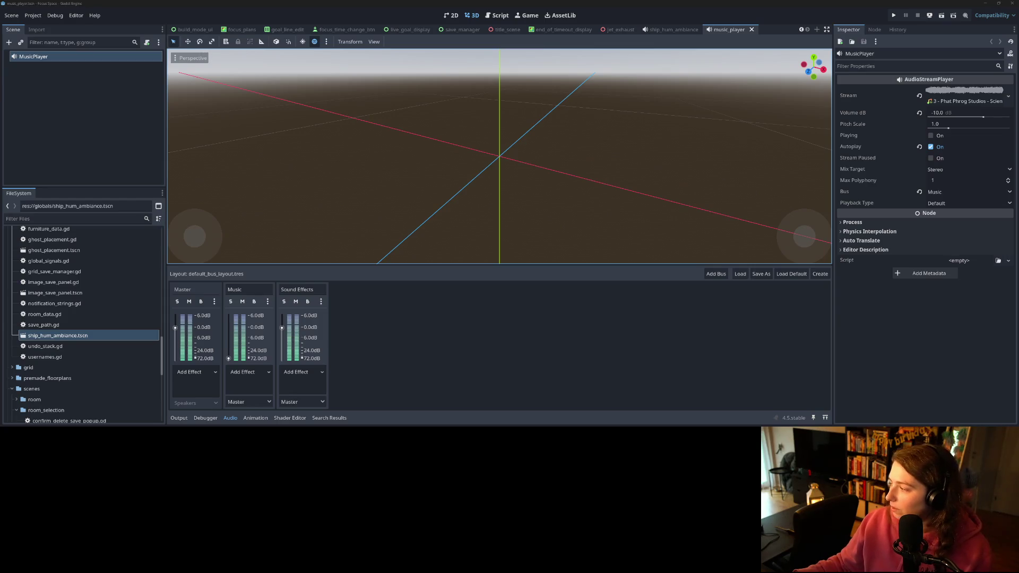
- Play all ten ambience tracks from the music folder in a media player
key("alt+Tab")
left_click_drag(725, 222, 684, 98)
key("Return")
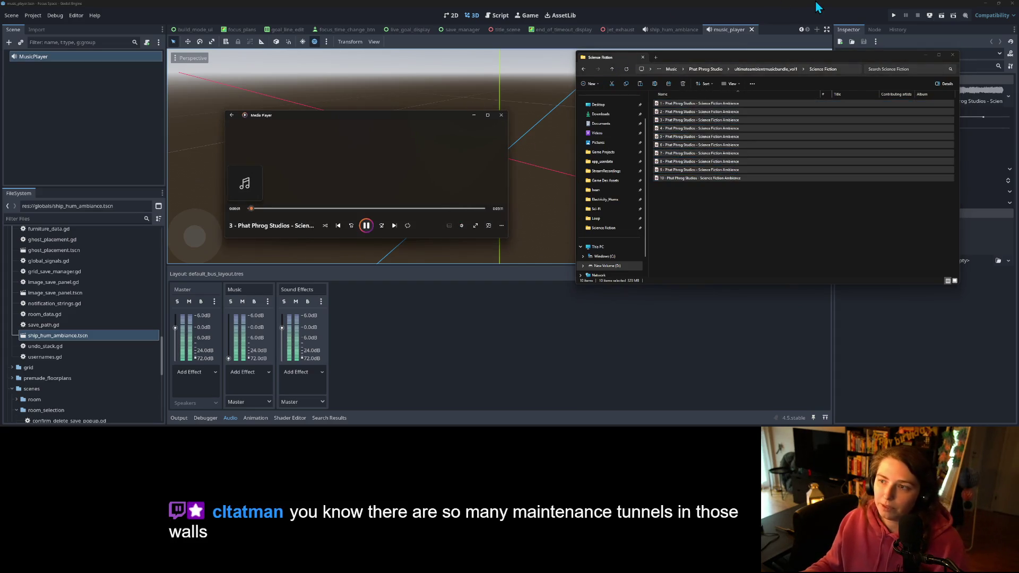
- Return to Godot, collapse the audio bus mixer, and switch to the browser with the Godot docs
left_click(595, 13)
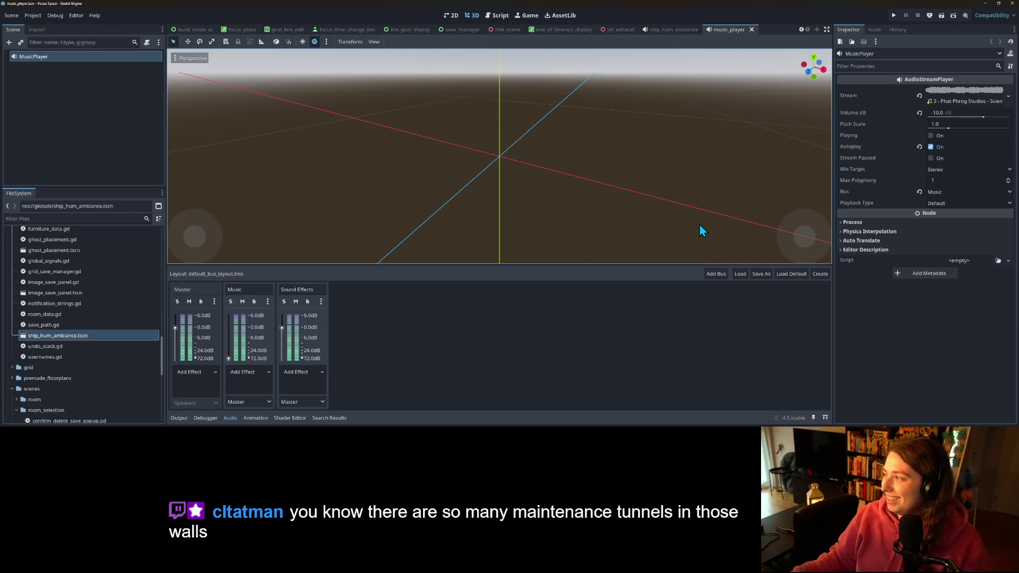
left_click(879, 360)
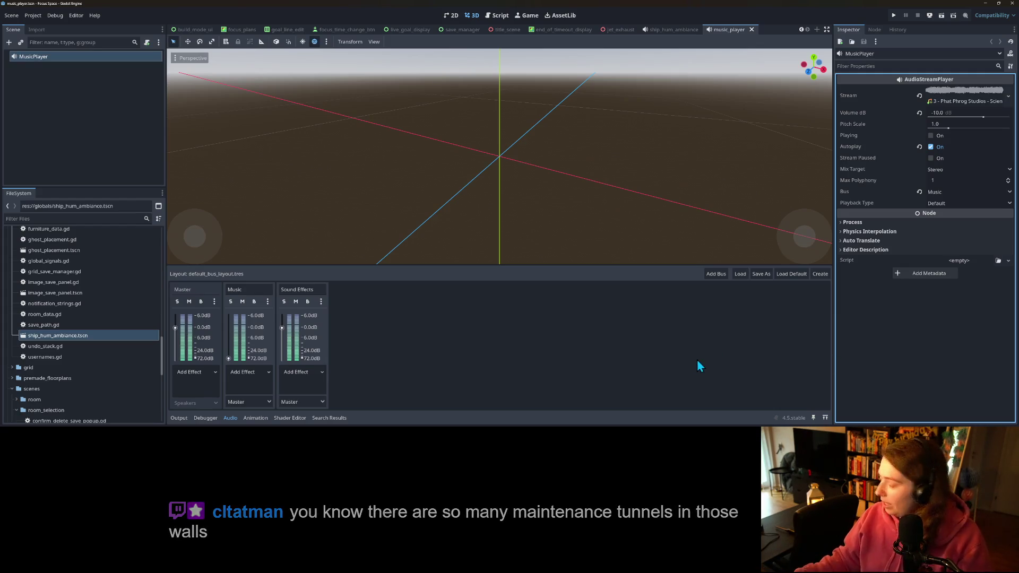
left_click(230, 418)
left_click(539, 253)
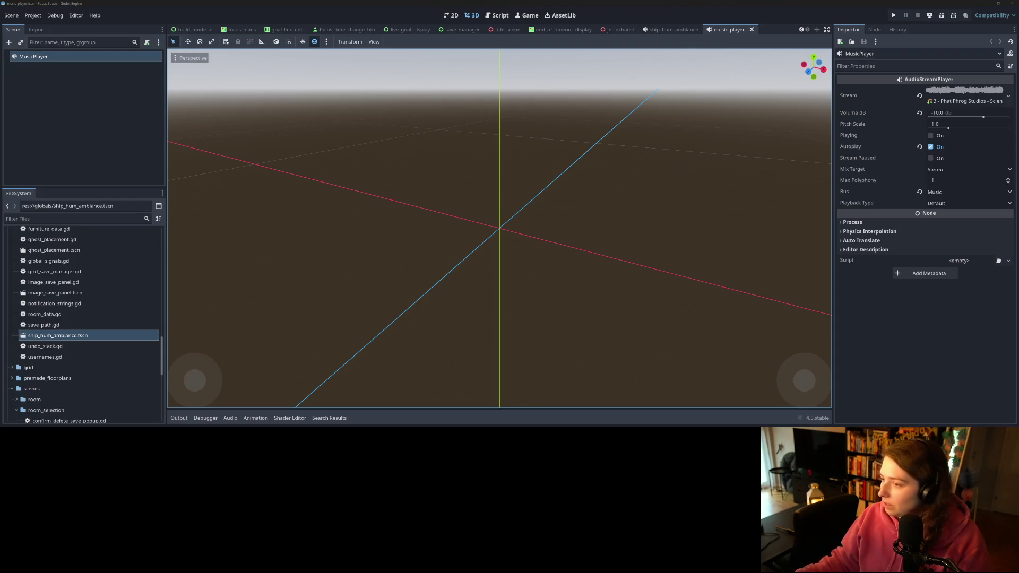
key("alt+Tab")
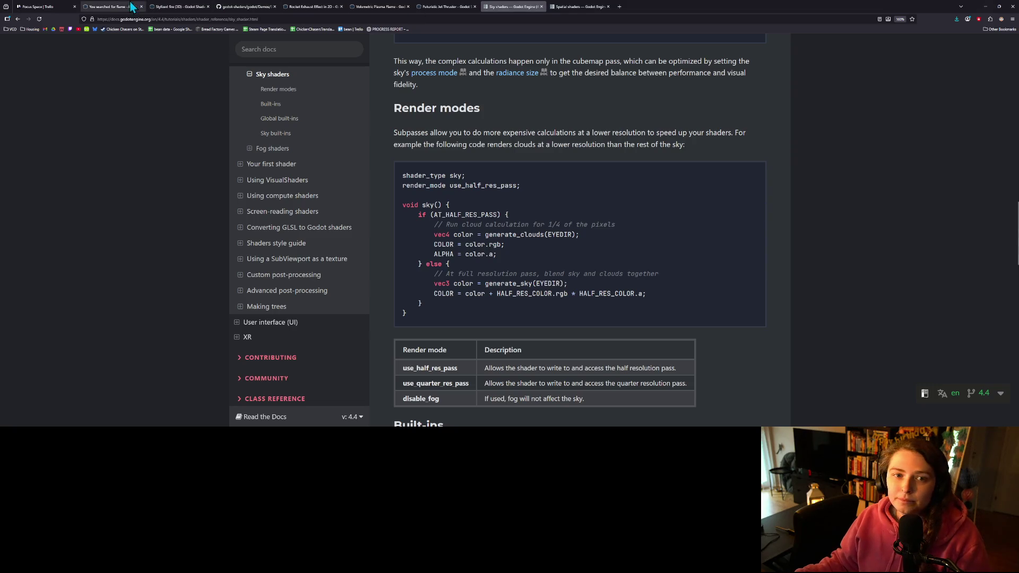
- Commit the 12 changed files to main as 'adds music and ambient ship sfx' and push to origin
left_click(45, 6)
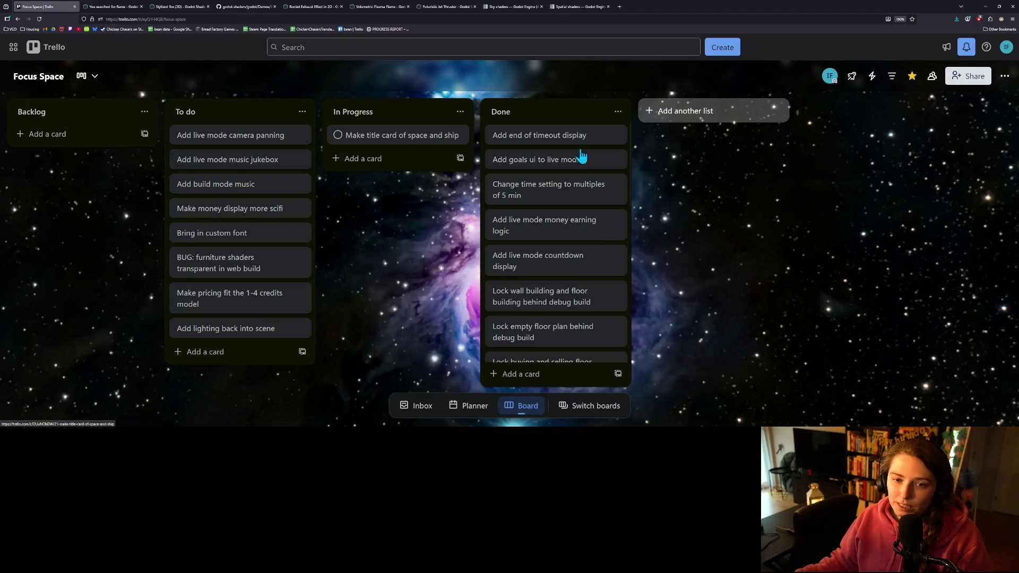
key("alt+Tab")
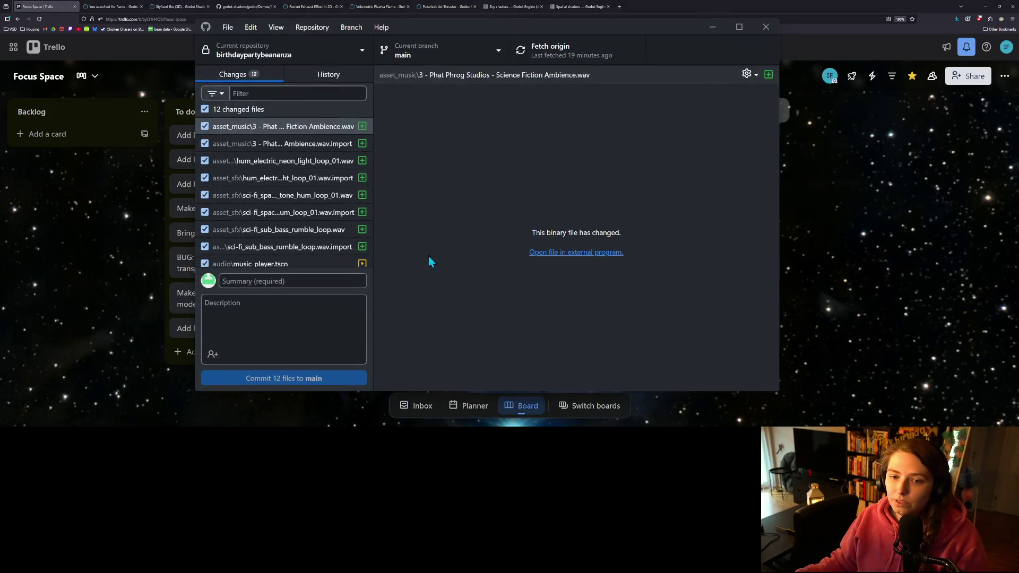
scroll(308, 227, "down", 1)
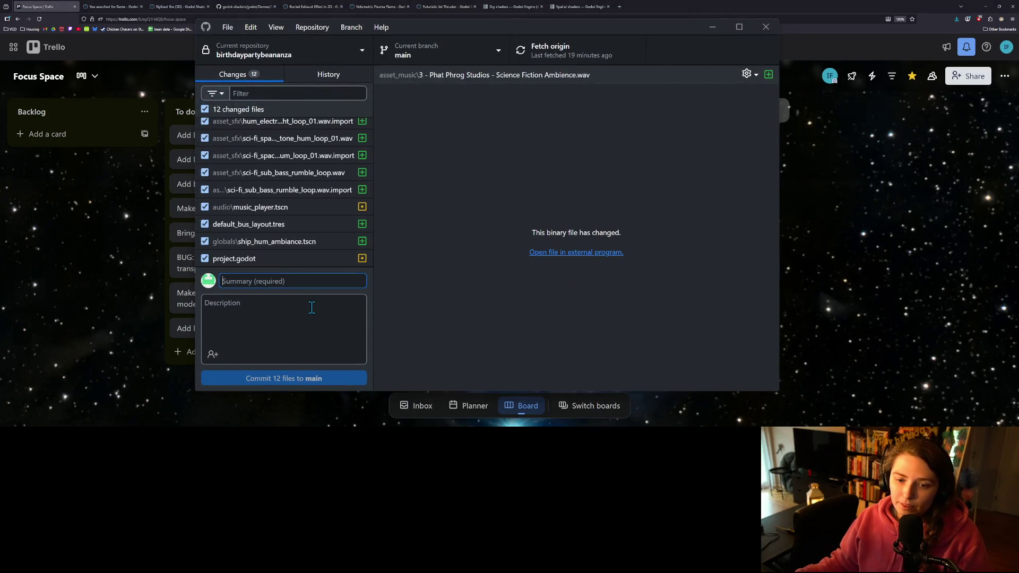
type("adds music and ambient ship sfx")
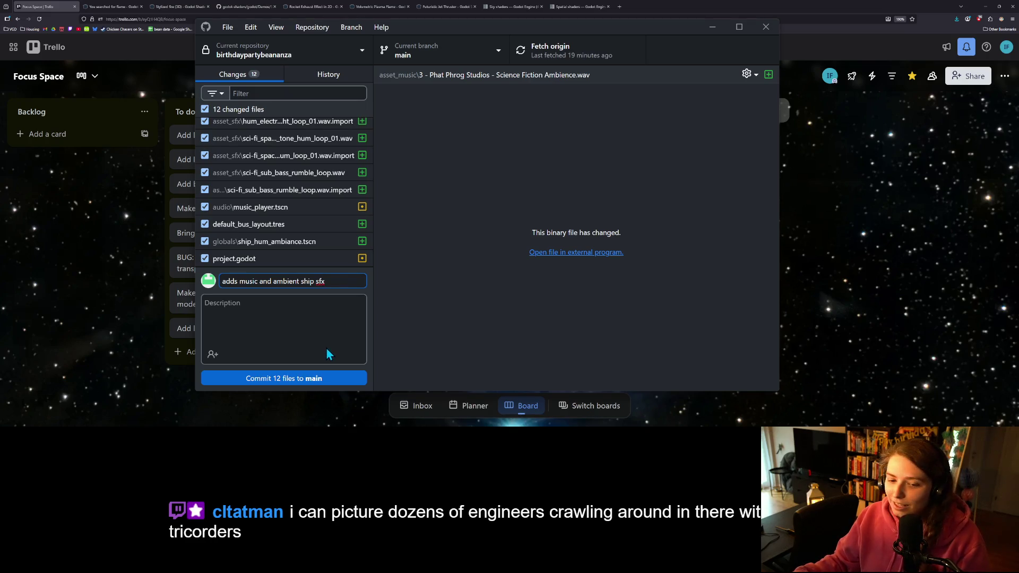
left_click(318, 379)
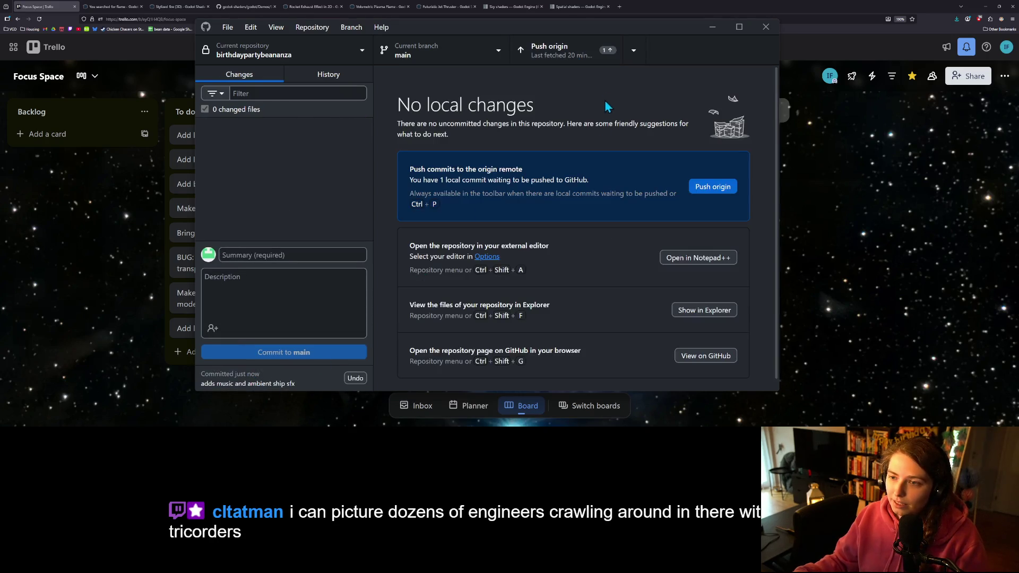
left_click(558, 50)
- Close GitHub Desktop, minimize the browser, and run the game from the Godot editor
left_click(713, 27)
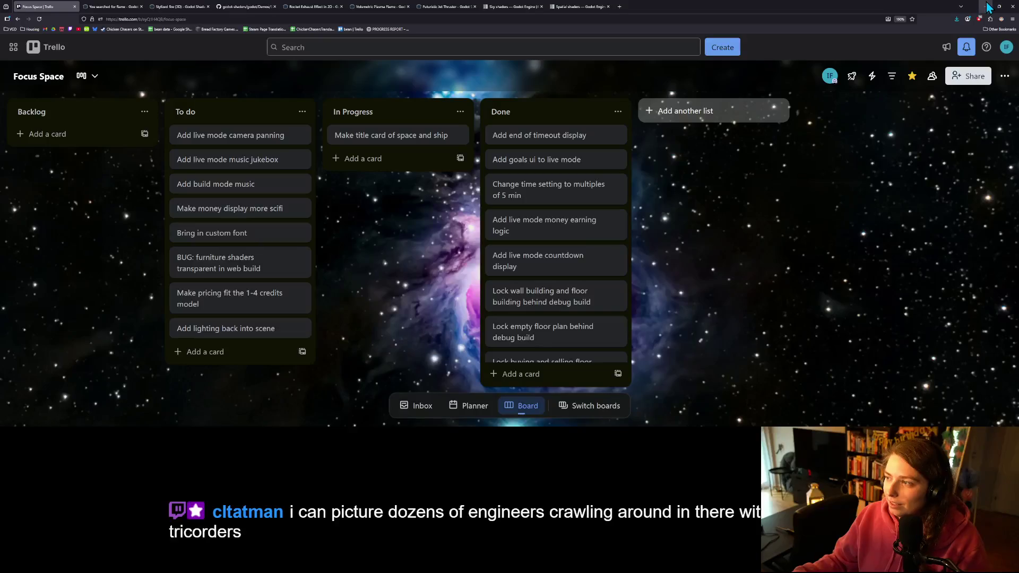
left_click(985, 7)
left_click(894, 16)
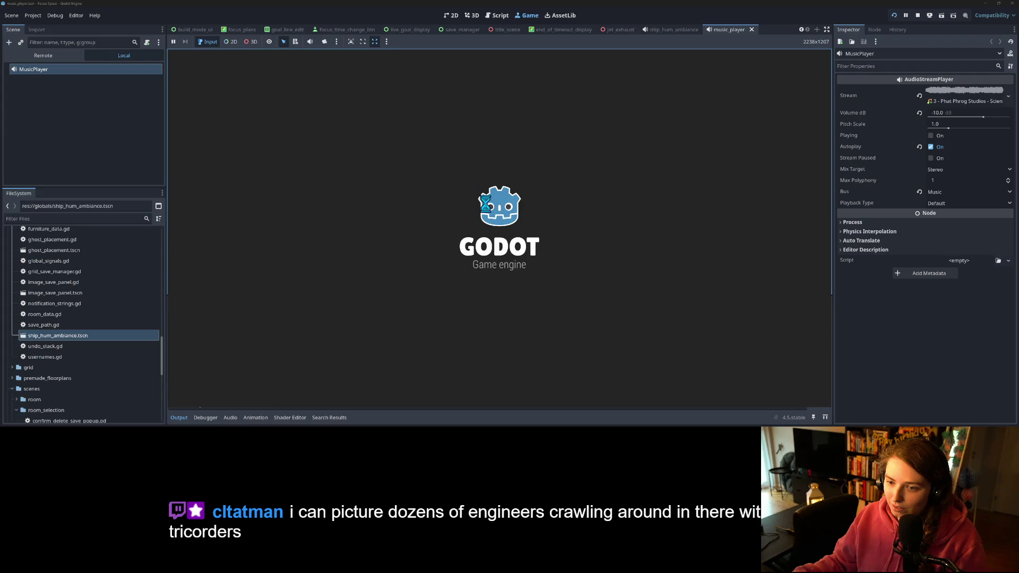
- Start the game, load the 'my save' room, and place a double couch at the back
left_click(498, 193)
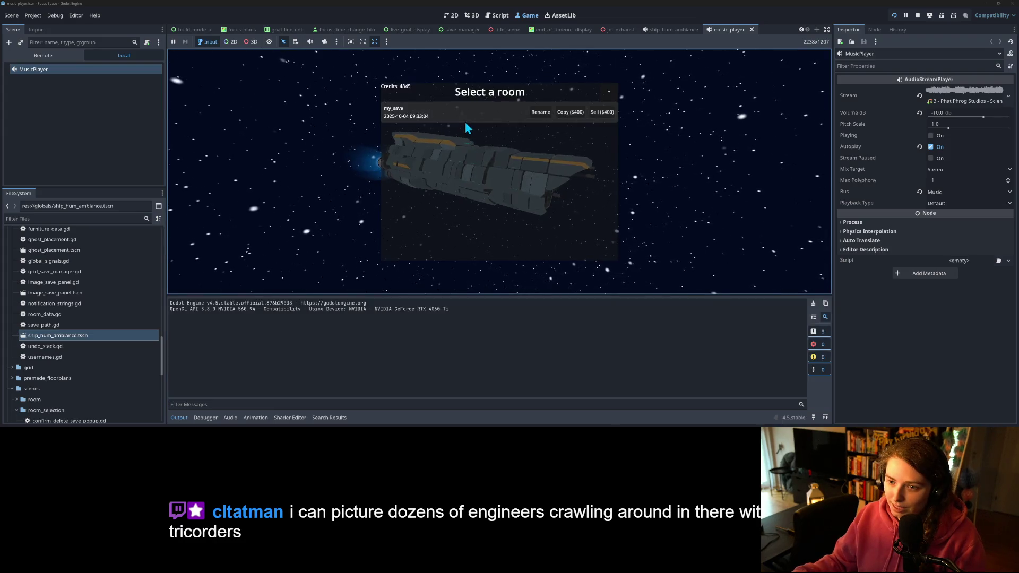
left_click(465, 122)
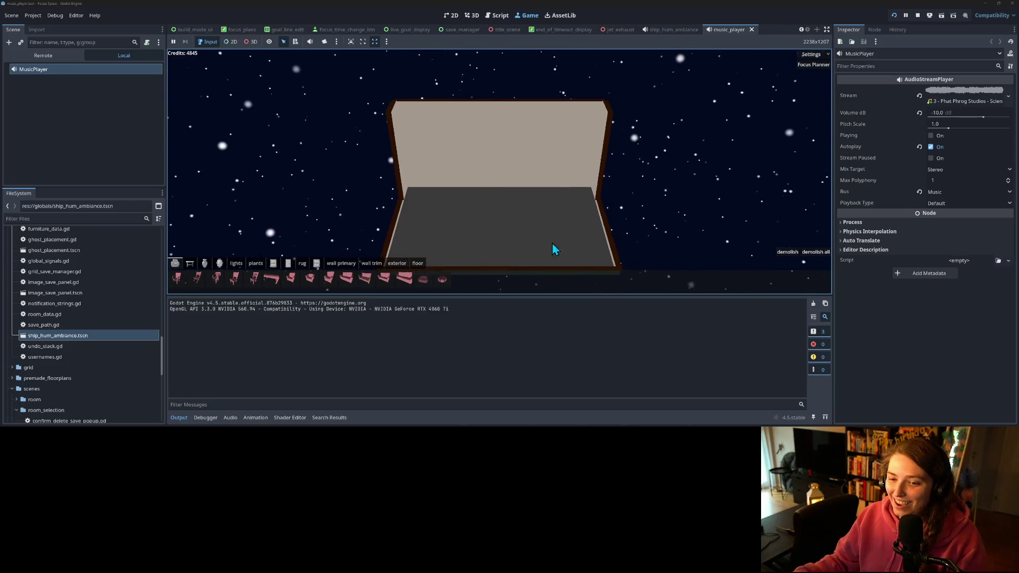
left_click(404, 278)
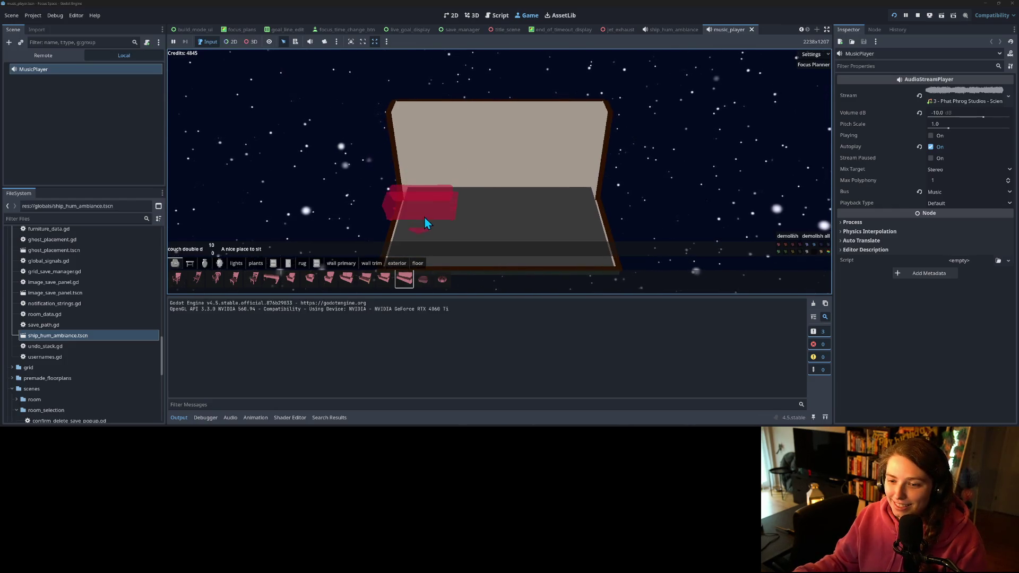
left_click(460, 197)
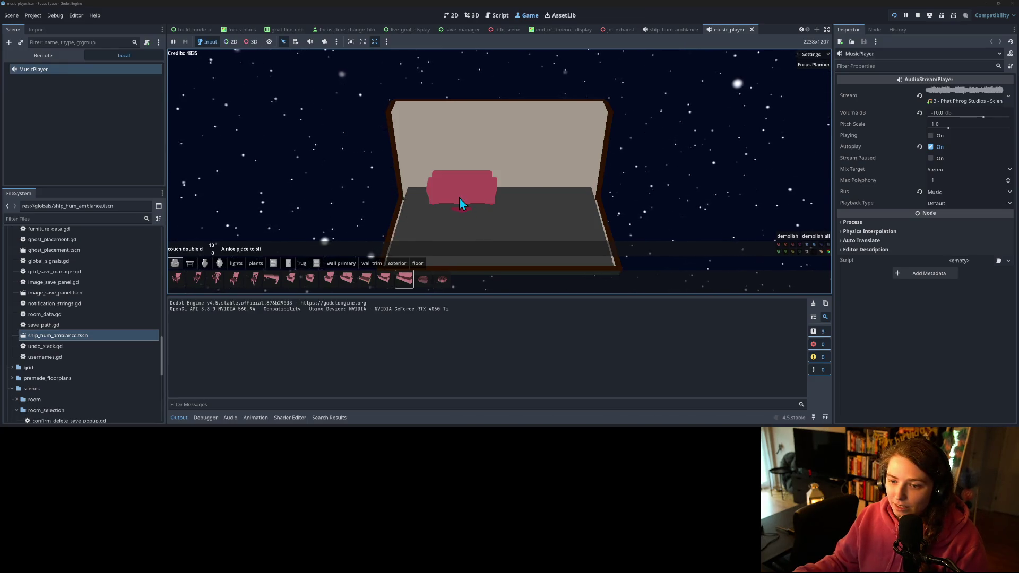
- Place a floor cushion on the right side of the room
left_click(404, 277)
scroll(485, 212, "up", 2)
scroll(485, 212, "down", 3)
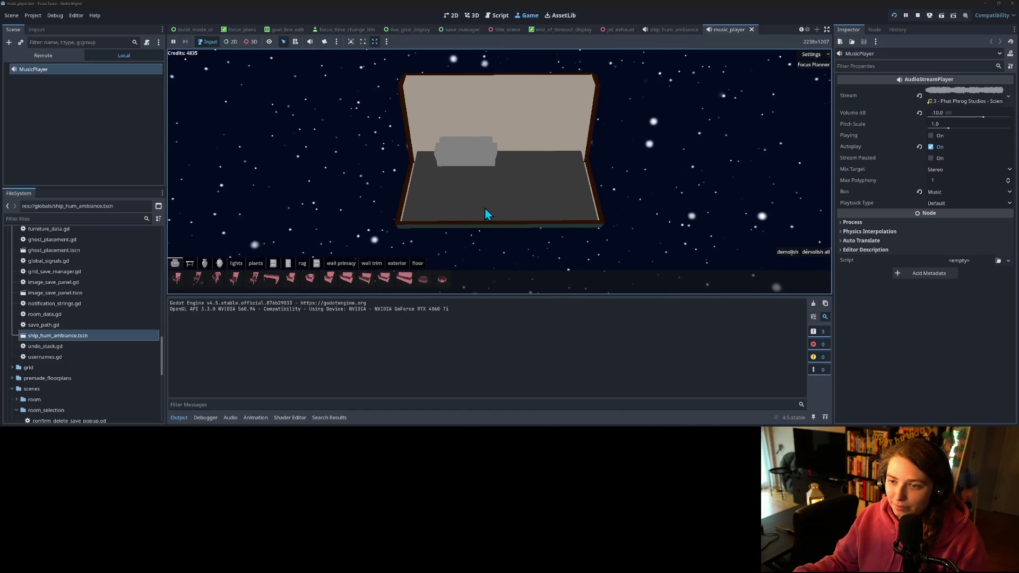
scroll(485, 212, "up", 3)
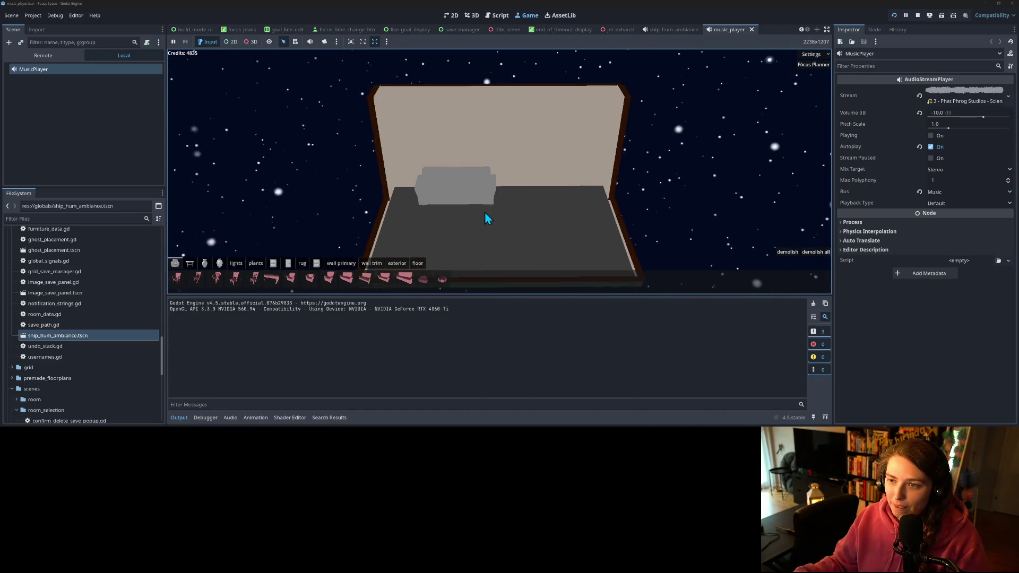
scroll(486, 212, "down", 2)
scroll(486, 211, "up", 2)
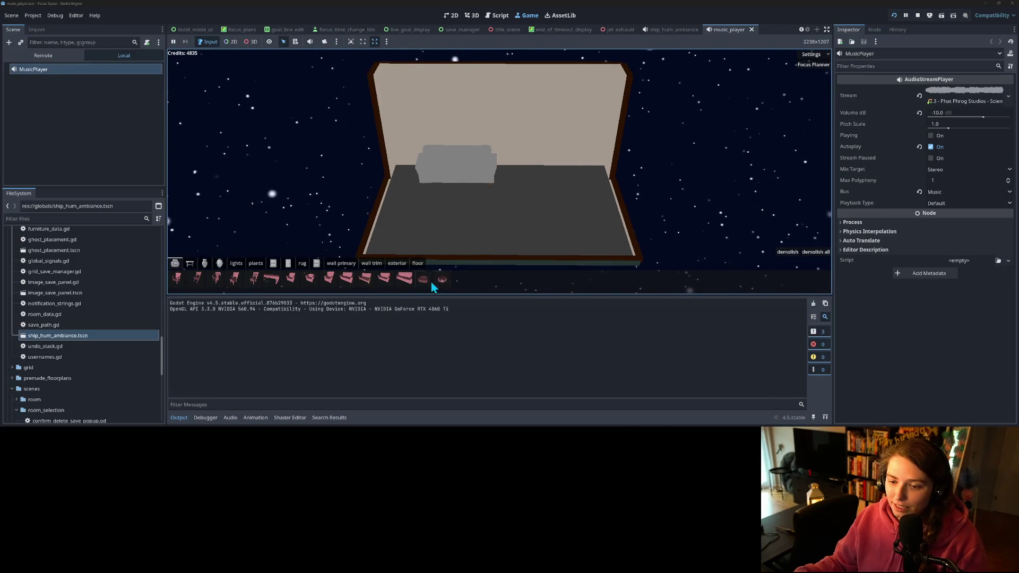
left_click(430, 281)
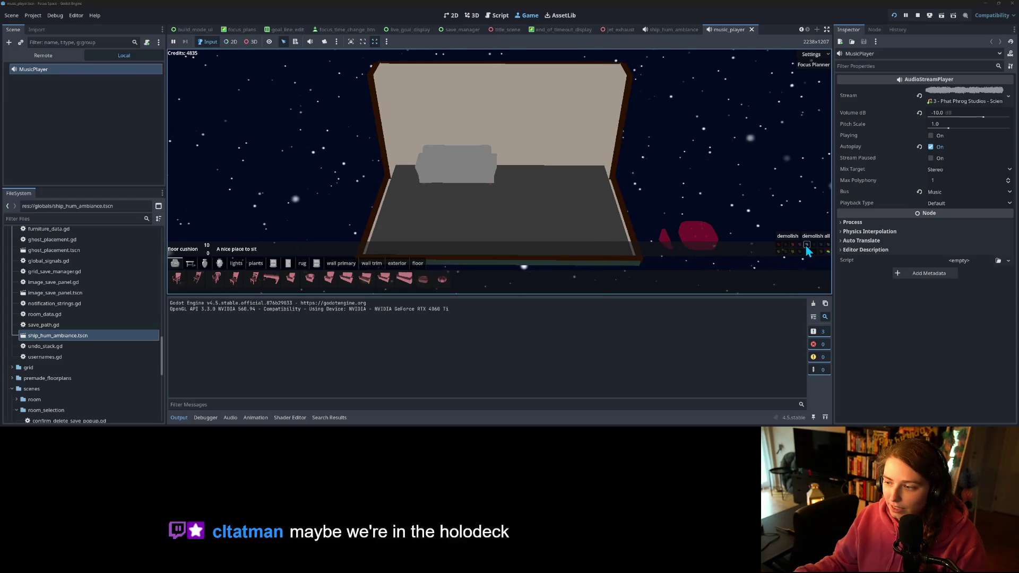
left_click(600, 221)
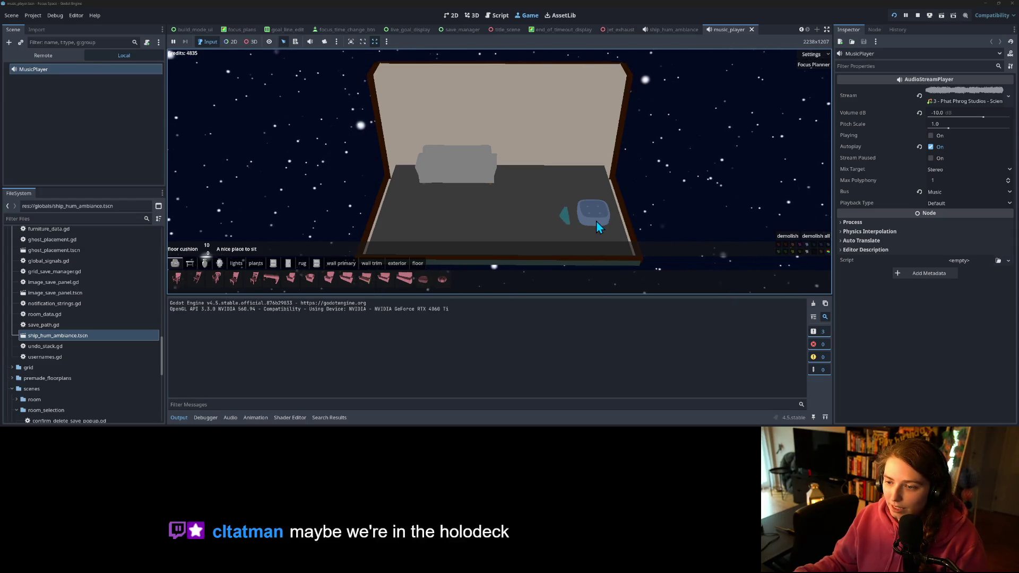
- Pick the coffee table from the table items to place it
left_click(405, 279)
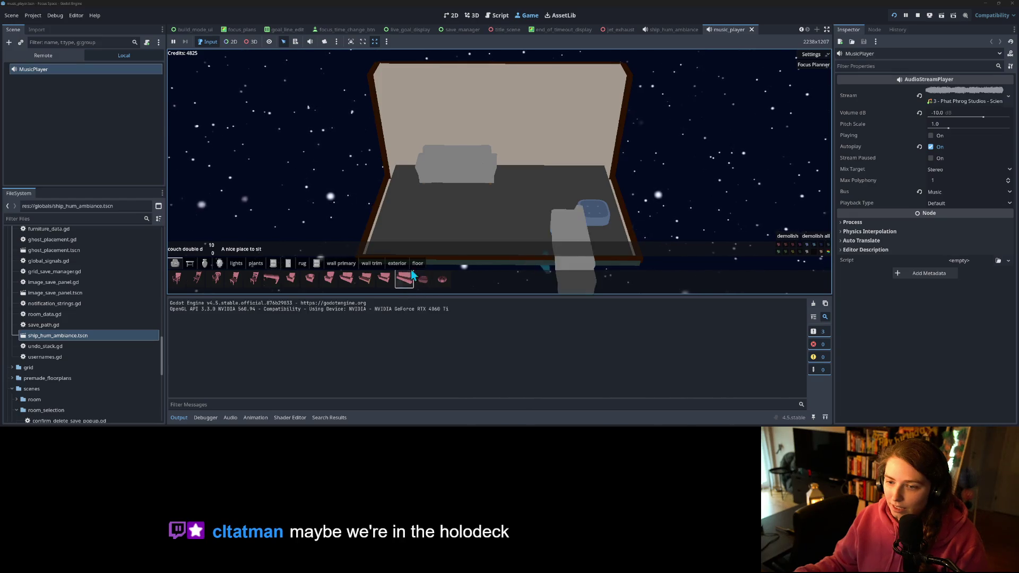
left_click(189, 264)
left_click(180, 277)
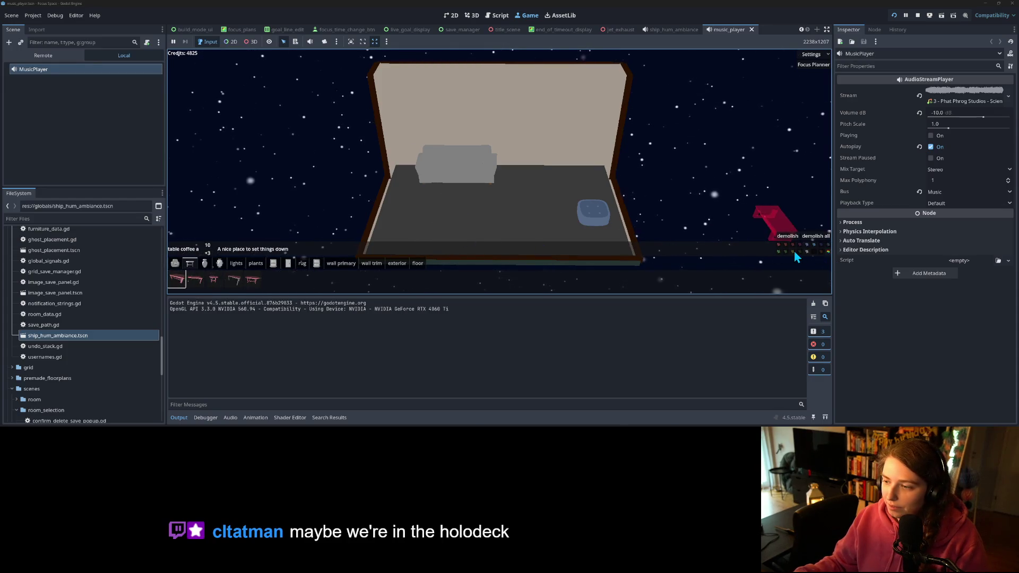
- Rotate the coffee table sideways, place it mid-room, and set a potted plant on it
key("r")
left_click(454, 202)
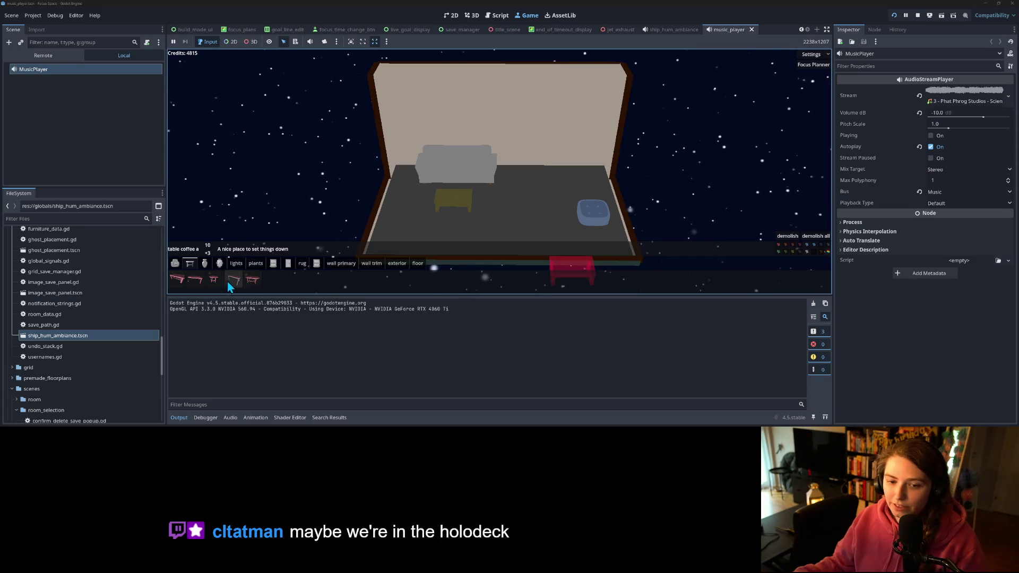
left_click(256, 264)
left_click(260, 282)
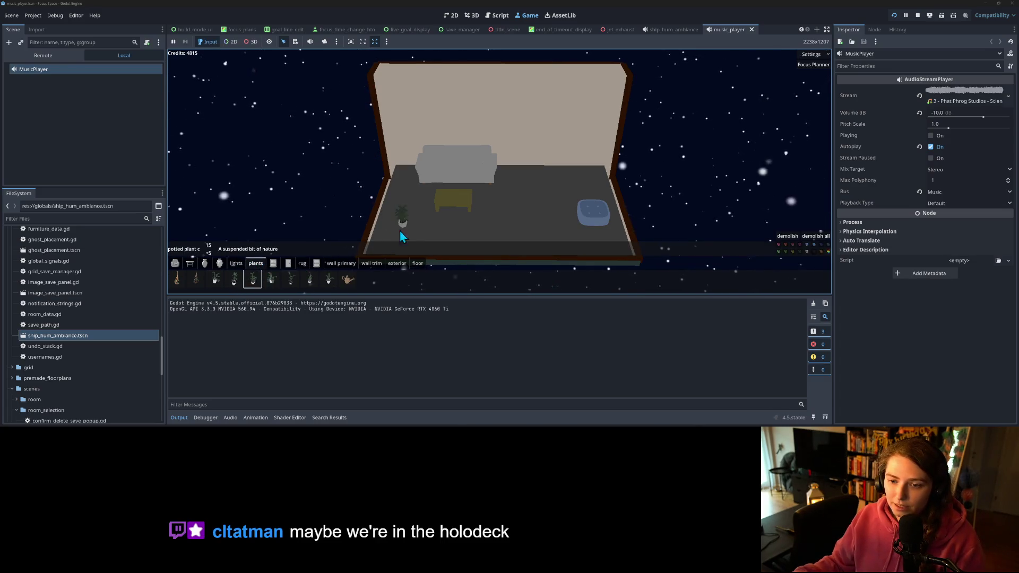
left_click(443, 198)
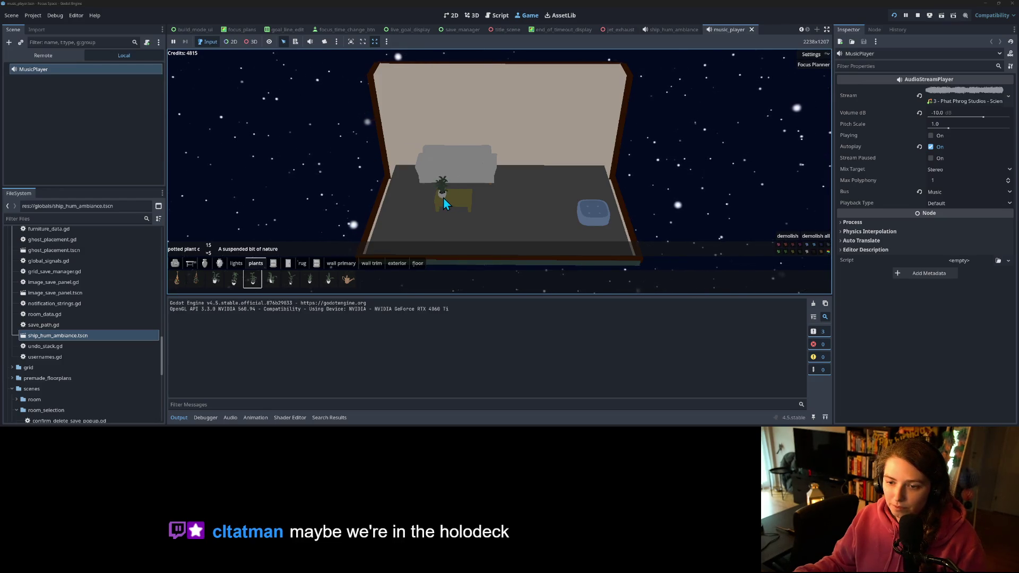
- Try to hang a hanging plant on the back wall and other spots in the room
left_click(193, 277)
left_click(556, 193)
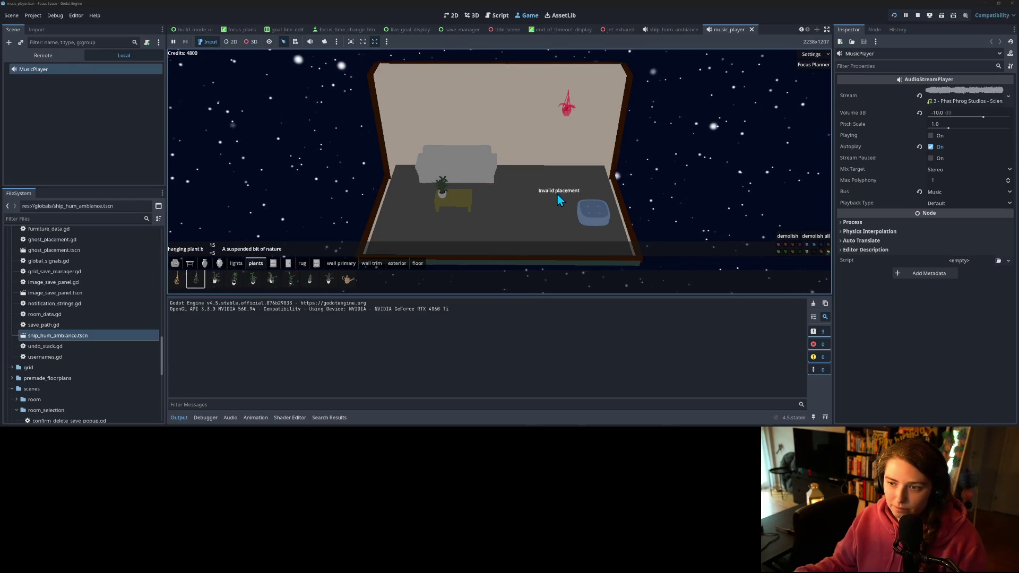
left_click(407, 192)
left_click(413, 183)
left_click(412, 178)
left_click(581, 197)
left_click(570, 215)
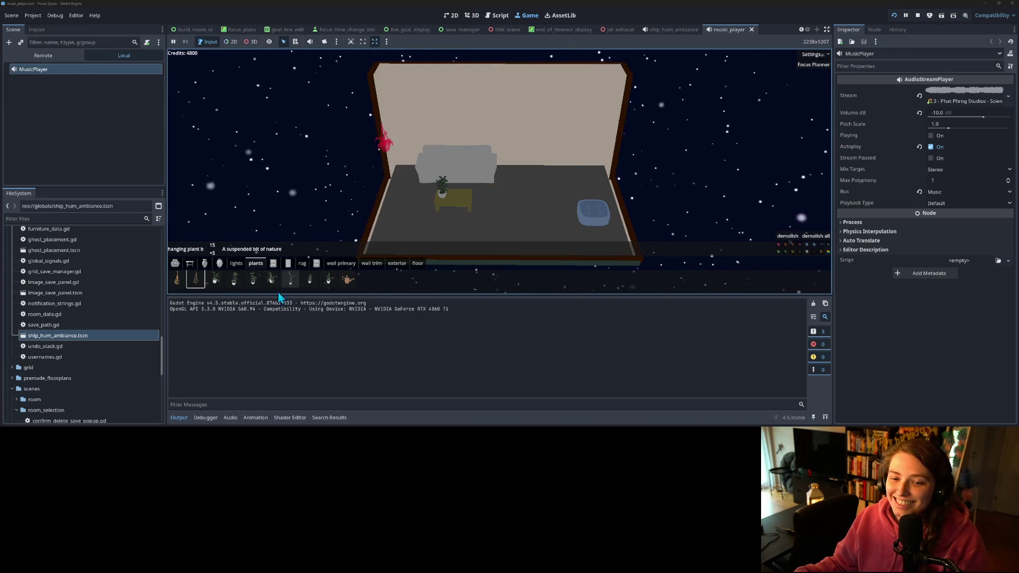
left_click(183, 283)
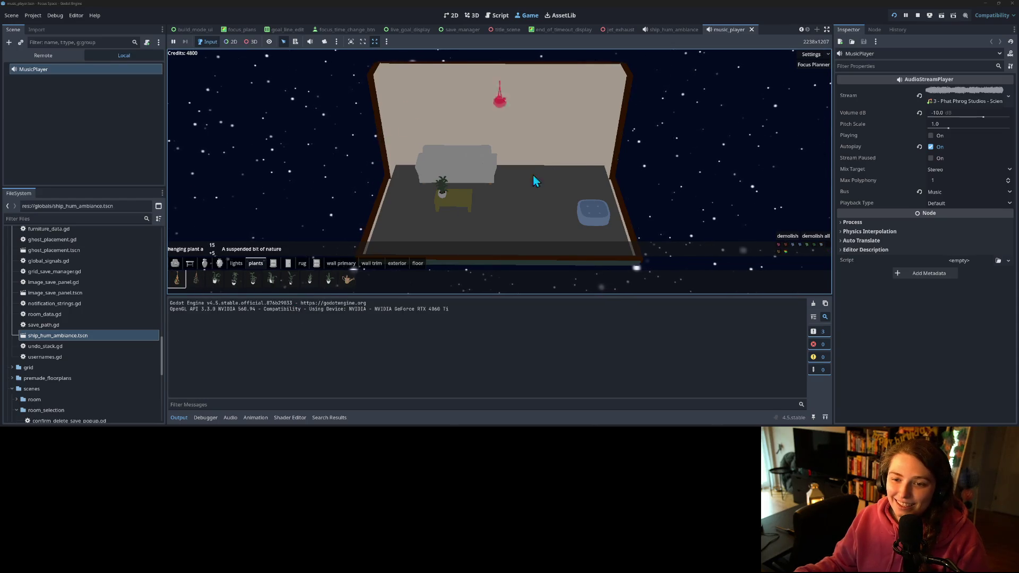
left_click(732, 200)
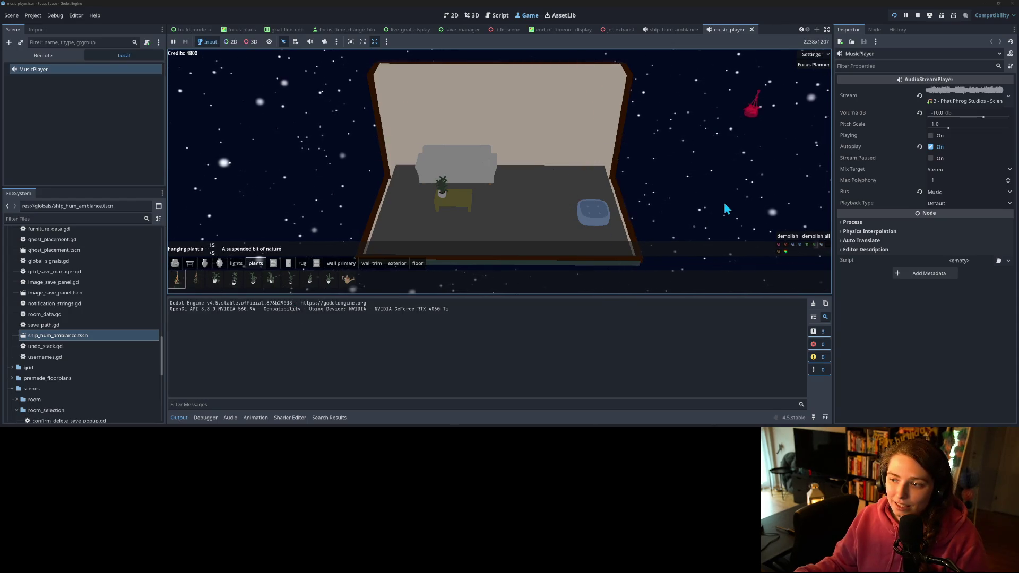
left_click(569, 192)
left_click(581, 193)
left_click(606, 200)
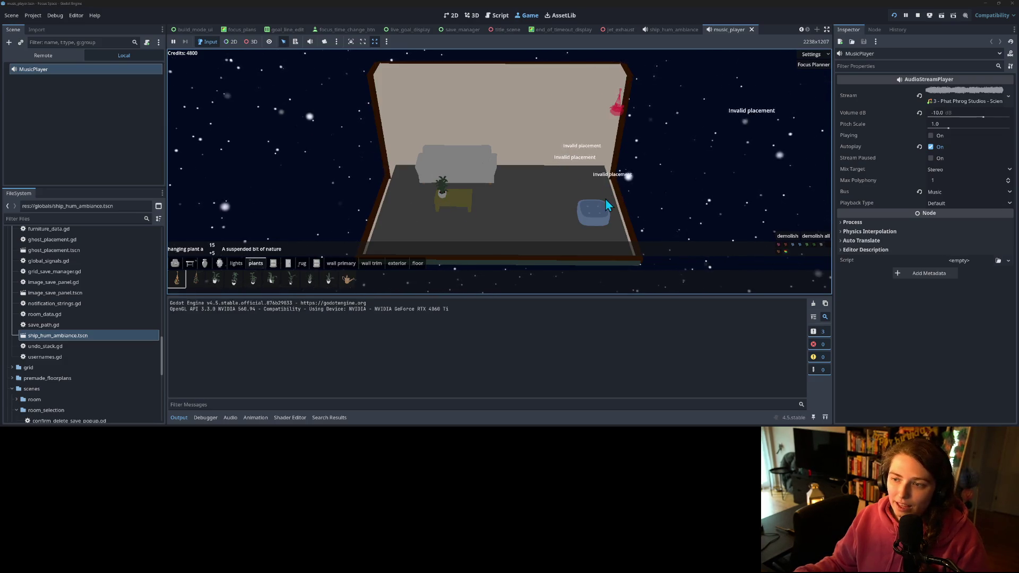
- Place potted plant b on the floor and move it beside the sofa
left_click(522, 221)
left_click(233, 278)
left_click(563, 201)
left_click(466, 239)
left_click(235, 284)
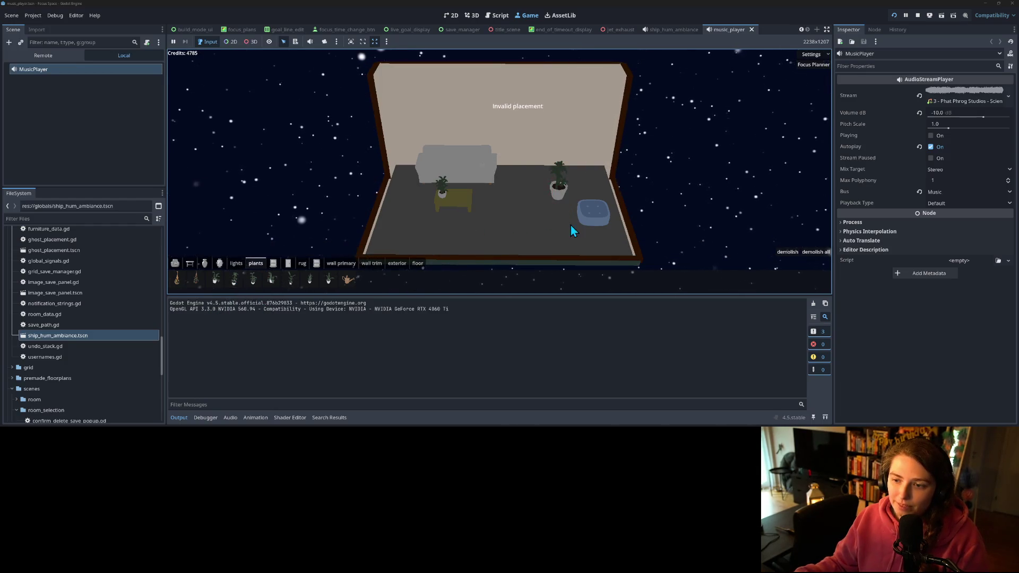
left_click(507, 175)
left_click(509, 178)
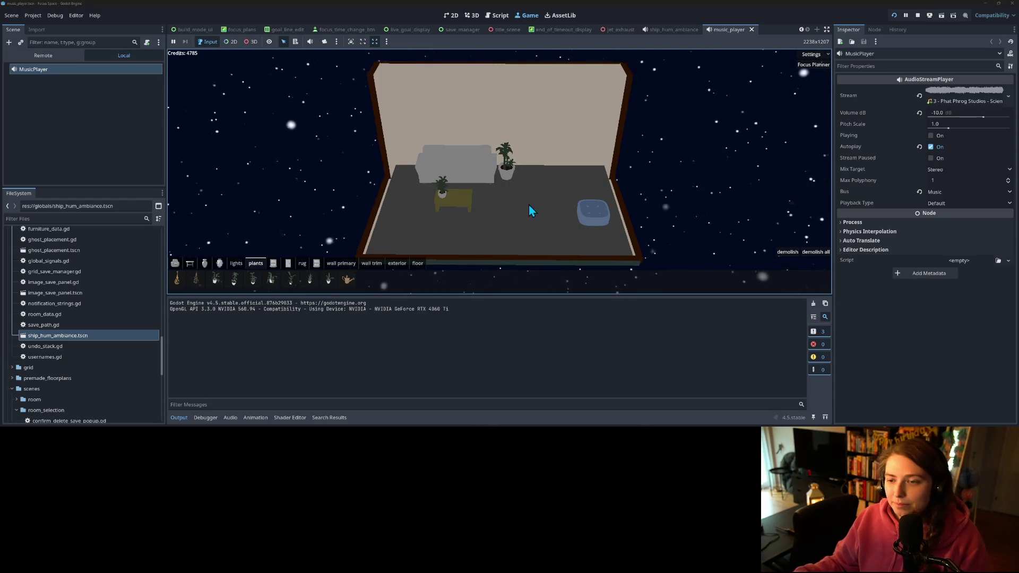
- Pan and orbit the camera to view the sofa's left side, then stop the game
scroll(528, 205, "up", 3)
scroll(549, 219, "down", 3)
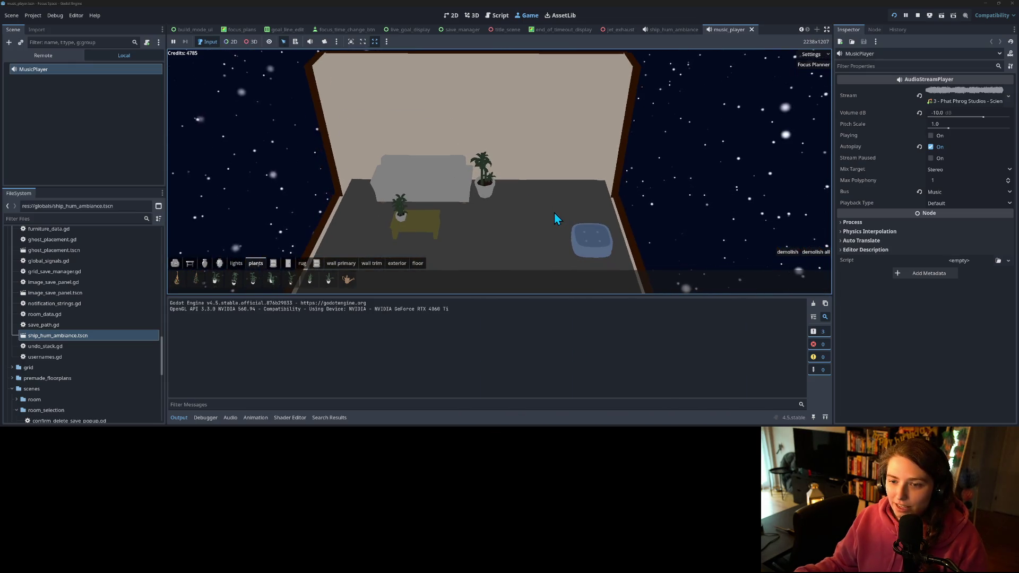
key("d")
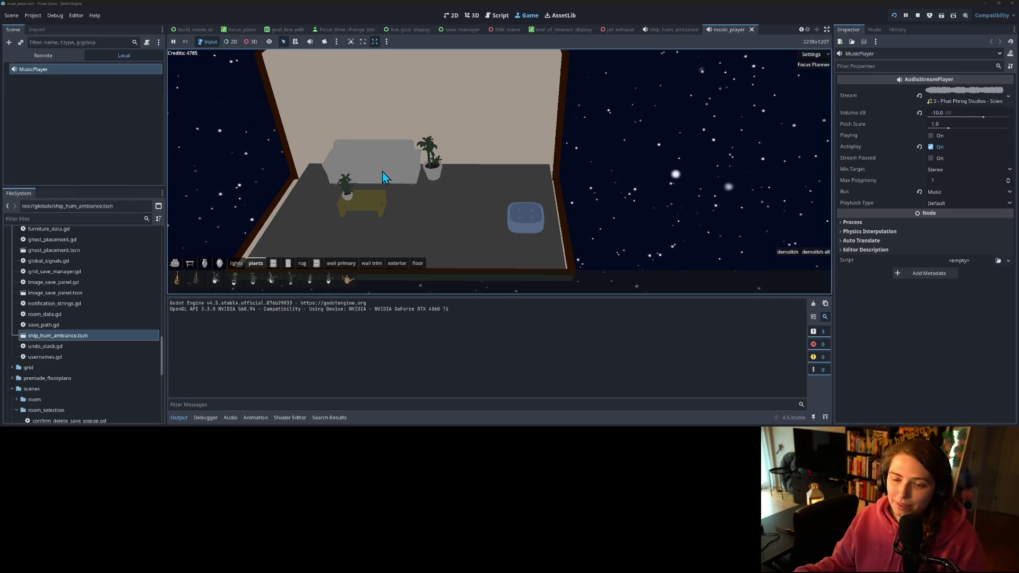
scroll(412, 201, "down", 1)
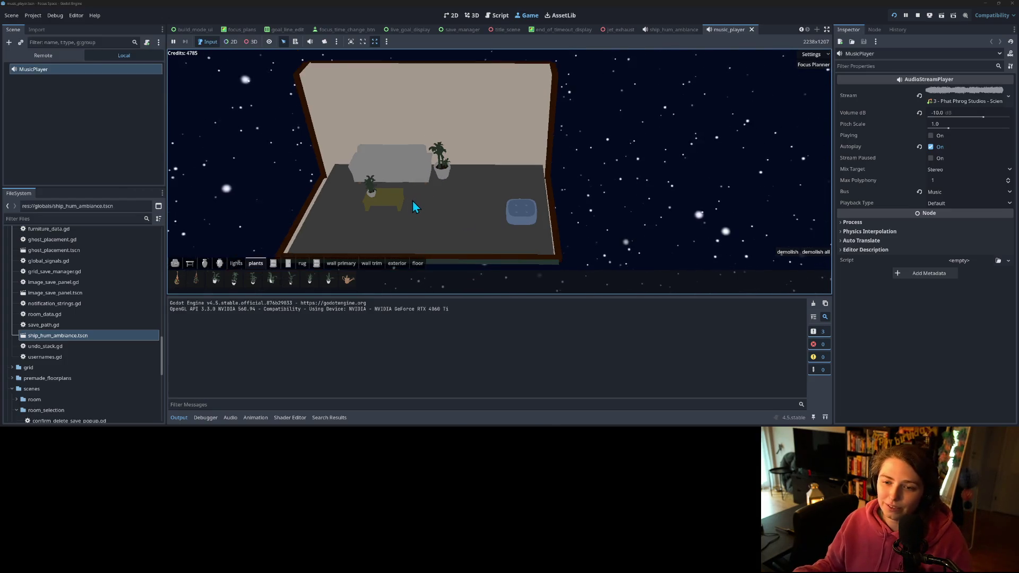
scroll(412, 200, "up", 5)
key("q")
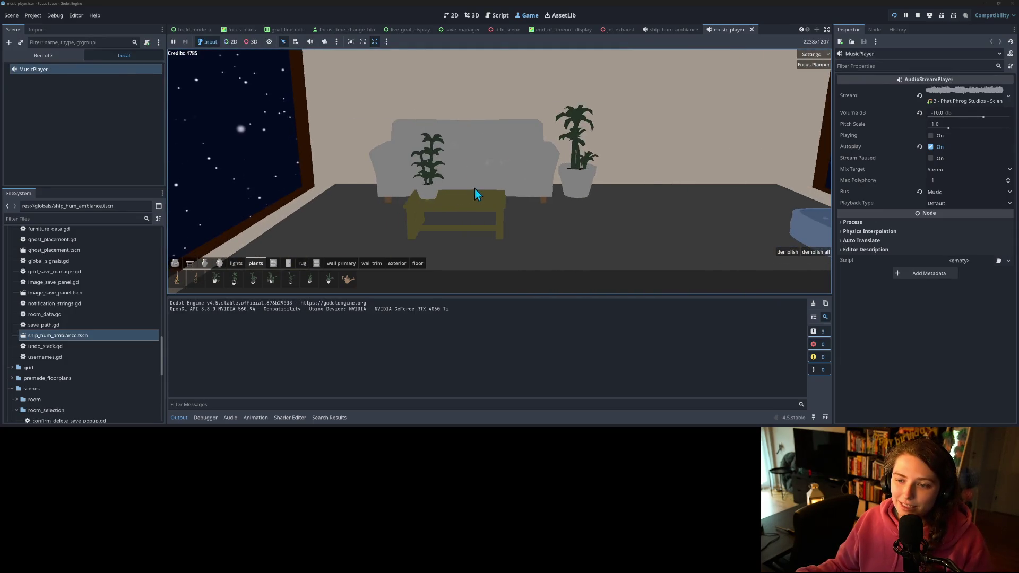
scroll(477, 165, "down", 1)
key("q")
scroll(454, 162, "up", 2)
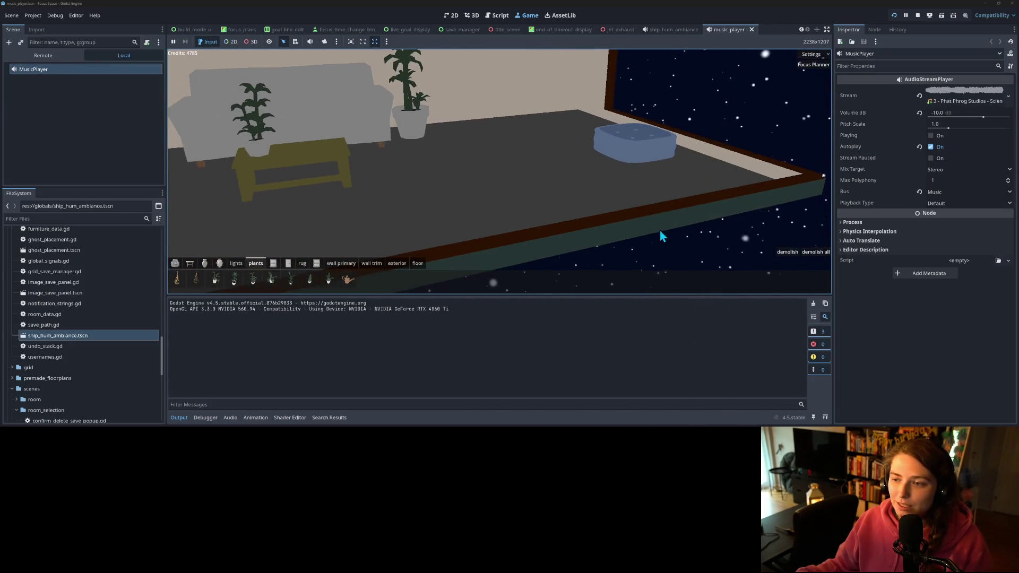
scroll(698, 234, "down", 3)
scroll(644, 217, "up", 3)
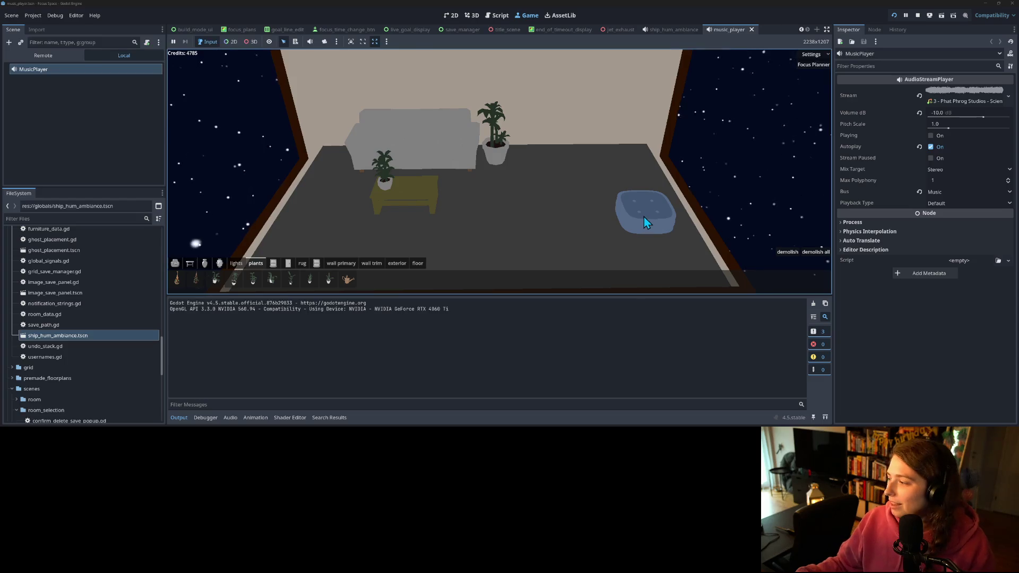
scroll(644, 217, "down", 3)
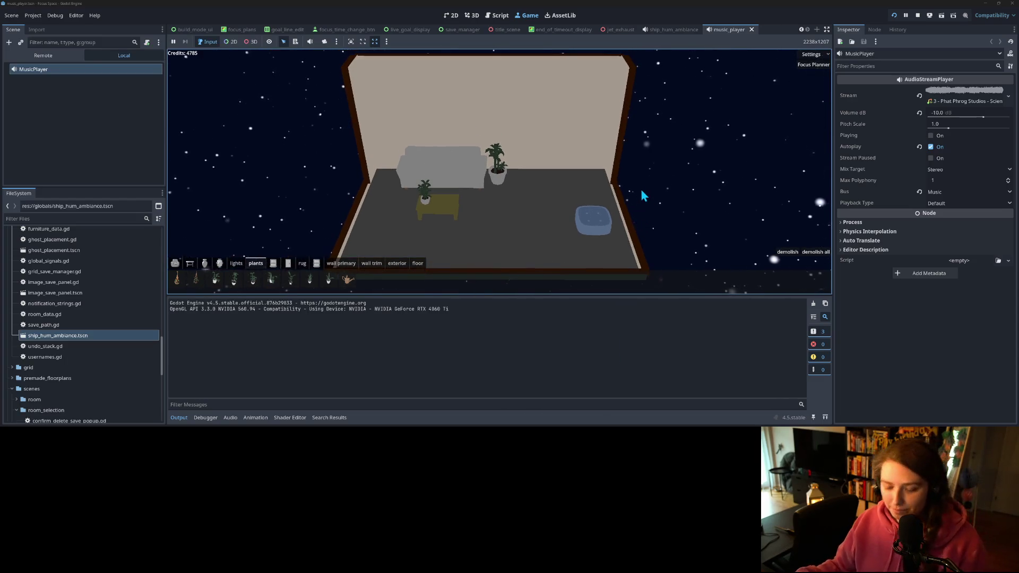
left_click(916, 16)
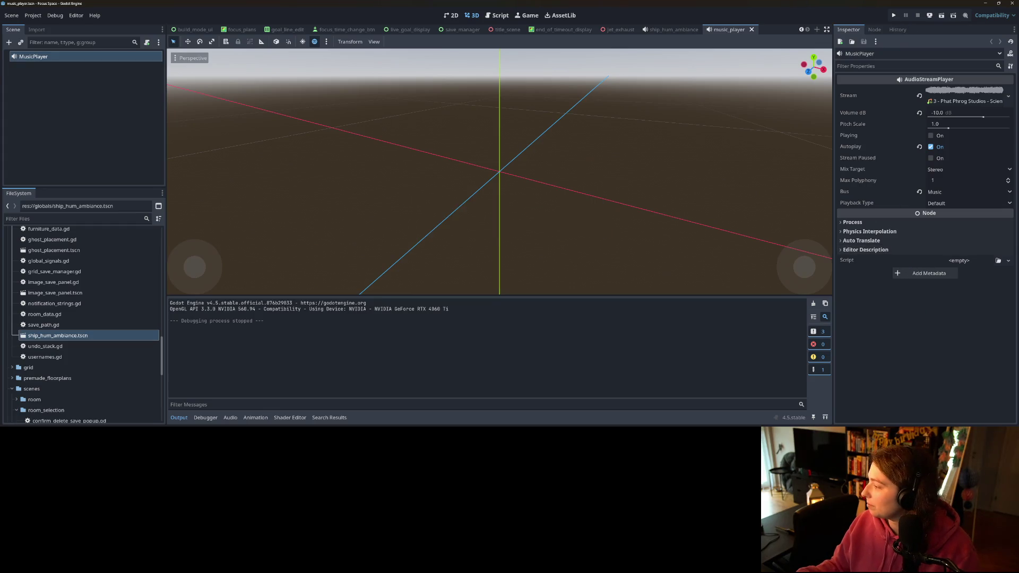
- Check GitHub Desktop for uncommitted changes, then move 'Make title card of space and ship' to Done
key("alt+Tab")
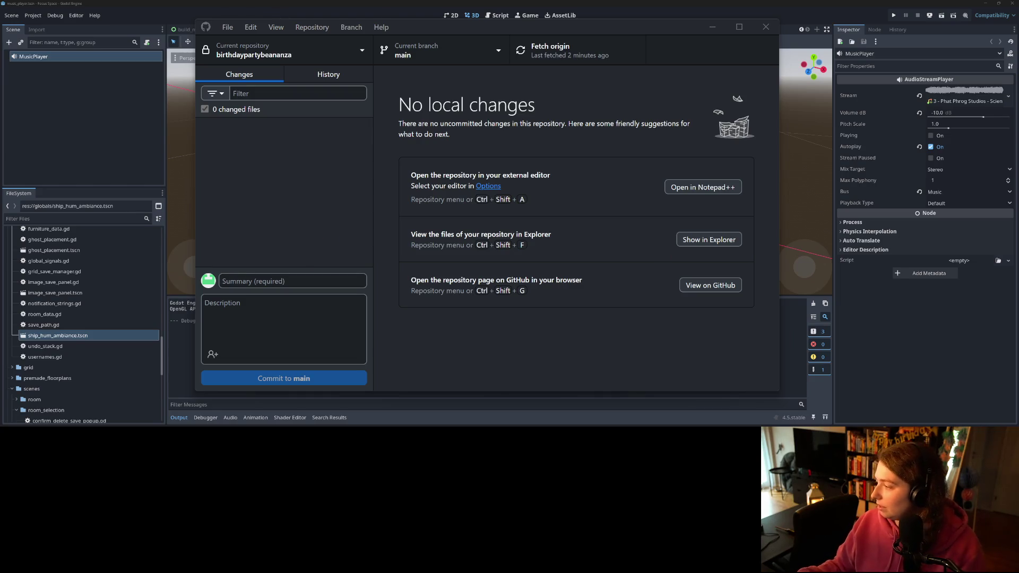
key("alt+Tab")
left_click_drag(406, 133, 513, 135)
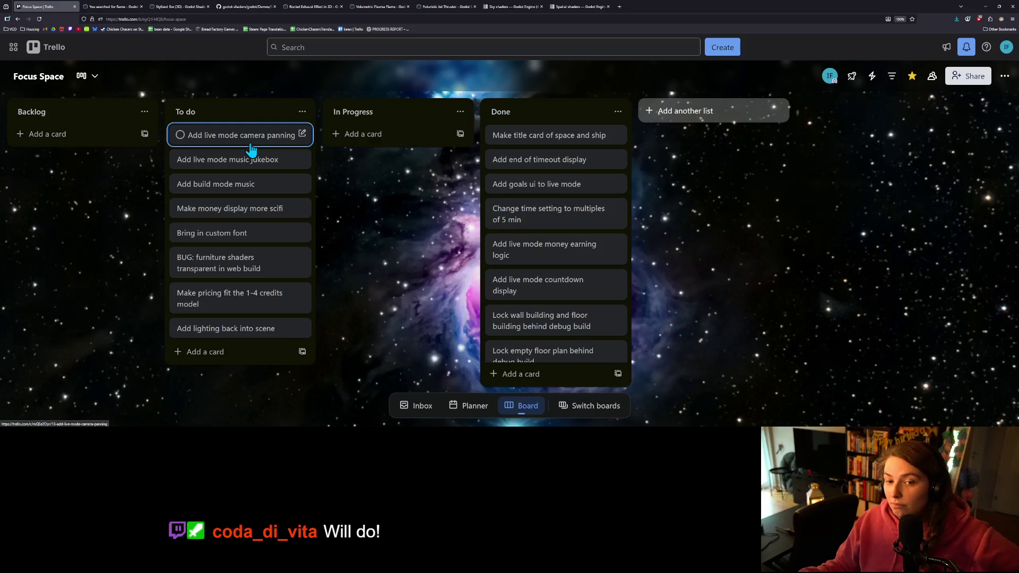
- Move 'Add build mode music' to Done and 'Bring in custom font' to In Progress, then start a new tab
mouse_move(237, 186)
left_mouse_down()
mouse_move(583, 124)
mouse_move(493, 160)
left_mouse_up()
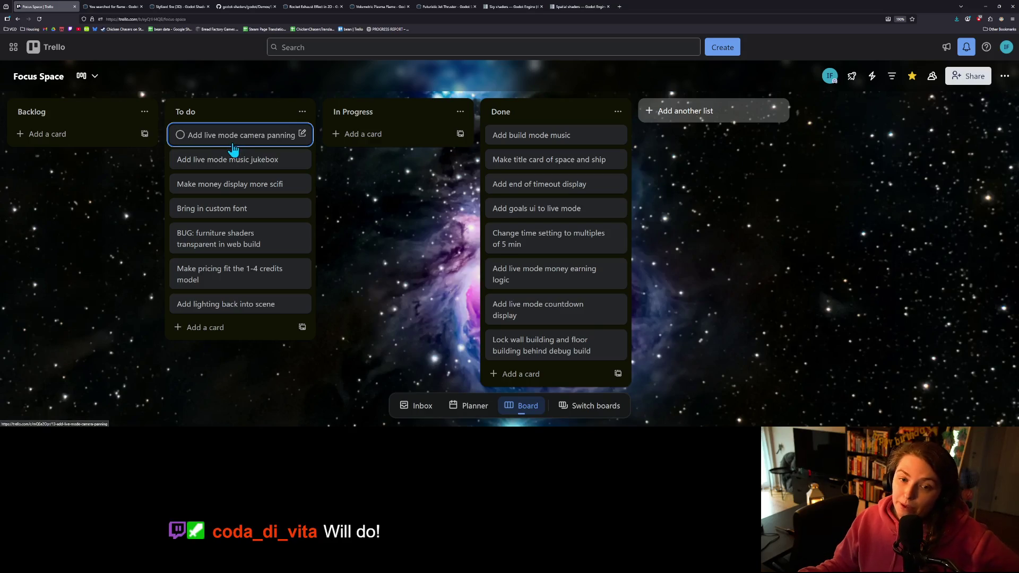
mouse_move(233, 145)
left_mouse_down()
mouse_move(371, 148)
mouse_move(252, 139)
left_mouse_up()
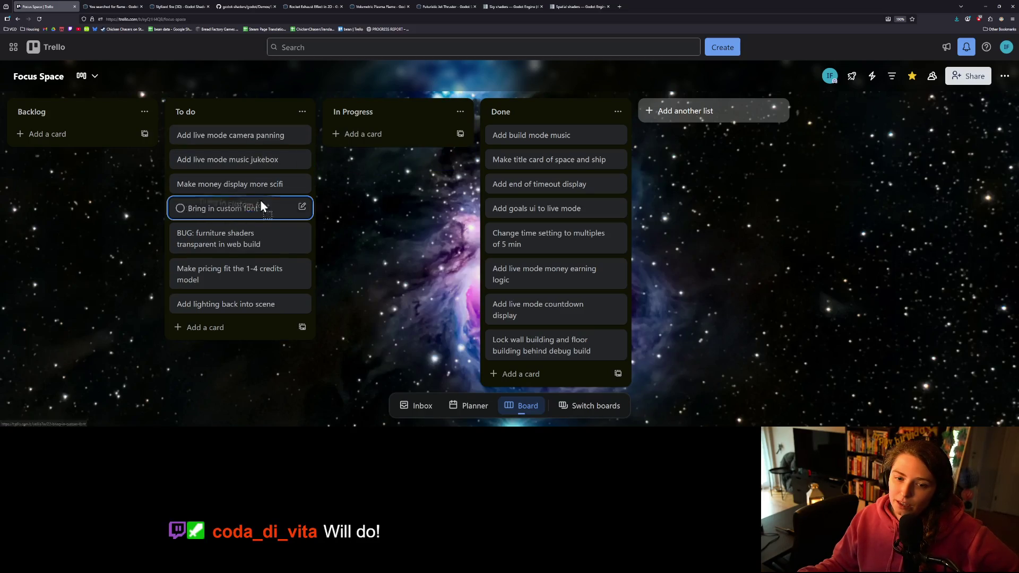
left_click_drag(260, 200, 375, 141)
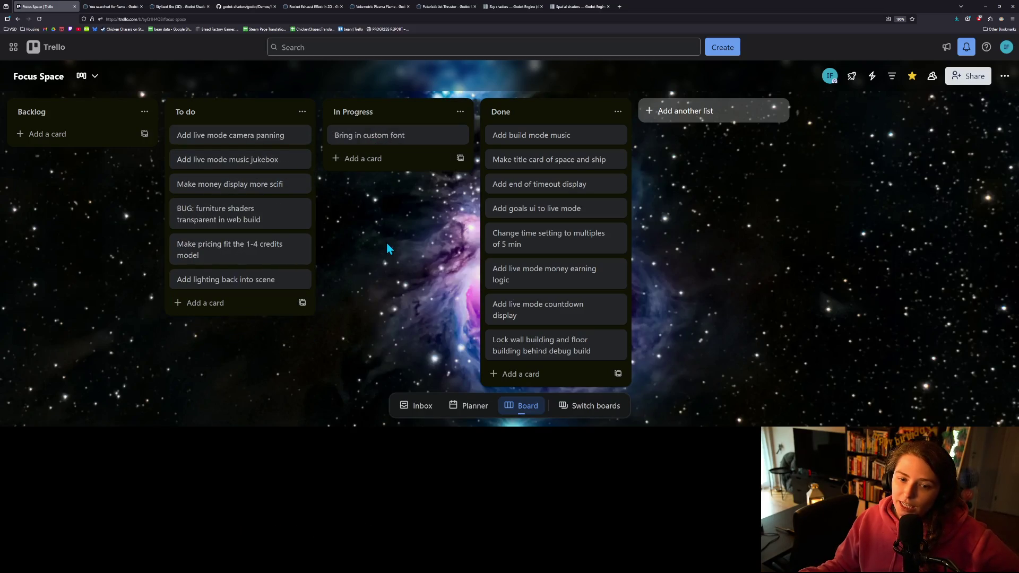
left_click(619, 6)
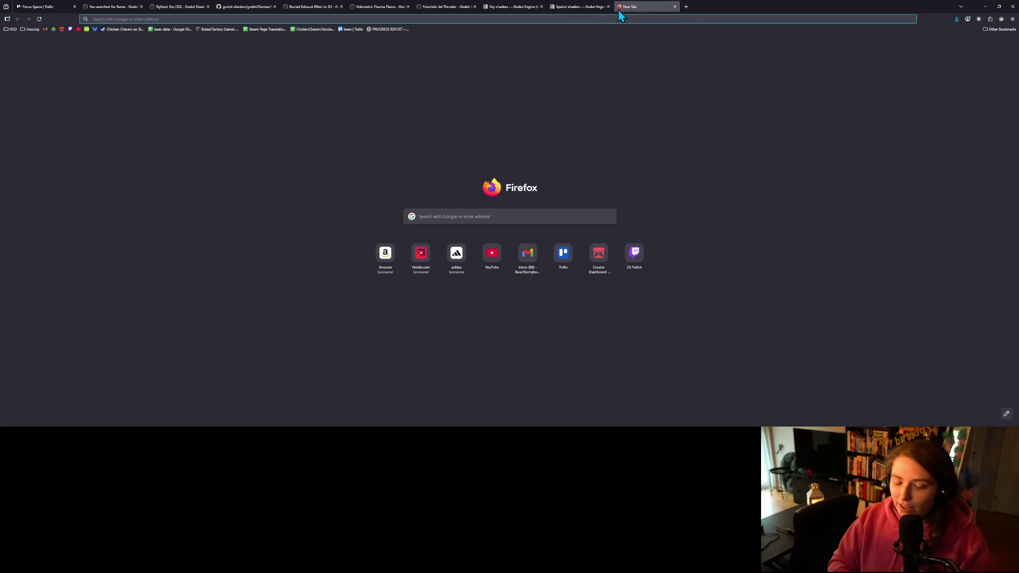
- Go to fonts.google.com and filter the catalogue to the Futuristic feeling
type("fonts.google.com")
key("Return")
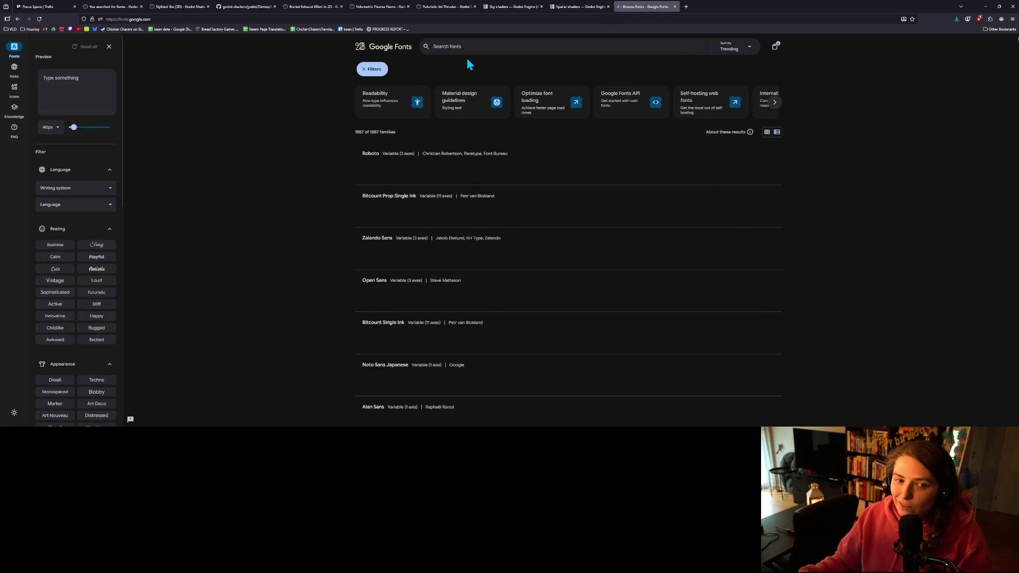
scroll(92, 351, "down", 2)
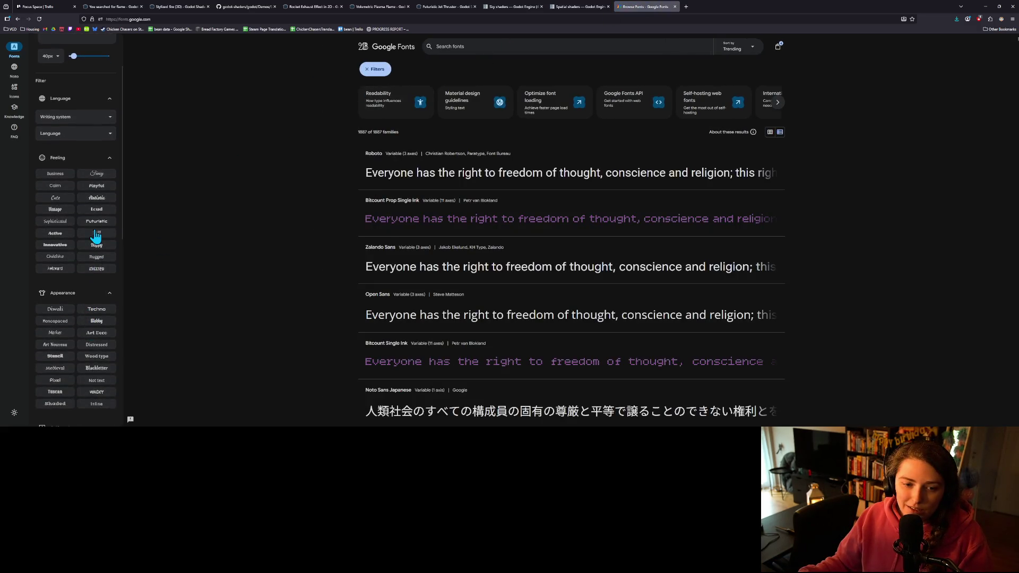
left_click(113, 222)
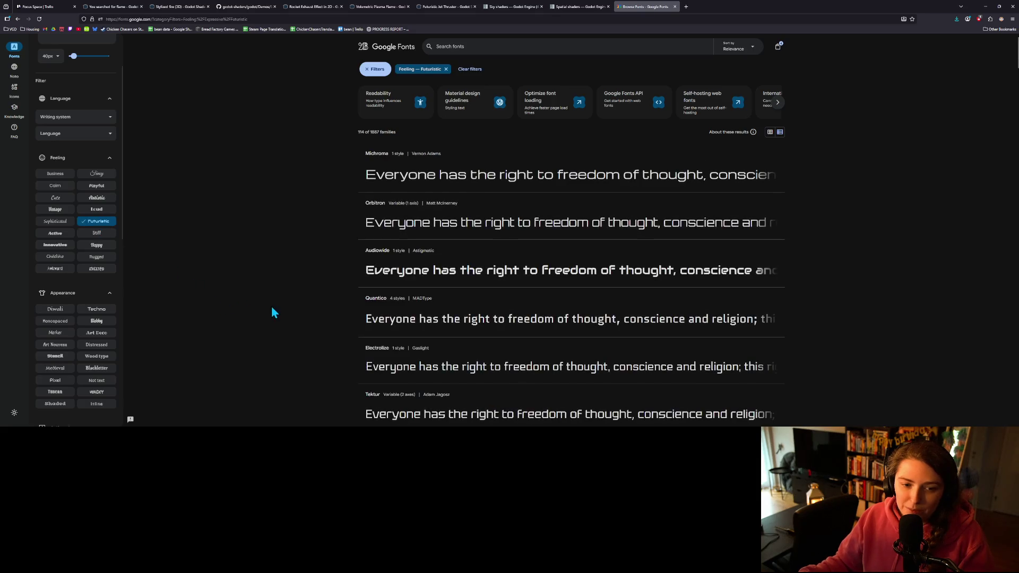
scroll(351, 301, "down", 1)
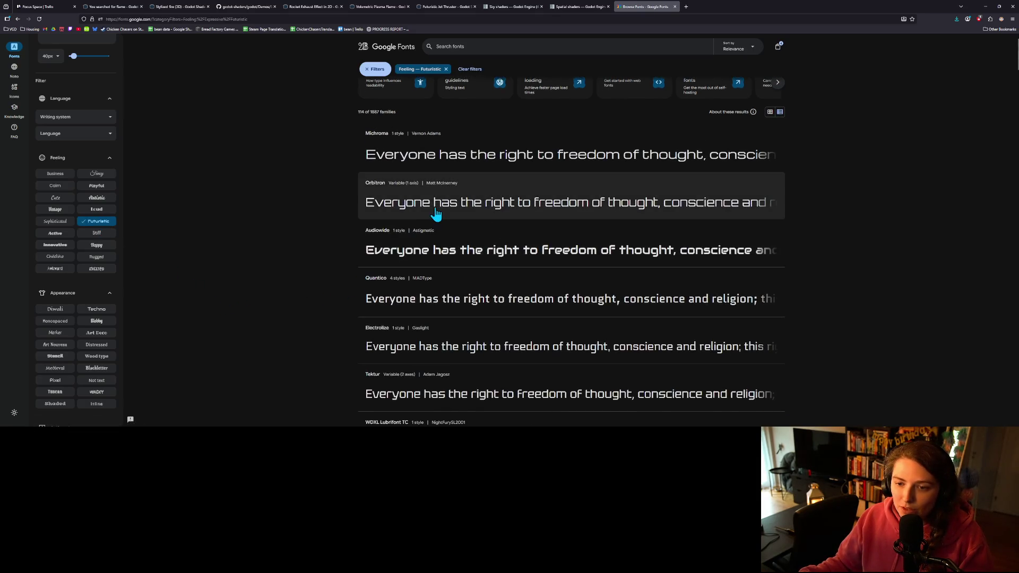
- Zoom the page in twice and open Orbitron's page in a background tab
key("ctrl+plus")
key("ctrl+plus")
key("ctrl+plus")
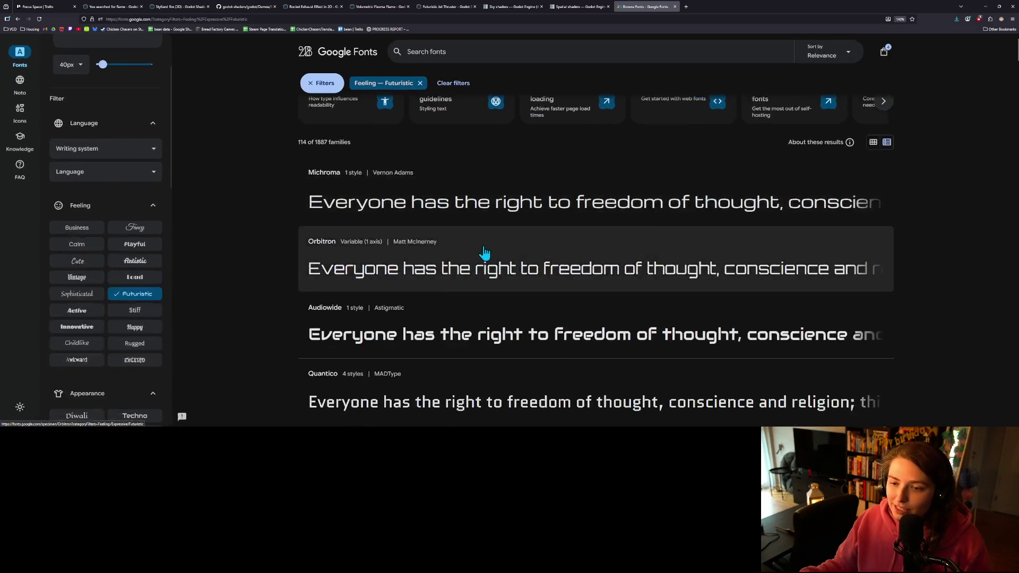
scroll(531, 285, "down", 3)
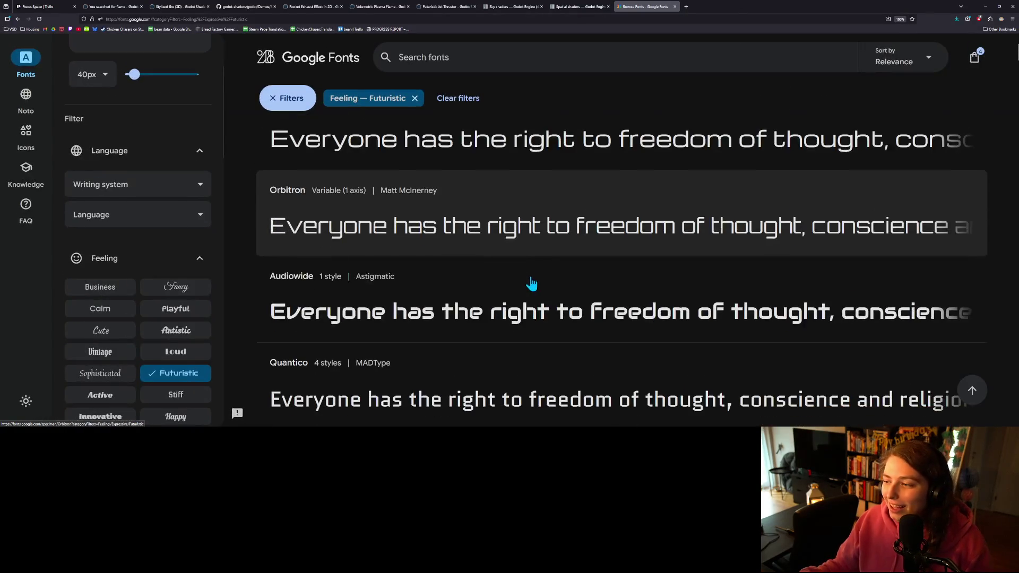
key("ctrl+plus")
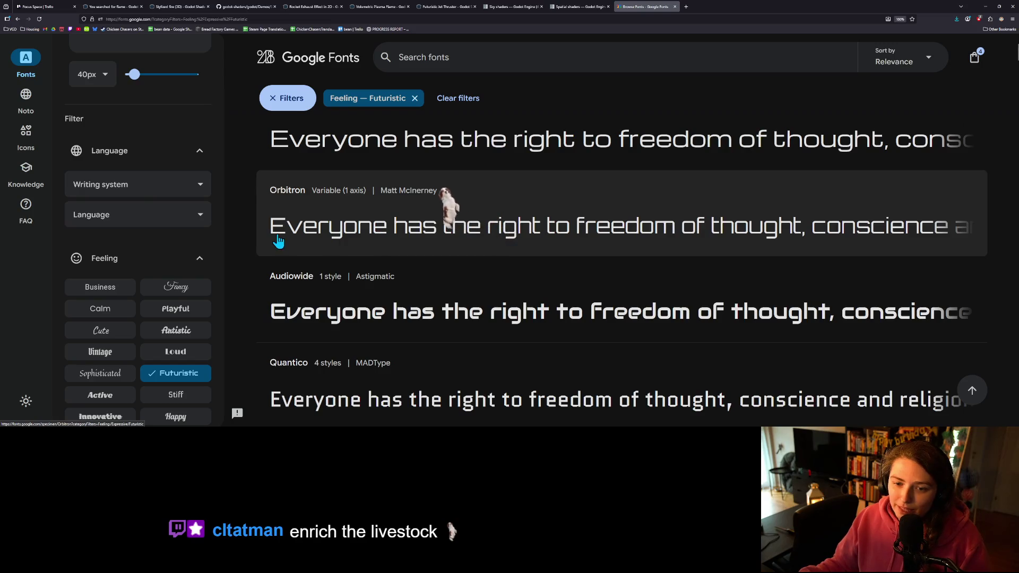
middle_click(405, 229)
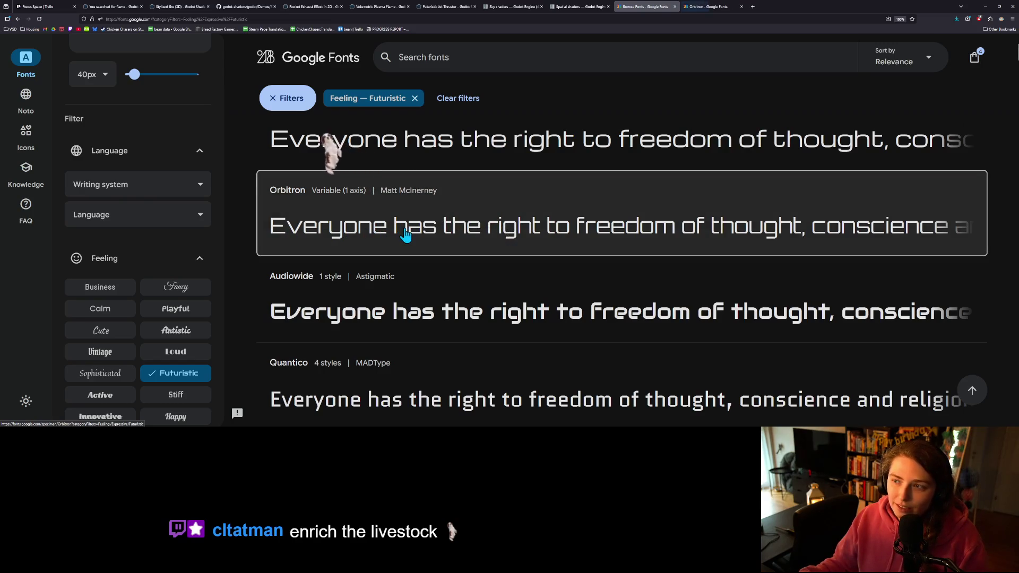
scroll(552, 324, "down", 1)
scroll(552, 325, "down", 1)
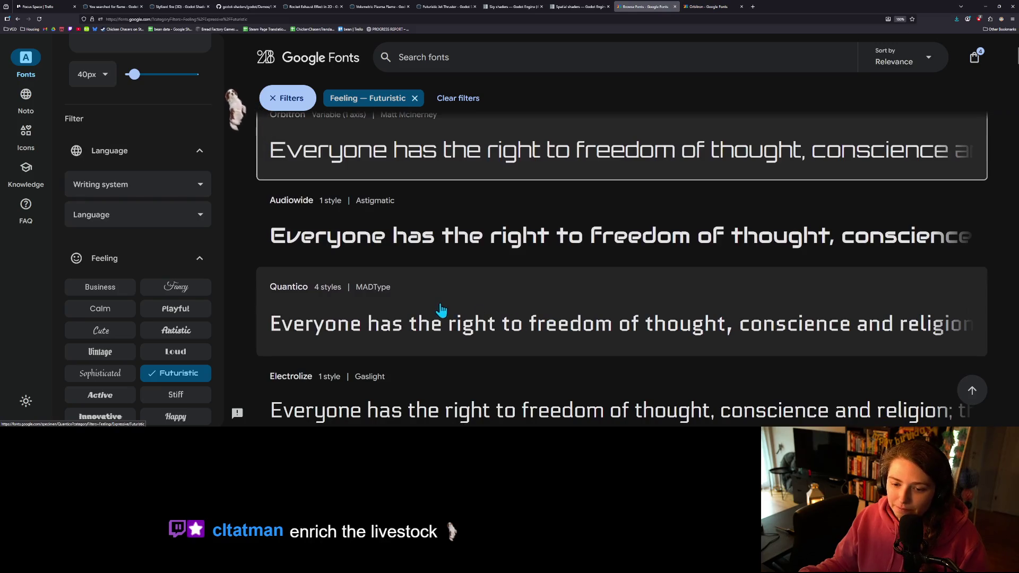
scroll(443, 315, "down", 4)
scroll(439, 314, "down", 2)
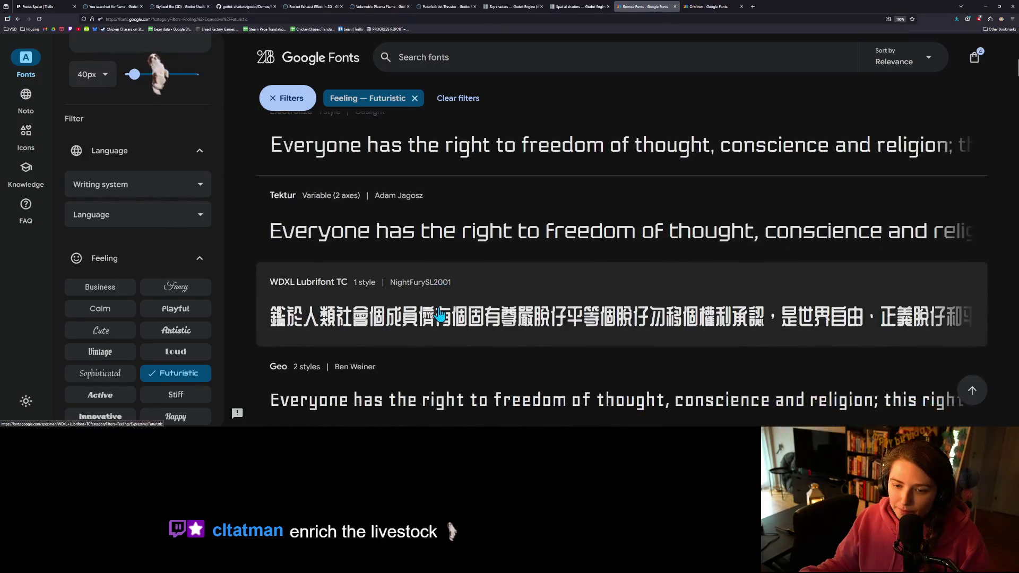
middle_click(538, 243)
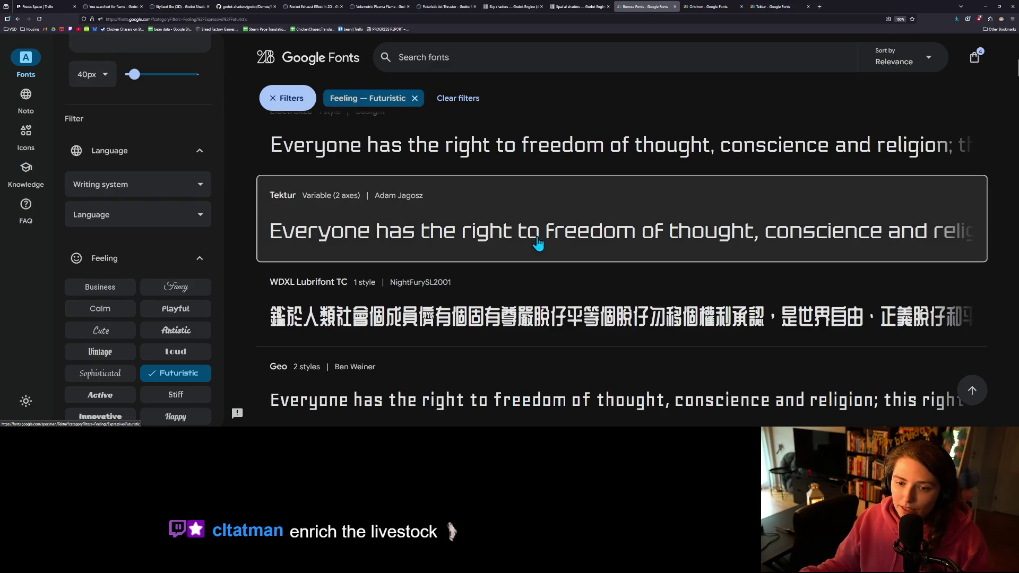
scroll(536, 244, "down", 3)
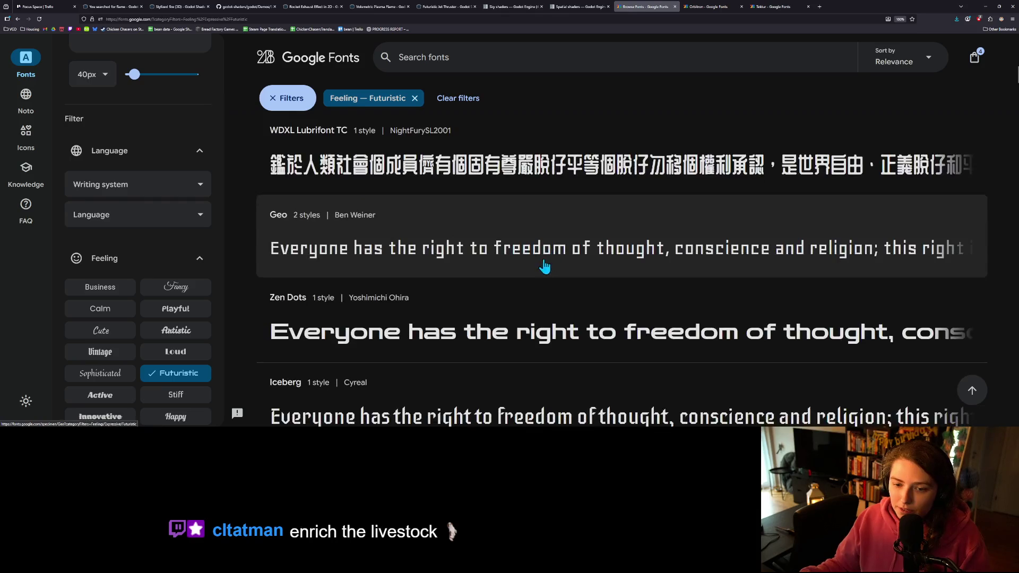
scroll(460, 278, "down", 5)
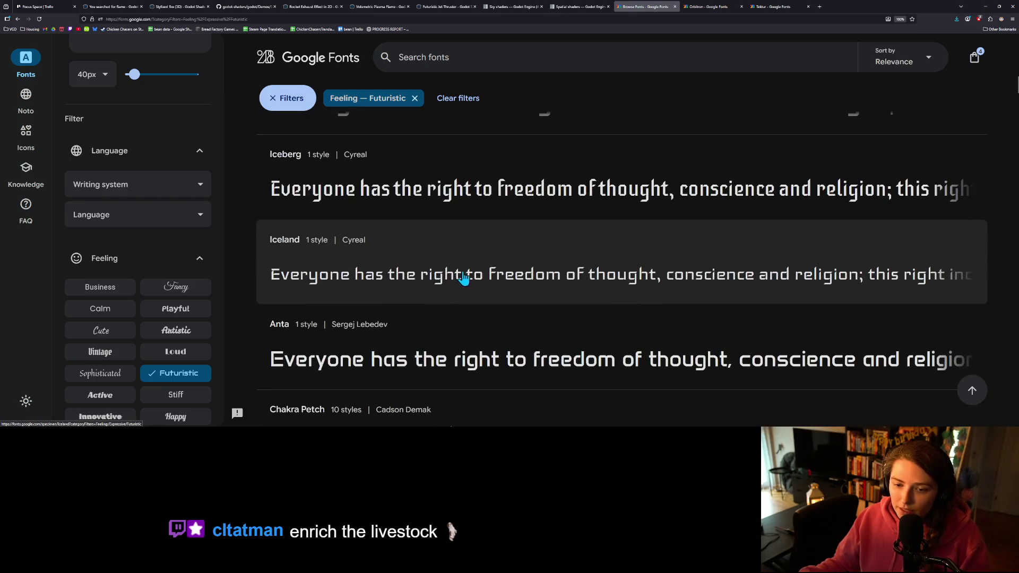
scroll(474, 283, "down", 1)
scroll(477, 284, "down", 3)
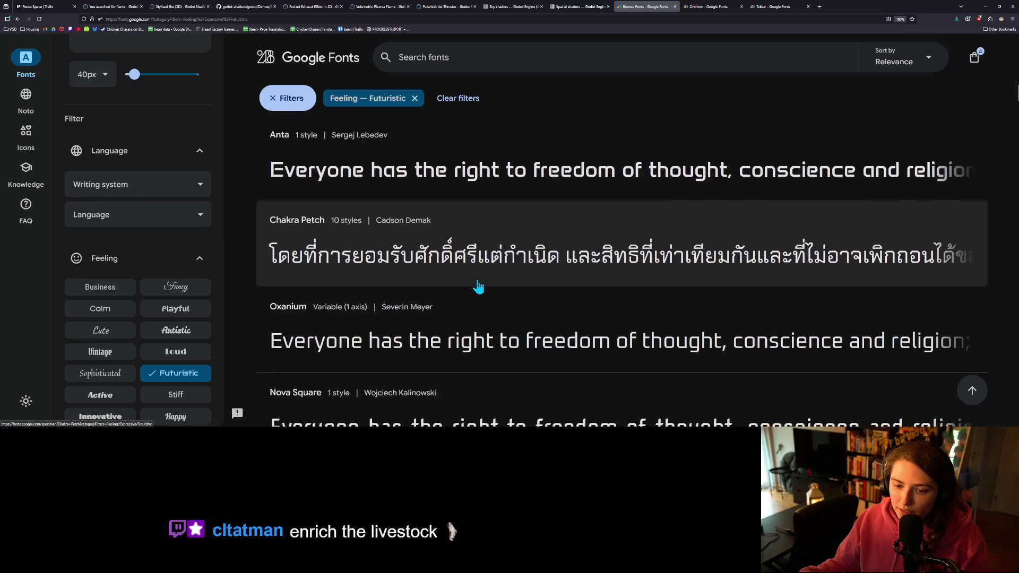
scroll(478, 286, "down", 5)
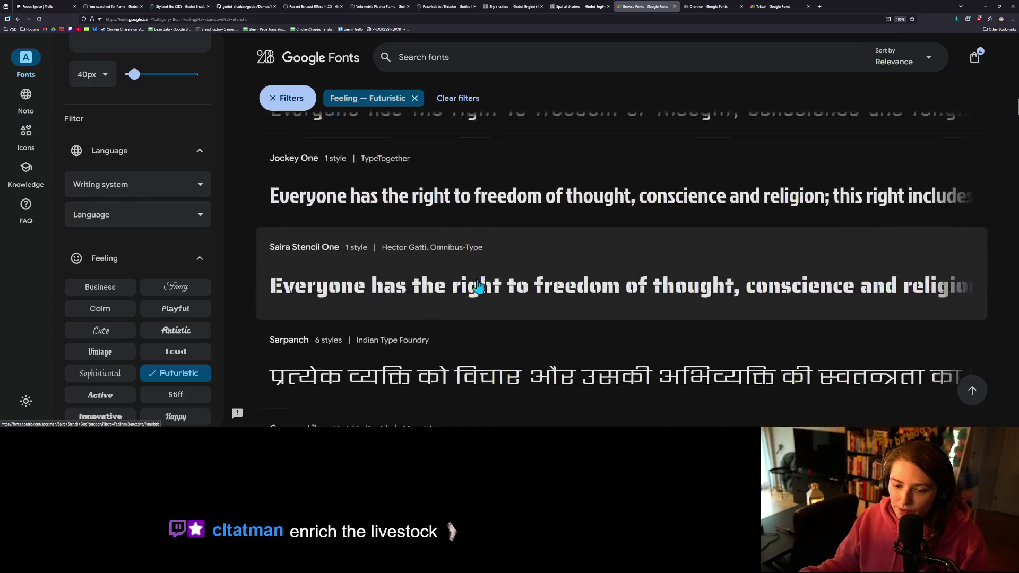
scroll(484, 289, "down", 3)
scroll(518, 302, "down", 3)
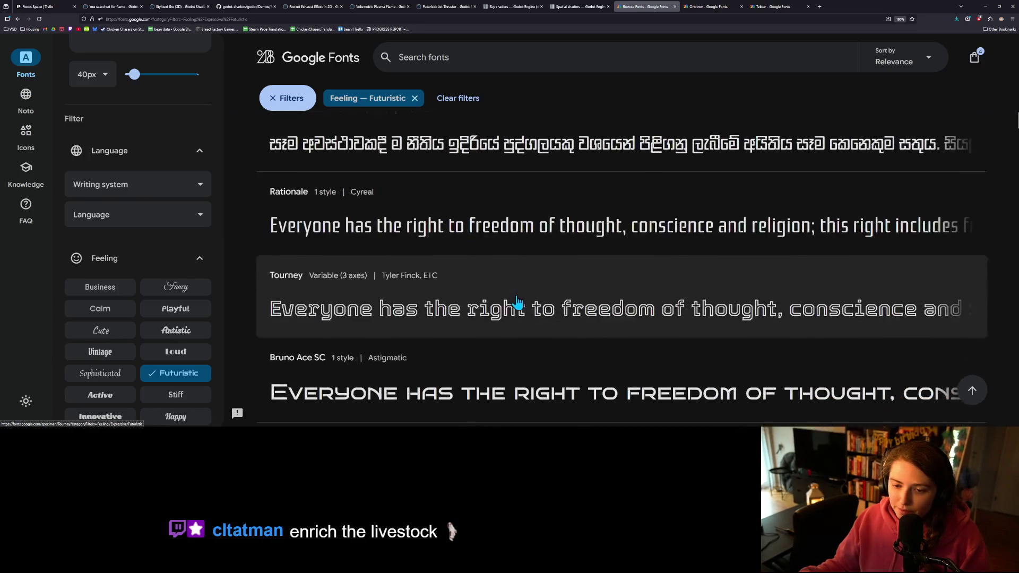
scroll(518, 302, "down", 4)
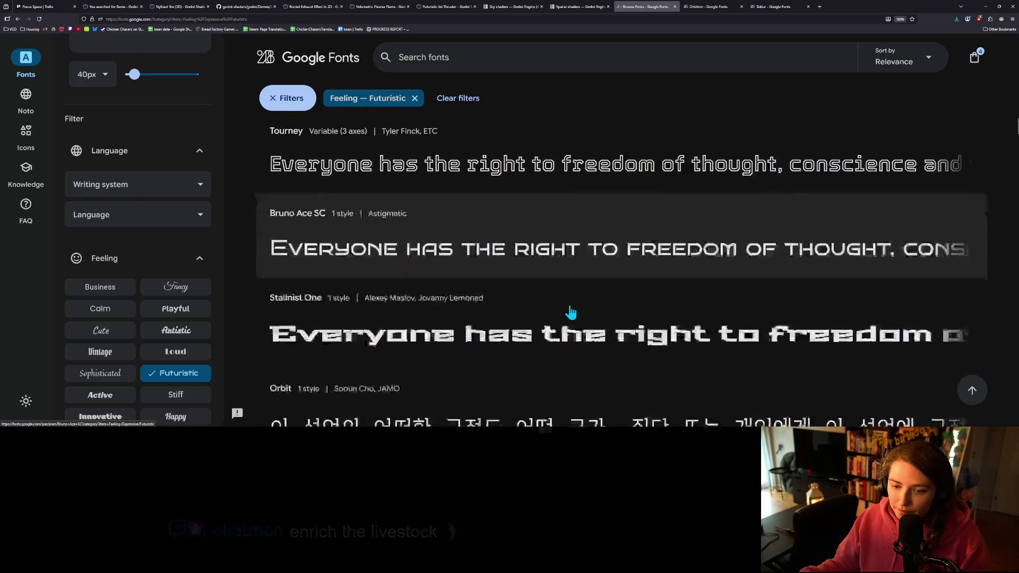
scroll(571, 313, "down", 8)
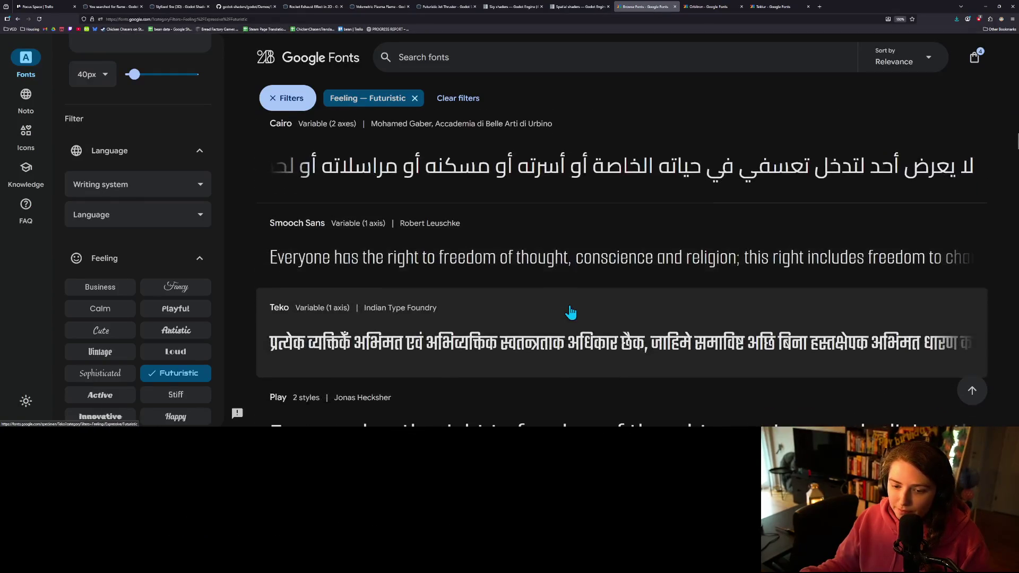
scroll(571, 312, "down", 3)
scroll(571, 312, "down", 6)
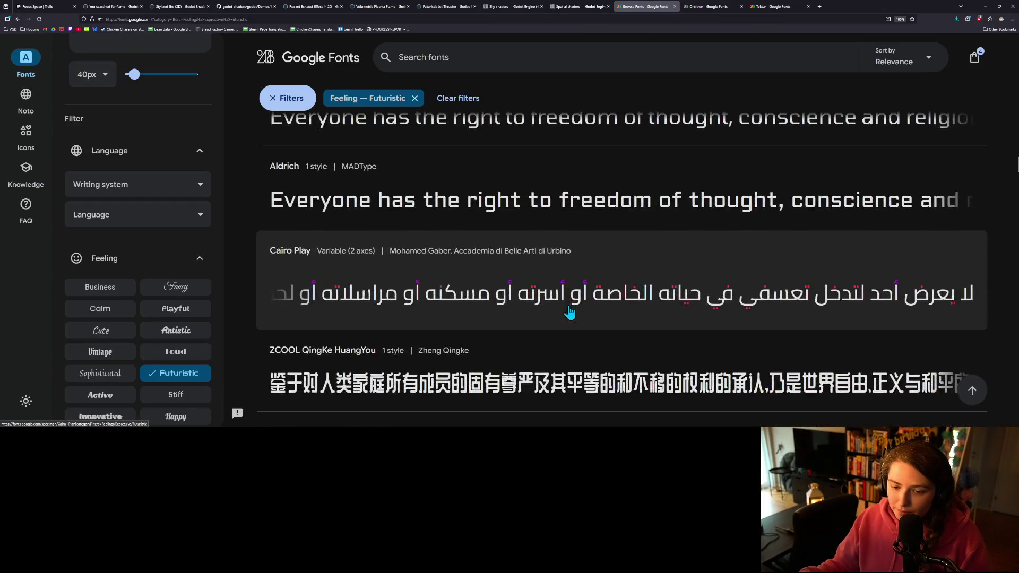
scroll(569, 312, "down", 2)
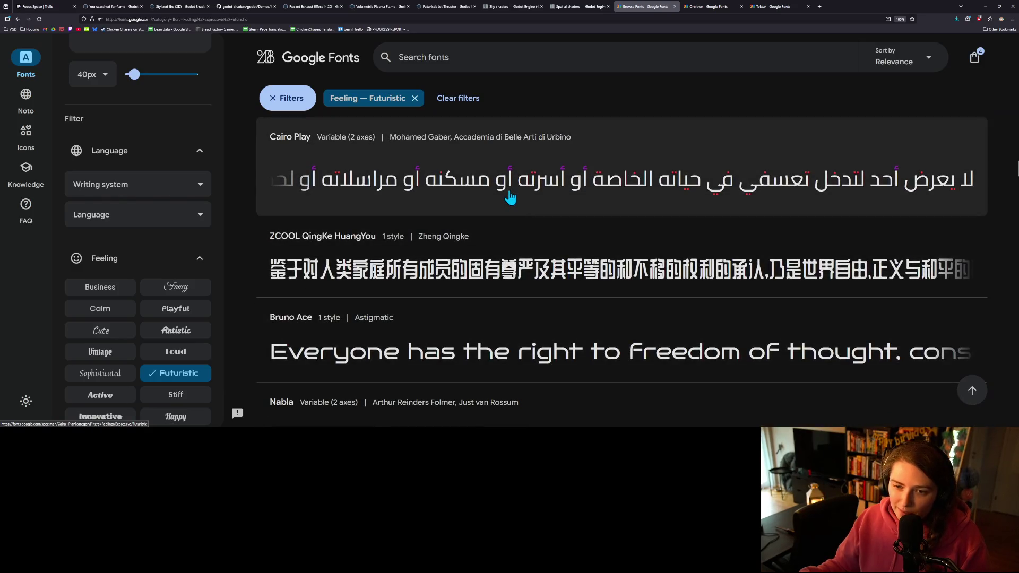
scroll(539, 222, "down", 2)
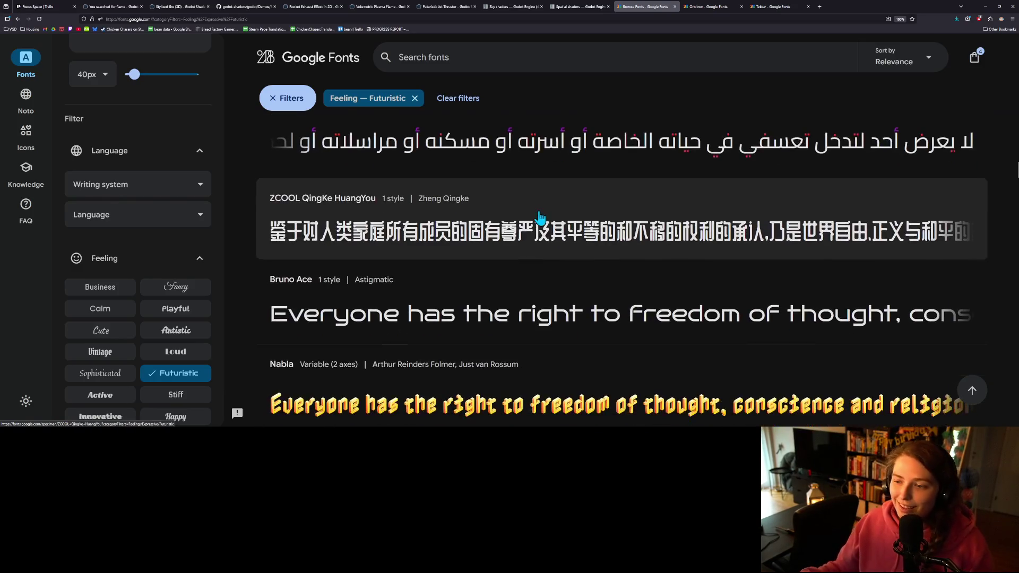
scroll(534, 239, "down", 1)
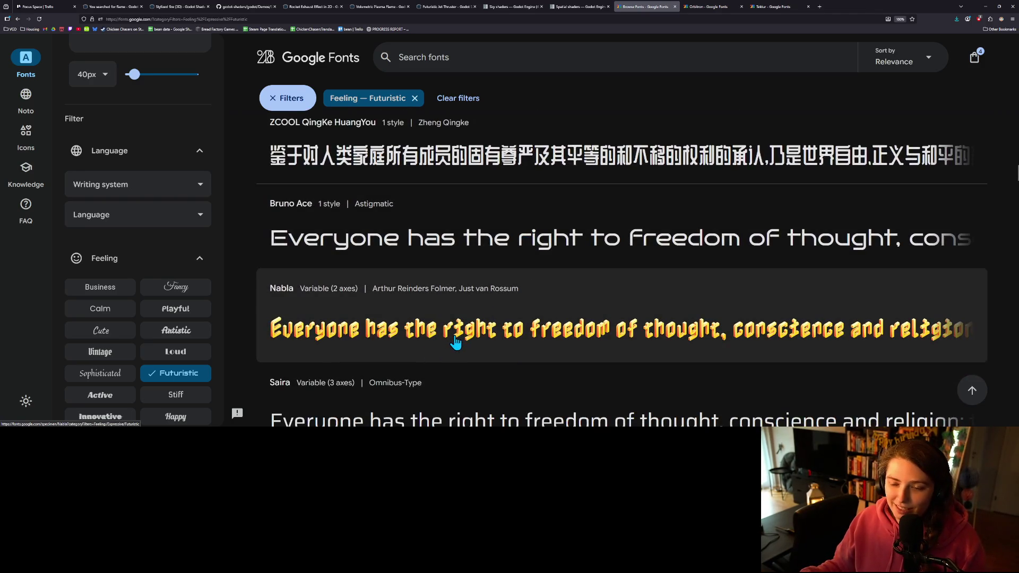
scroll(450, 342, "down", 8)
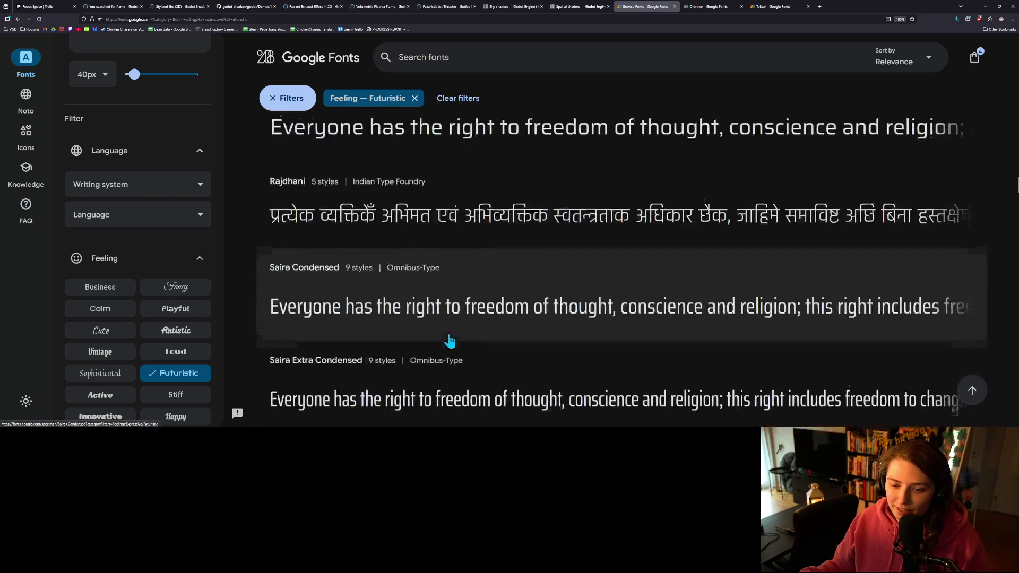
scroll(450, 343, "down", 11)
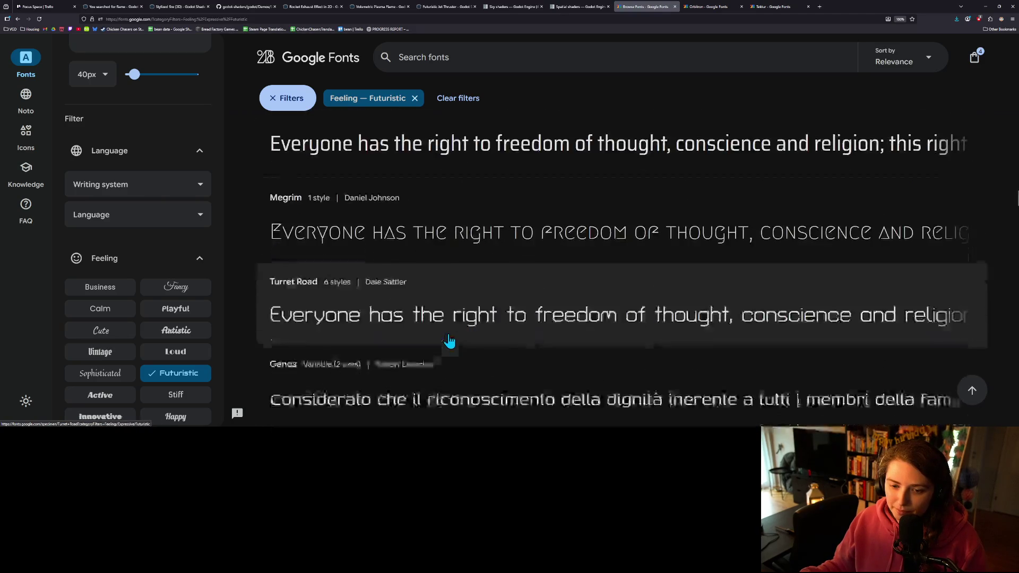
scroll(451, 342, "up", 3)
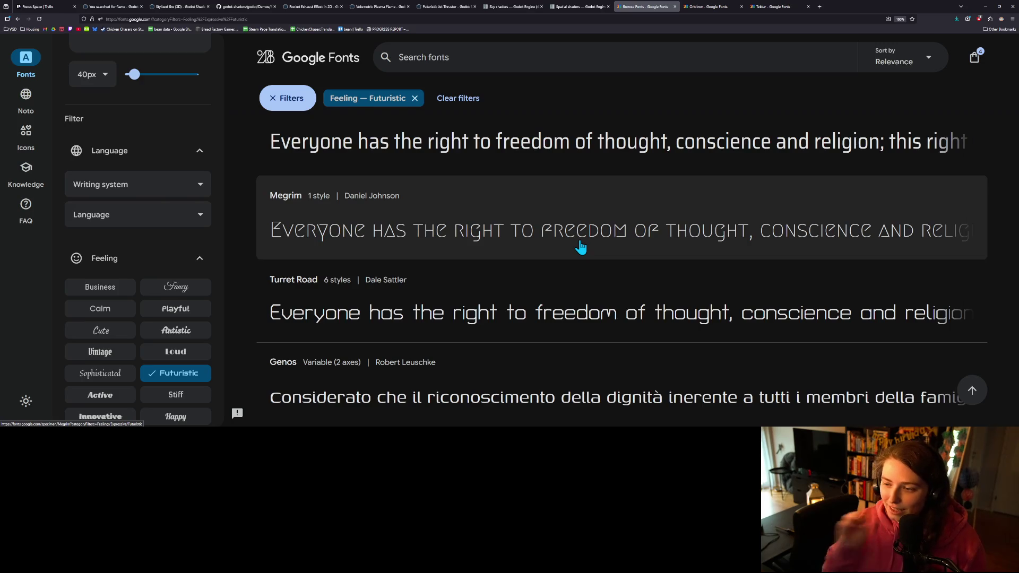
- Open Megrim's page in a background tab and keep scrolling through the Futuristic fonts
middle_click(580, 245)
scroll(547, 263, "down", 4)
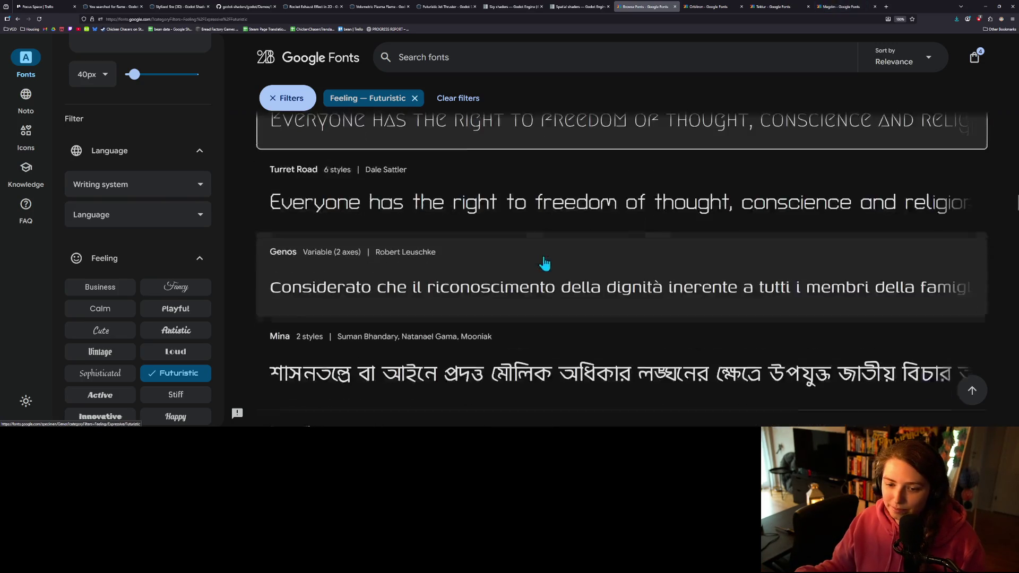
scroll(544, 277, "down", 5)
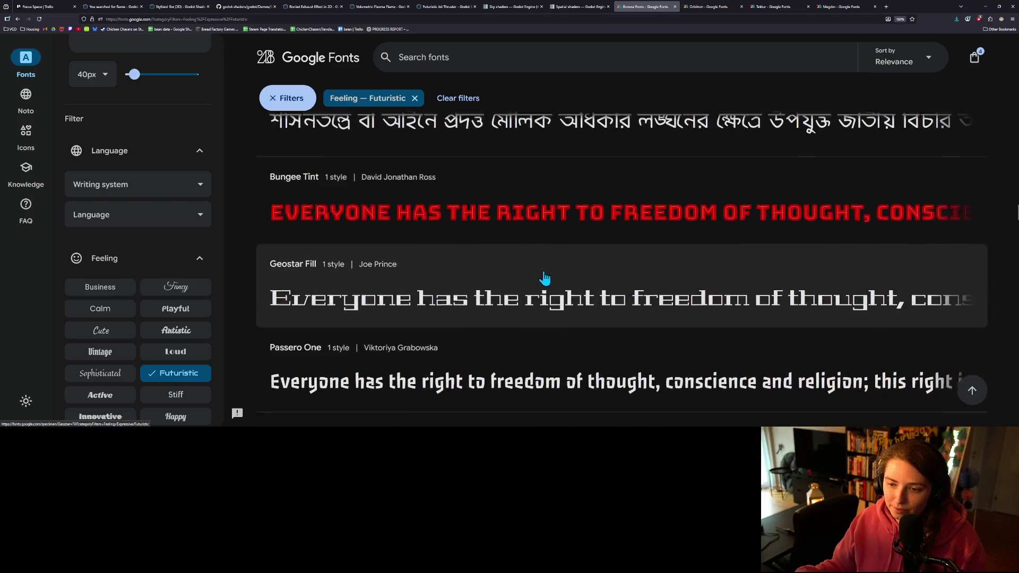
scroll(544, 277, "down", 5)
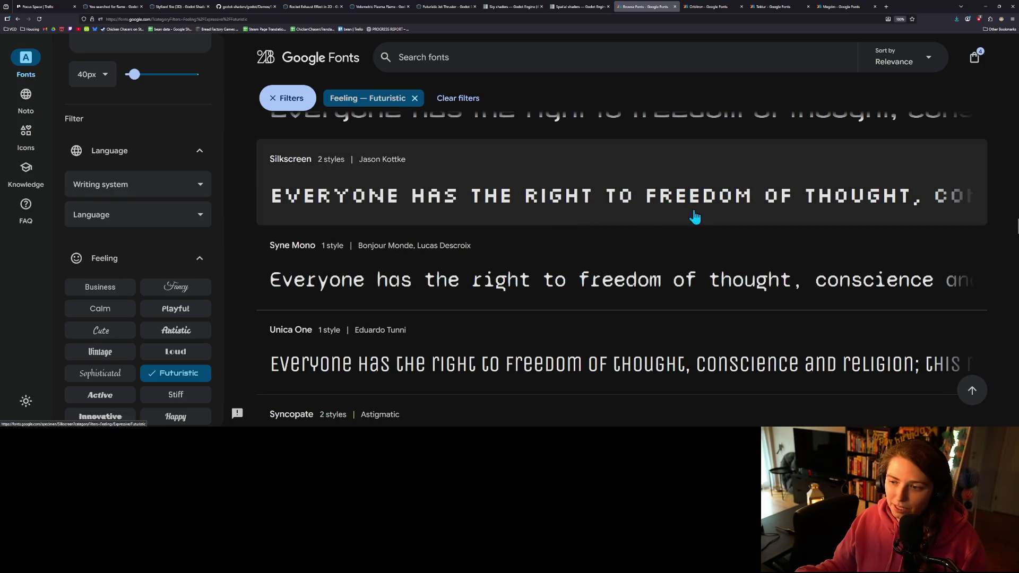
scroll(494, 280, "down", 5)
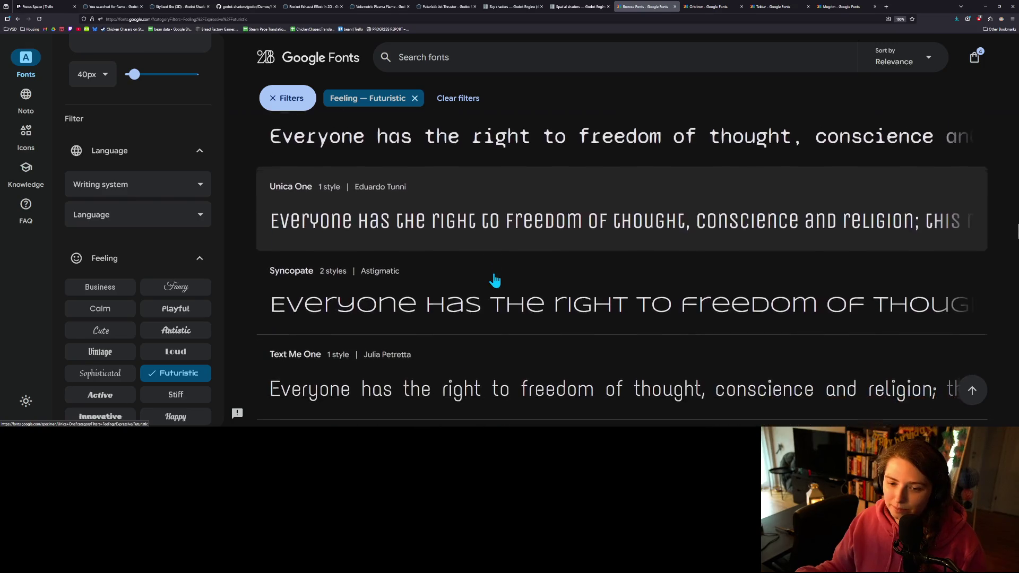
scroll(494, 281, "down", 5)
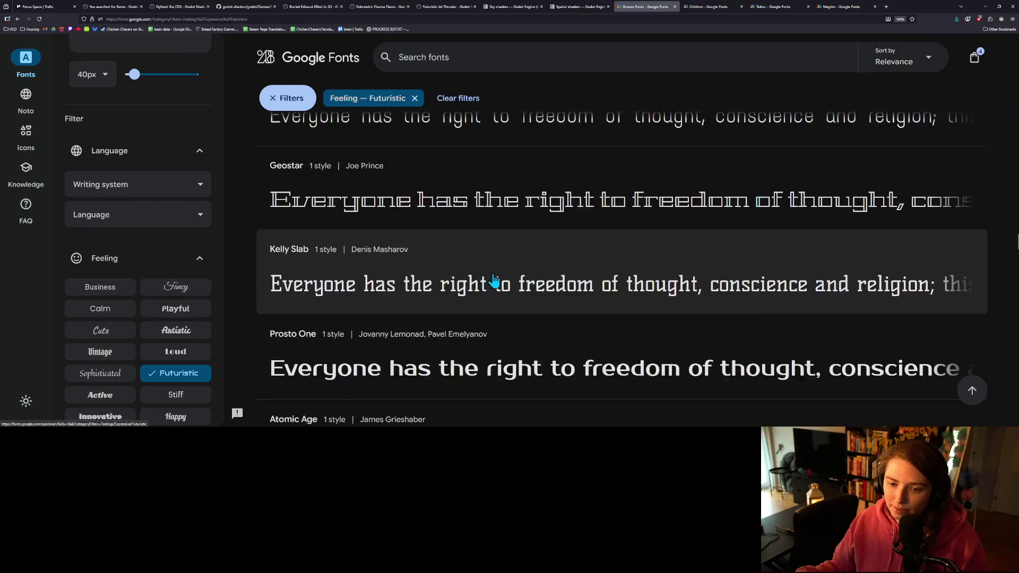
scroll(492, 281, "down", 2)
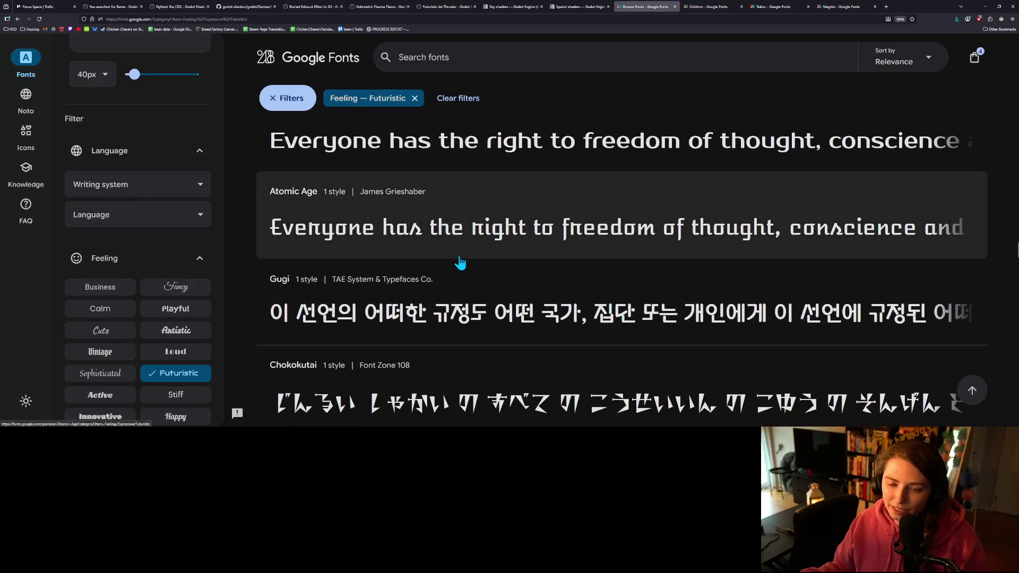
scroll(459, 261, "down", 2)
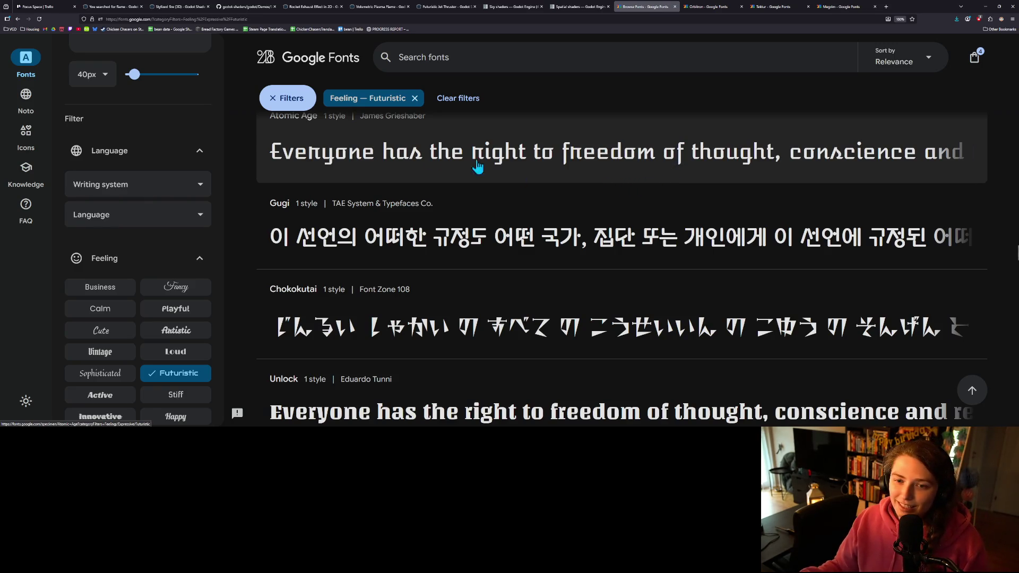
scroll(435, 175, "down", 2)
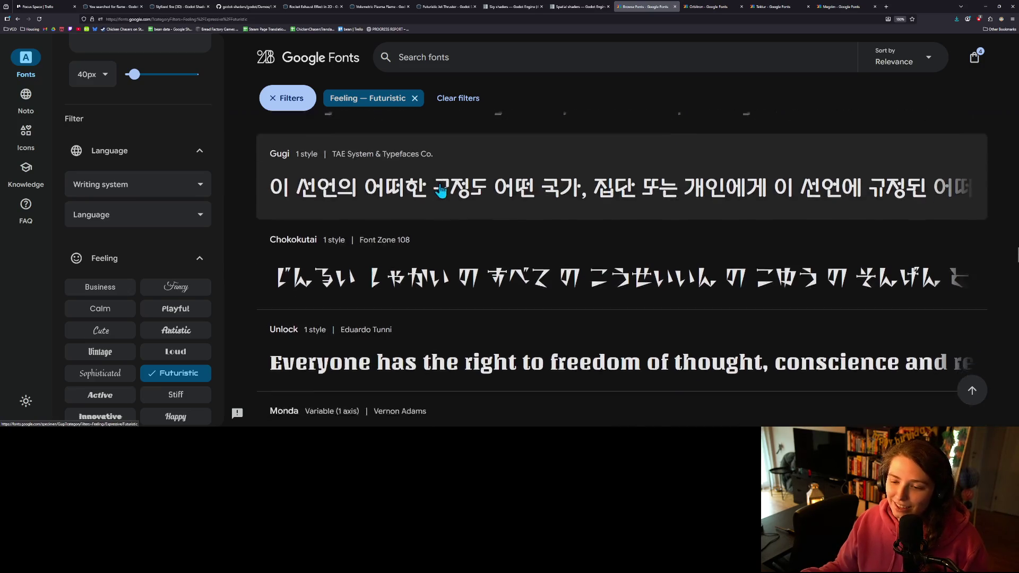
scroll(576, 243, "down", 2)
scroll(581, 252, "down", 3)
scroll(586, 261, "down", 4)
scroll(586, 261, "down", 3)
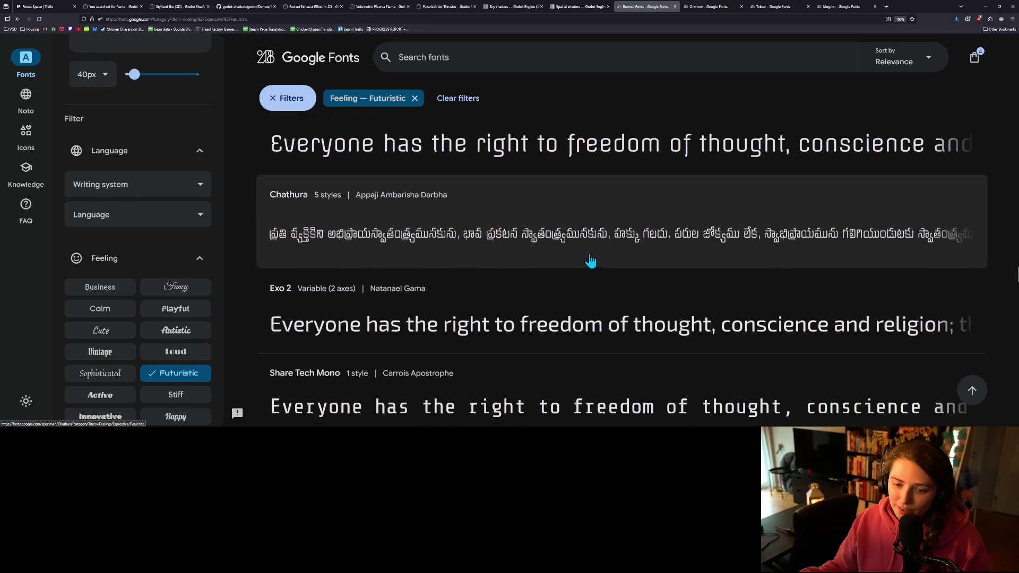
scroll(590, 260, "down", 3)
scroll(591, 260, "down", 3)
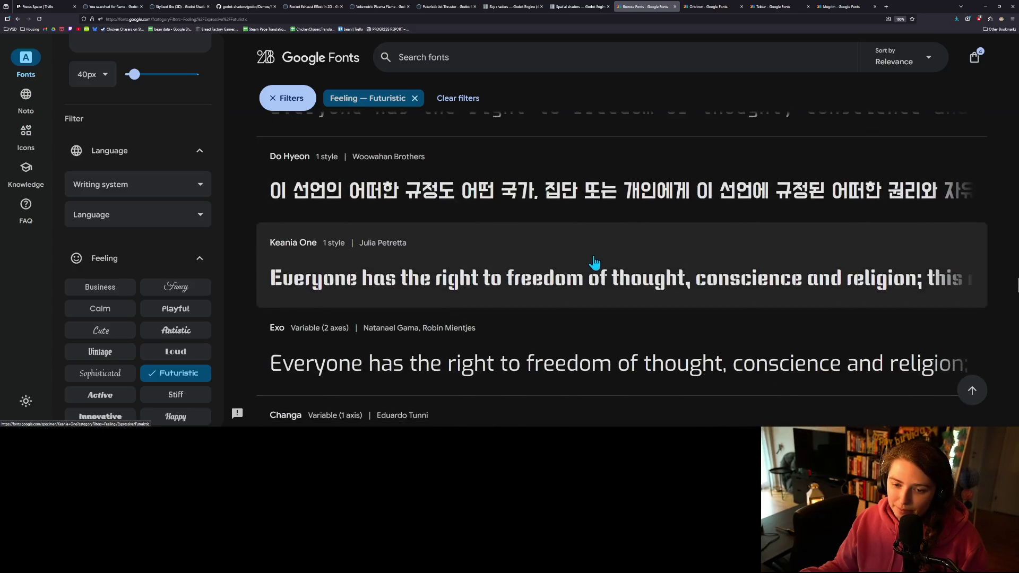
scroll(596, 263, "down", 3)
scroll(609, 267, "down", 3)
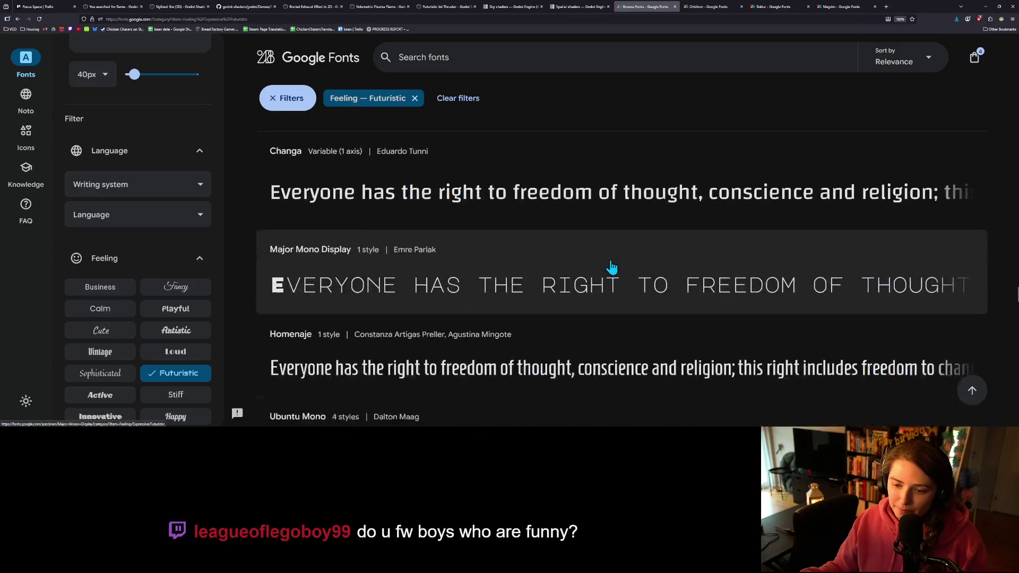
scroll(661, 284, "down", 2)
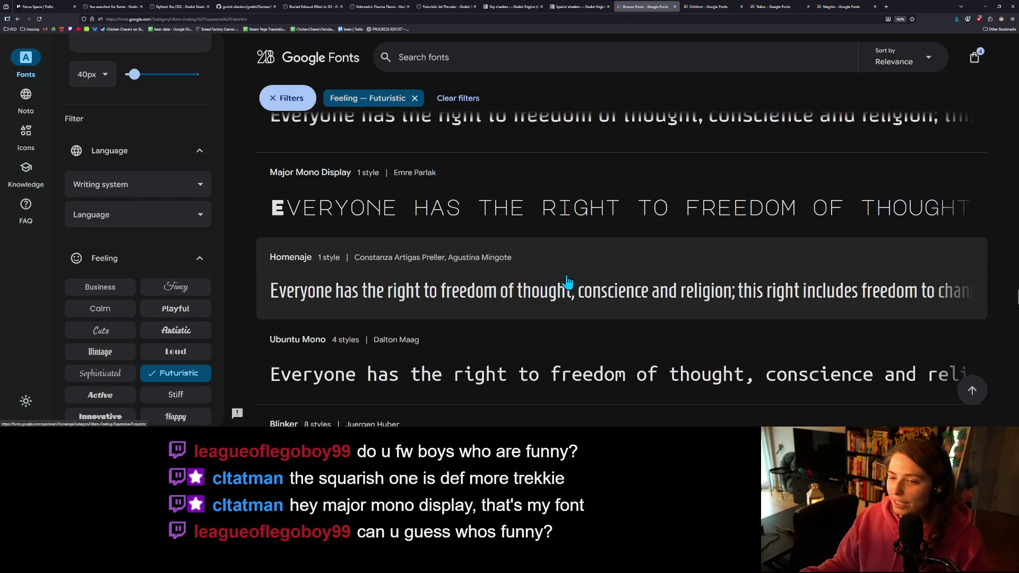
scroll(458, 301, "up", 1)
scroll(458, 301, "up", 1)
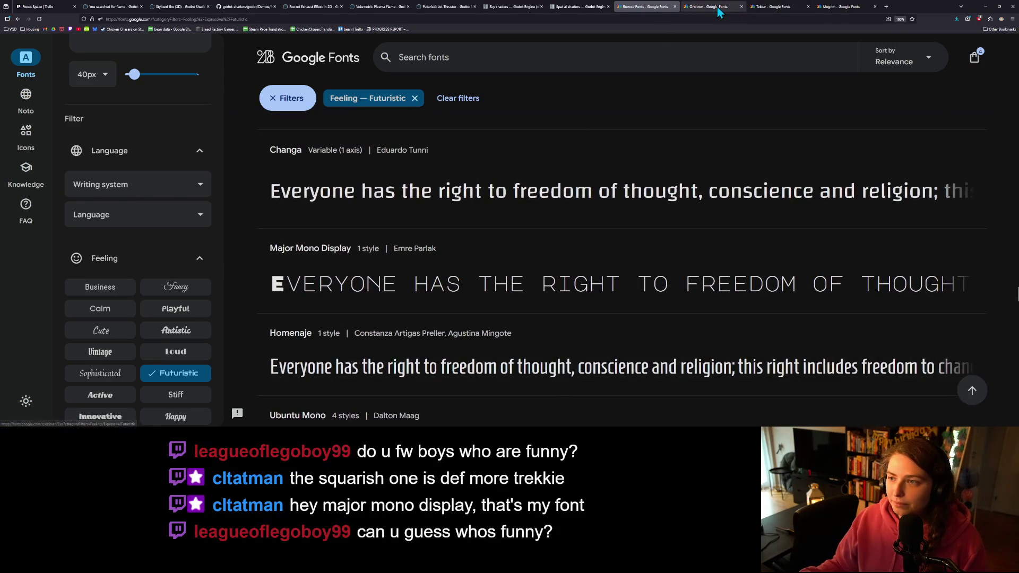
- Compare with the Orbitron tab, then go back to the Futuristic-filtered font list
left_click(716, 8)
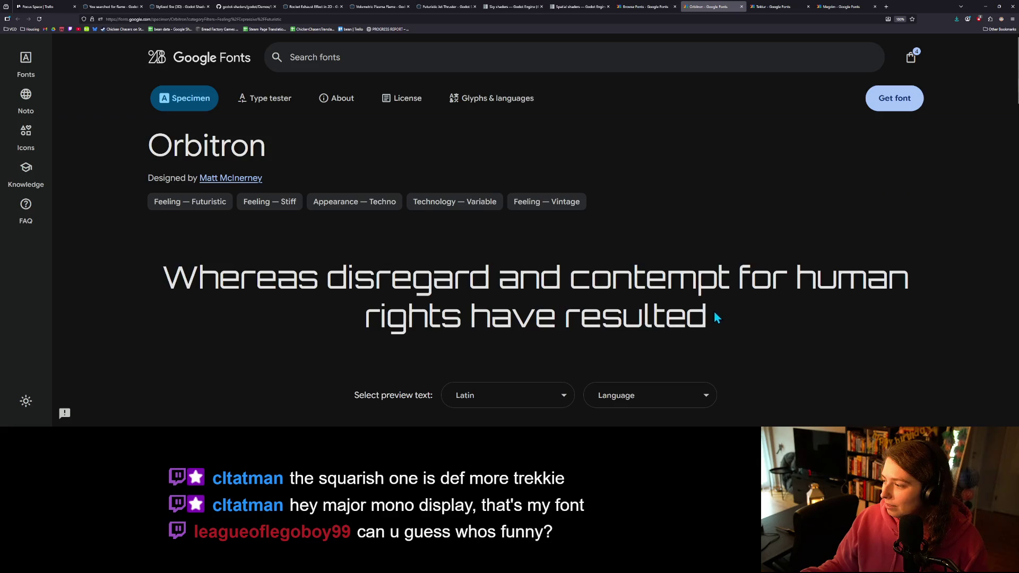
left_click(631, 6)
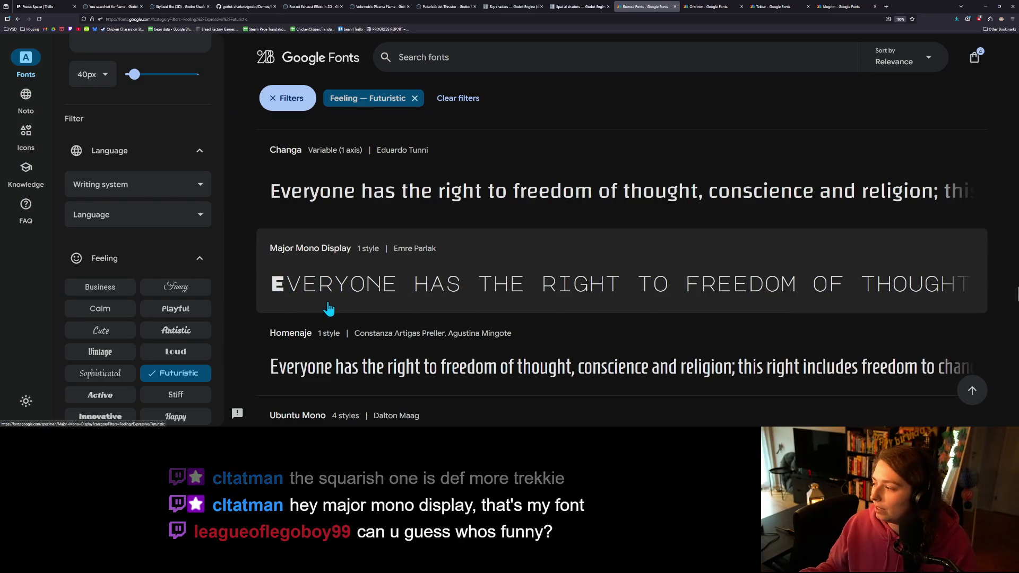
scroll(424, 308, "down", 2)
scroll(637, 252, "down", 2)
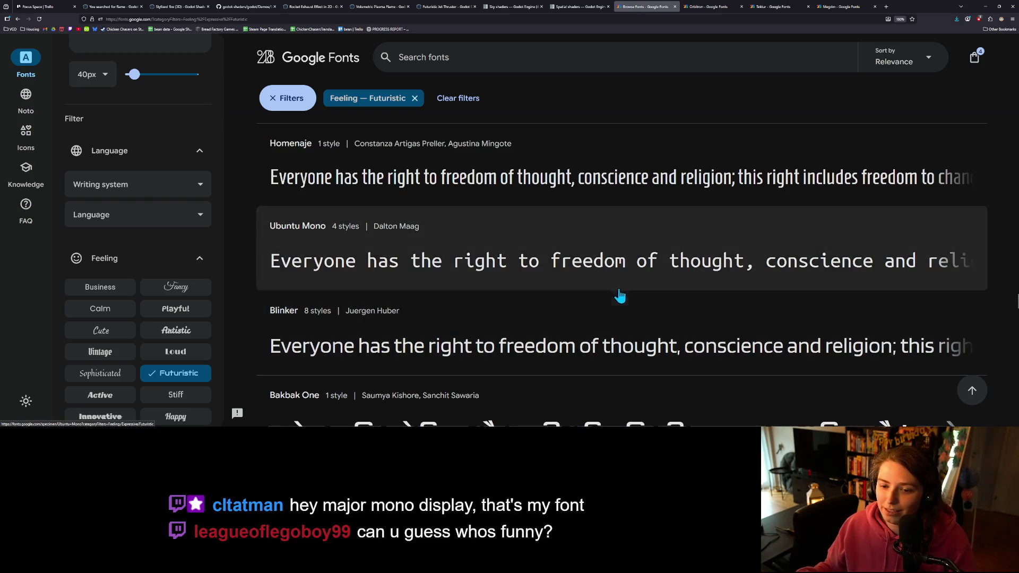
- Open Handjet's page in a background tab while scrolling the Futuristic list to Jura
scroll(610, 296, "down", 2)
scroll(603, 297, "down", 3)
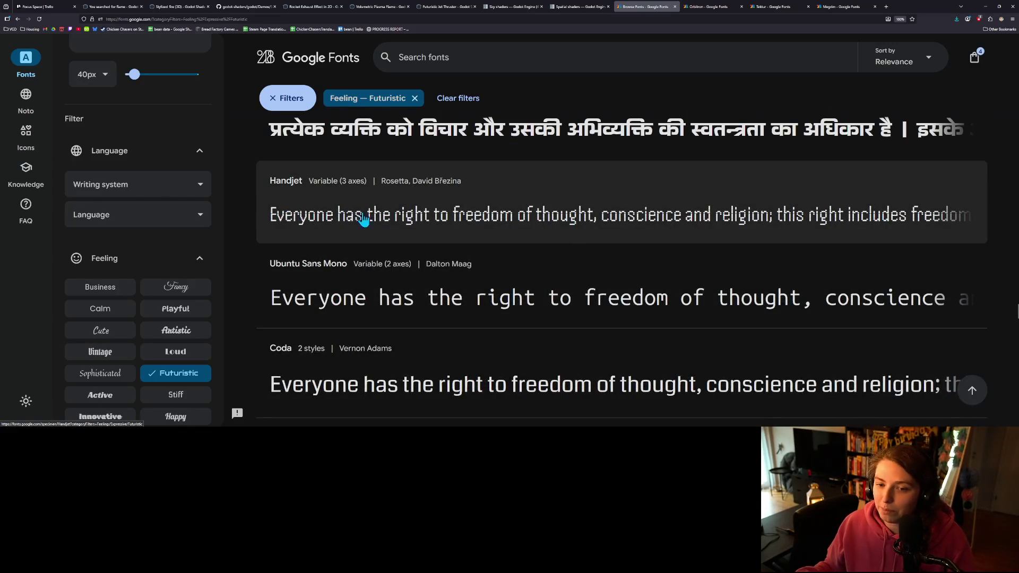
middle_click(705, 228)
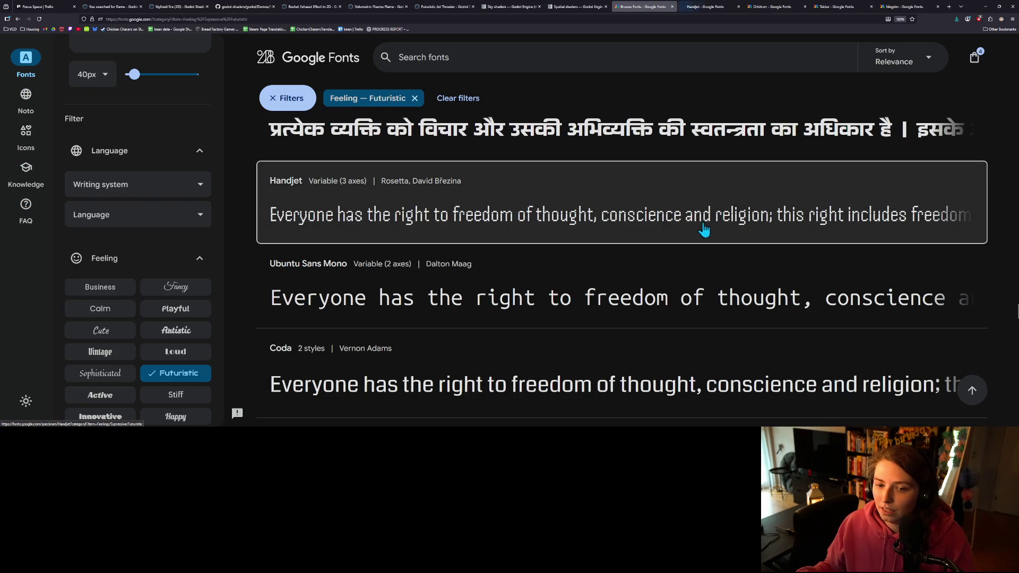
scroll(451, 263, "down", 3)
scroll(392, 287, "up", 2)
scroll(451, 307, "up", 2)
scroll(478, 311, "down", 7)
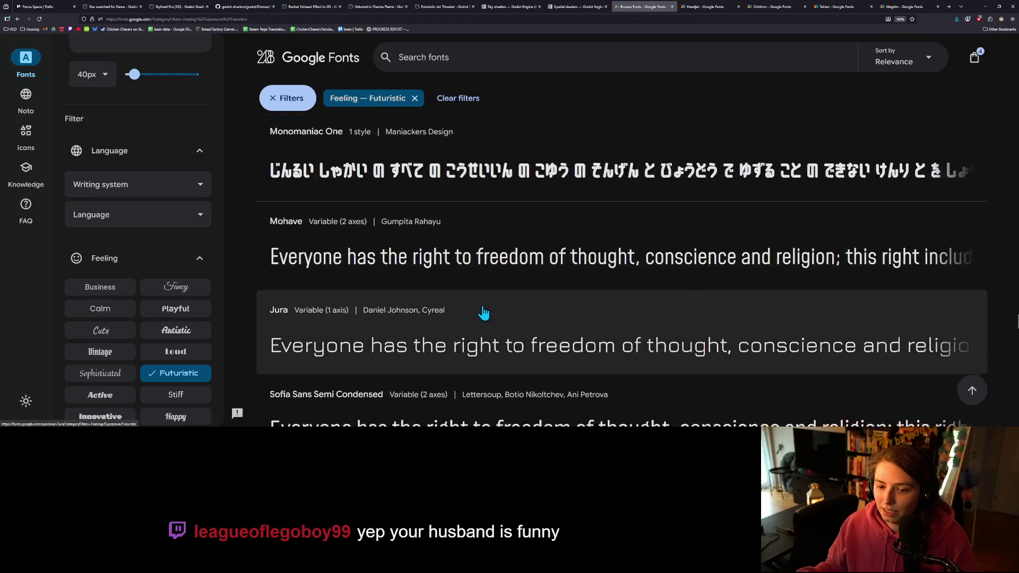
scroll(483, 312, "down", 4)
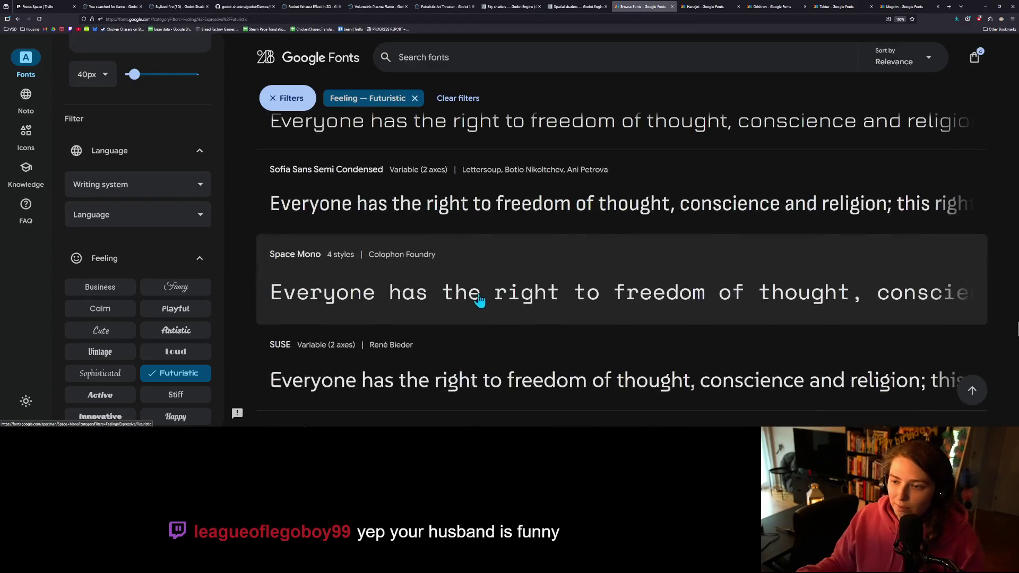
scroll(467, 286, "up", 1)
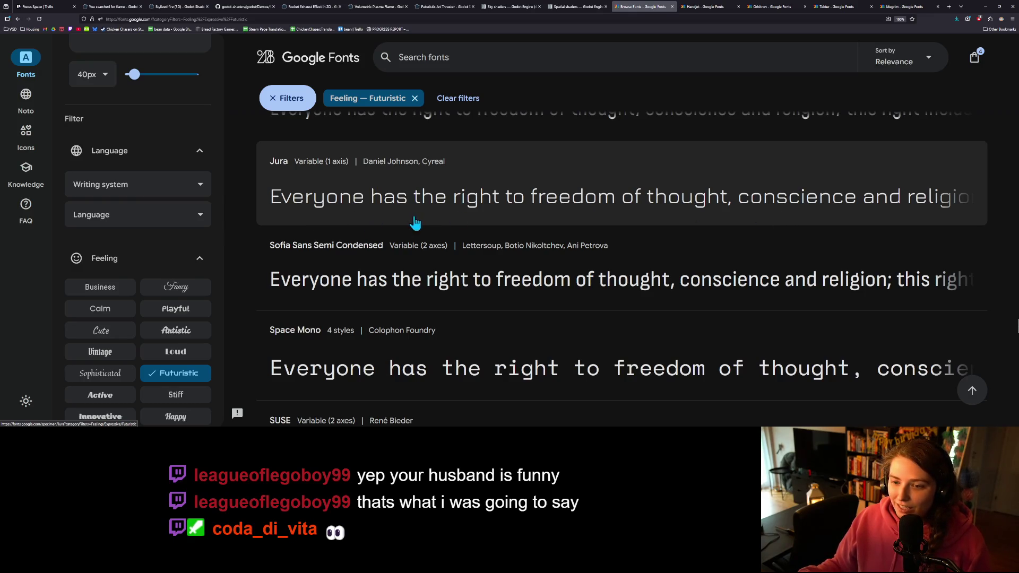
- Open Jura's specimen in a new tab and compare it with Orbitron and Handjet
left_click(523, 220, "ctrl")
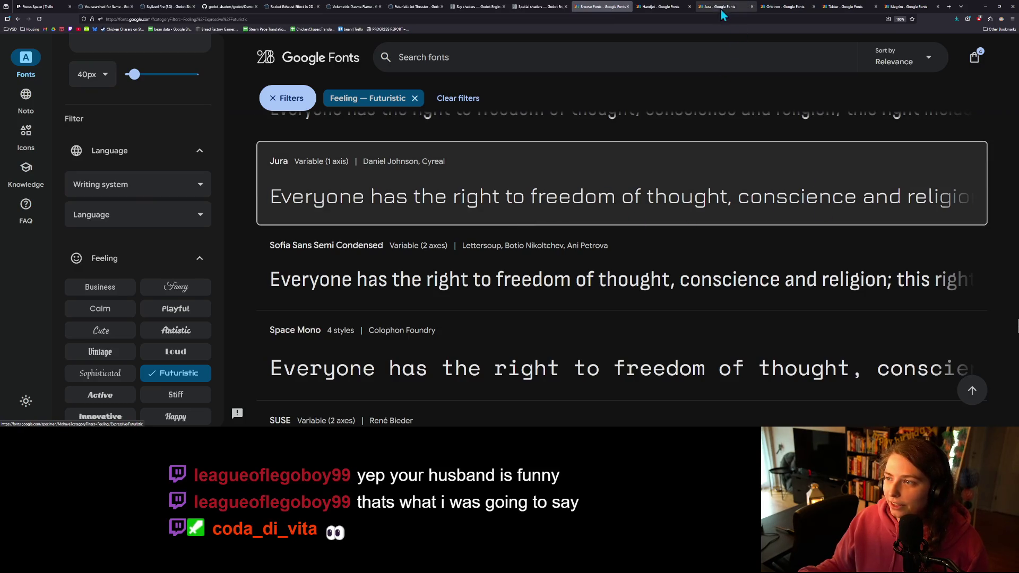
left_click(789, 6)
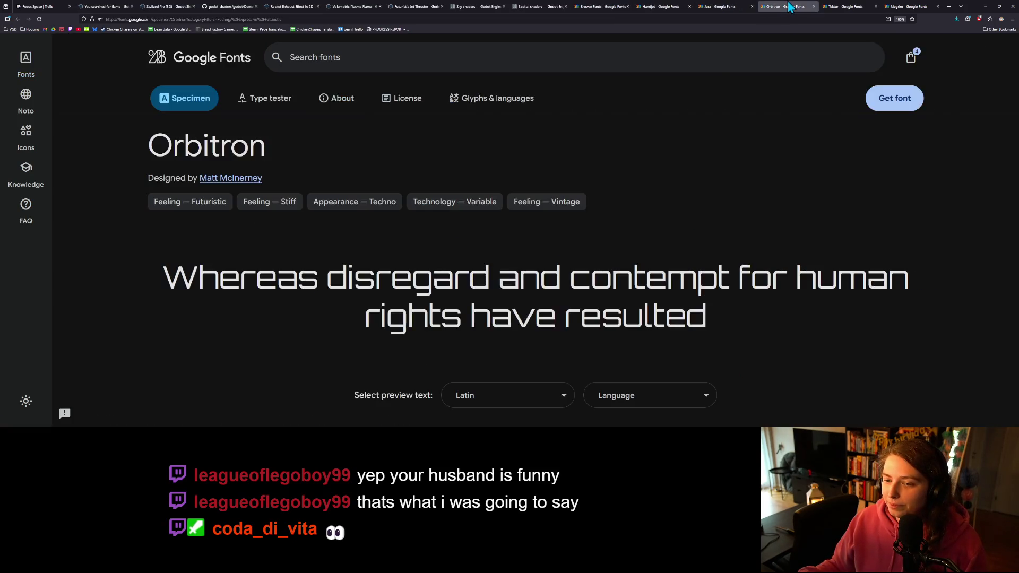
left_click(730, 10)
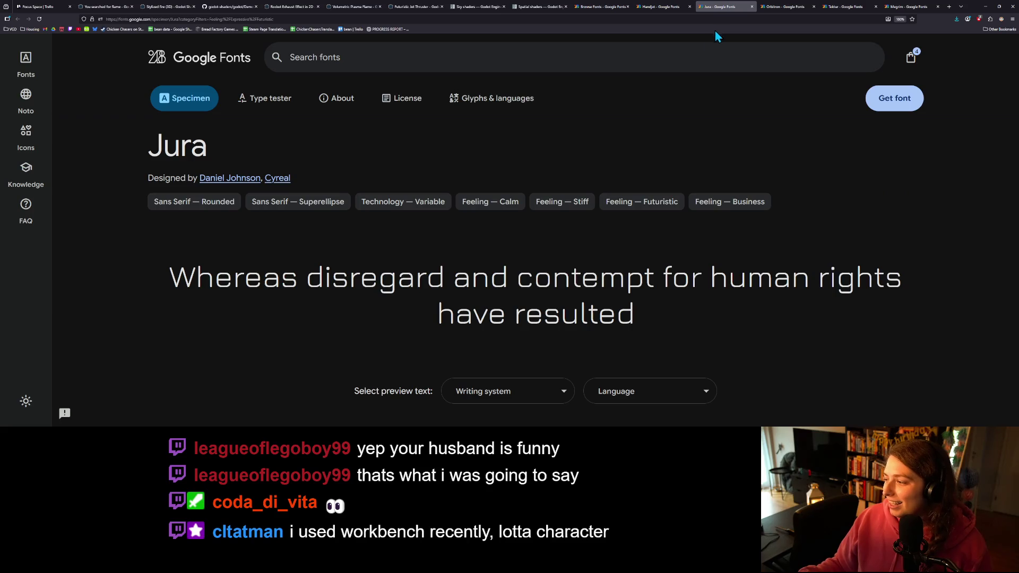
left_click(666, 6)
left_click(730, 8)
left_click(666, 7)
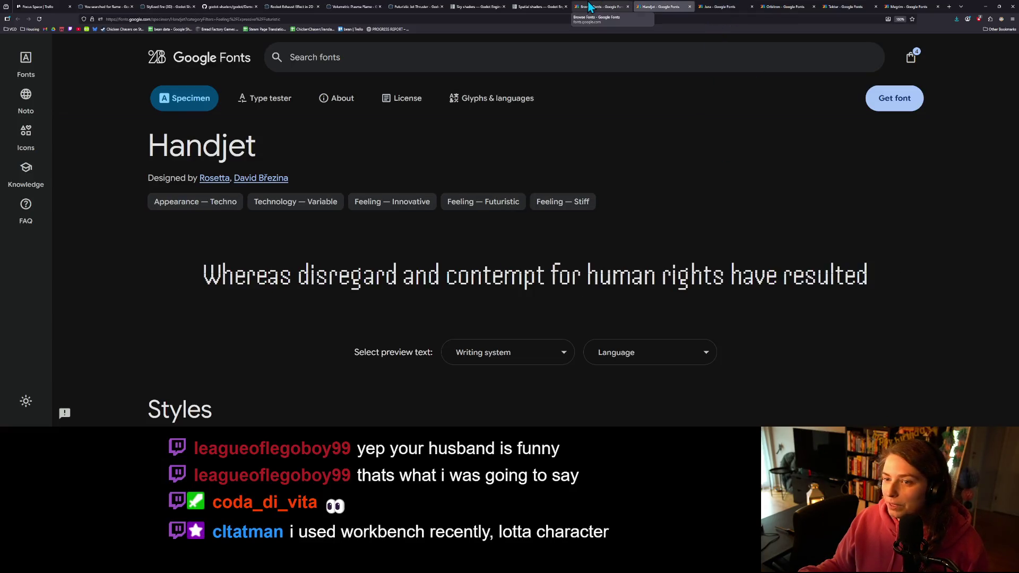
left_click(602, 6)
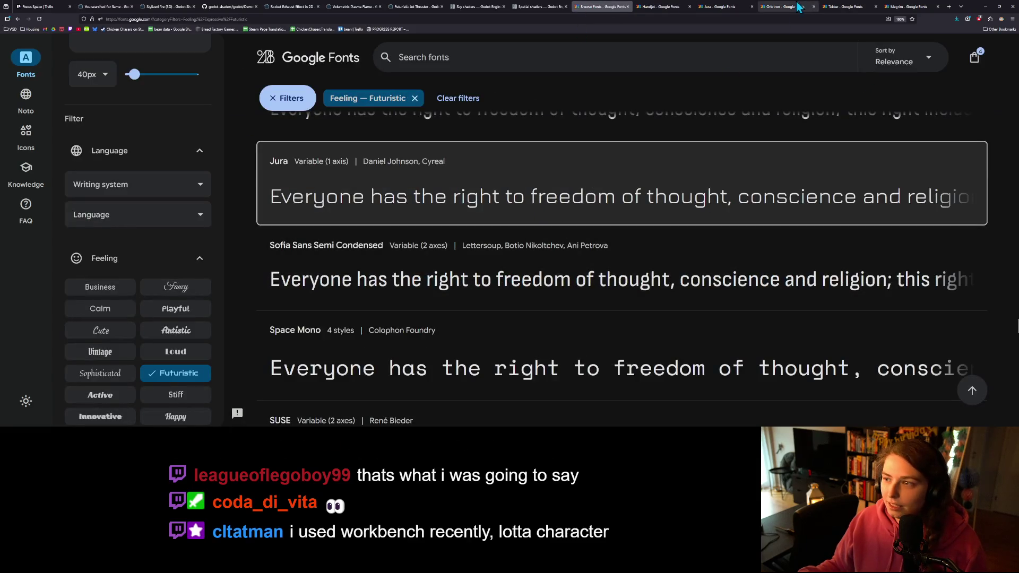
- Compare the Orbitron, Tektur, Megrim, Jura and Handjet specimens, then return to the Futuristic list
left_click(786, 6)
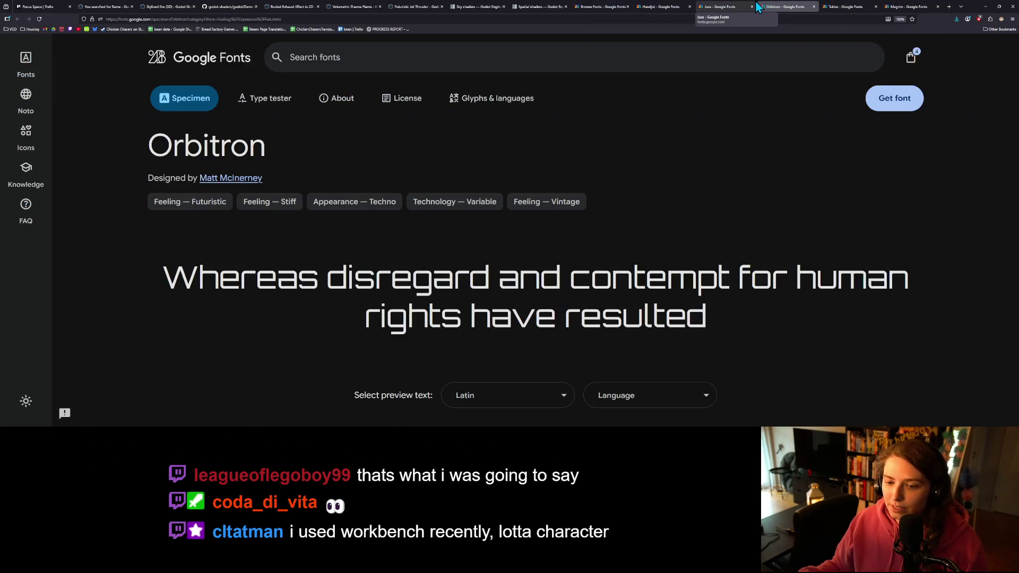
left_click(849, 7)
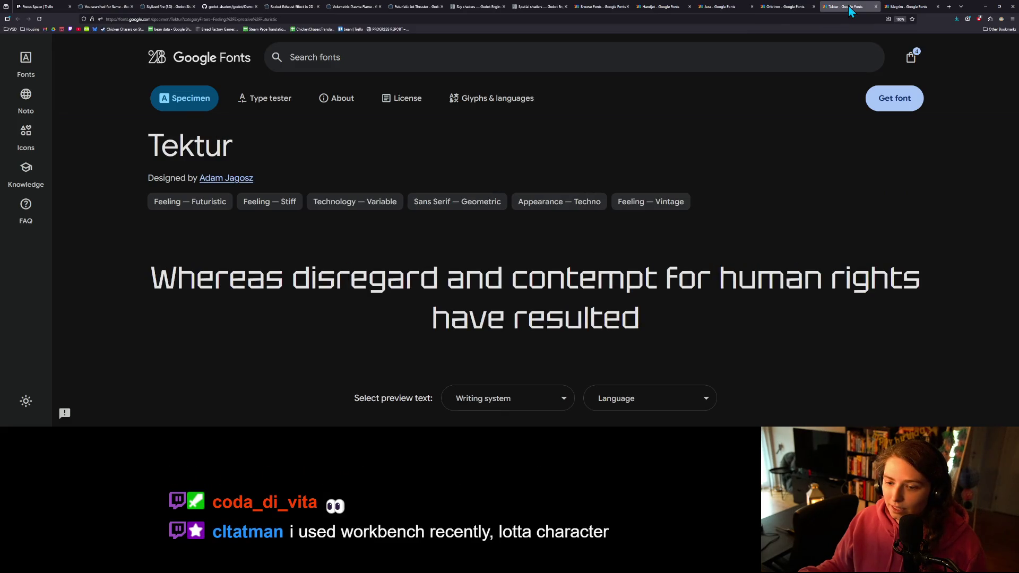
left_click(902, 7)
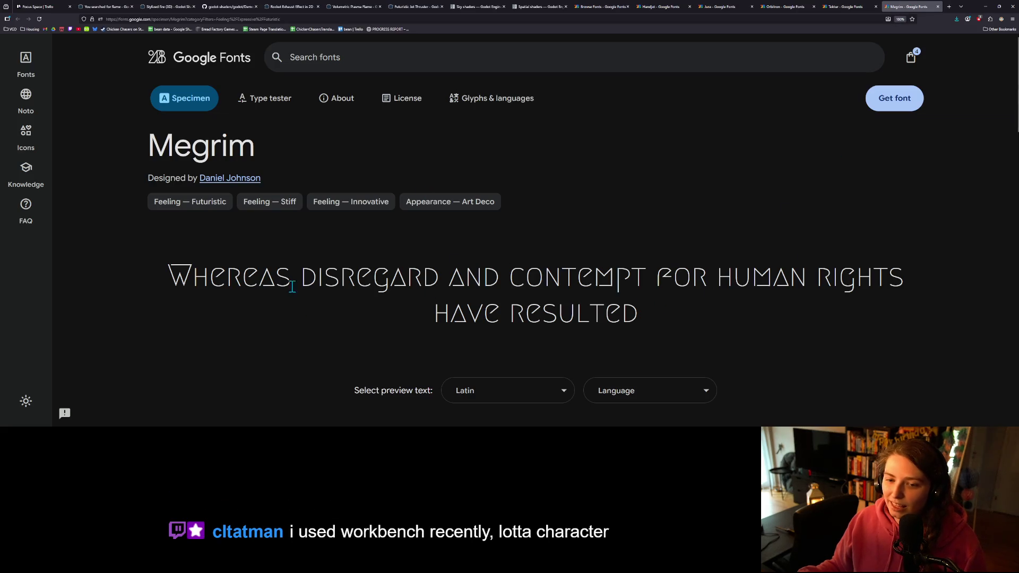
left_click(788, 6)
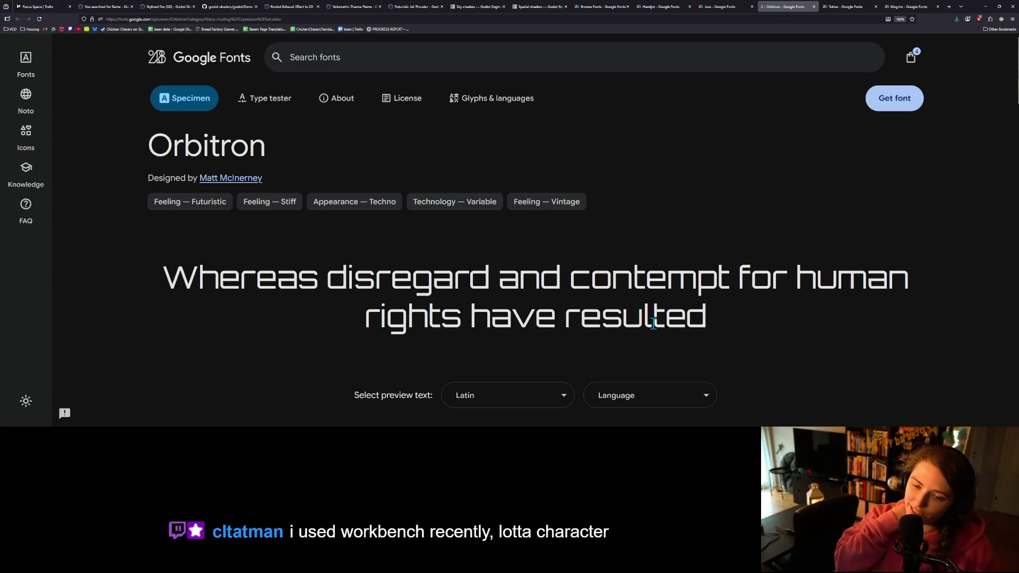
left_click(736, 6)
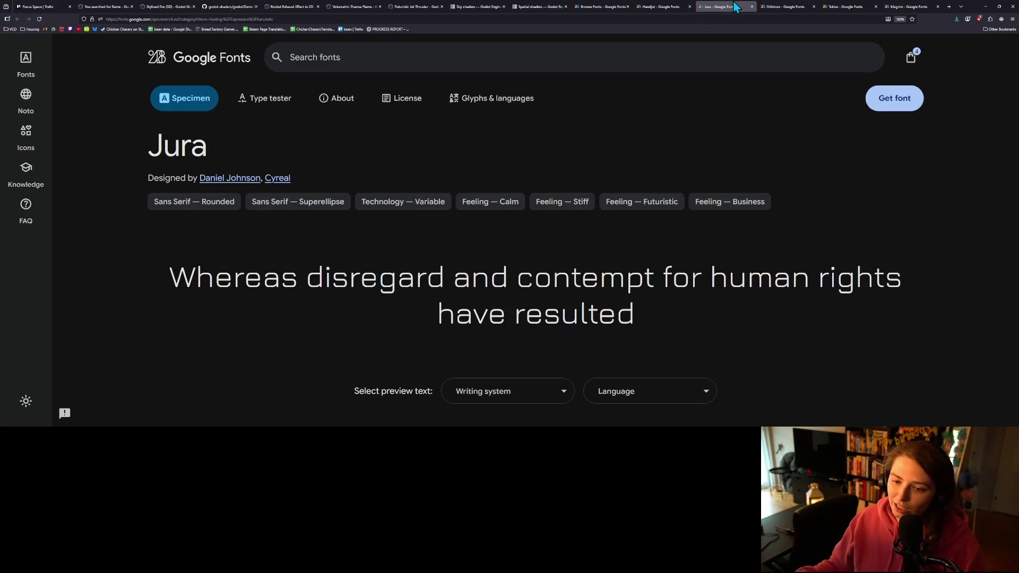
left_click(656, 7)
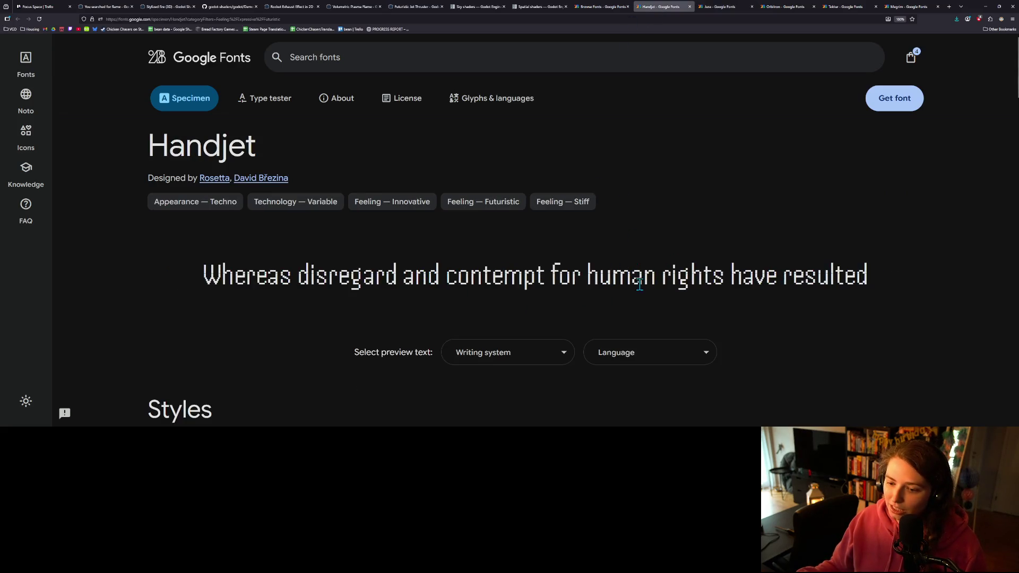
left_click(613, 7)
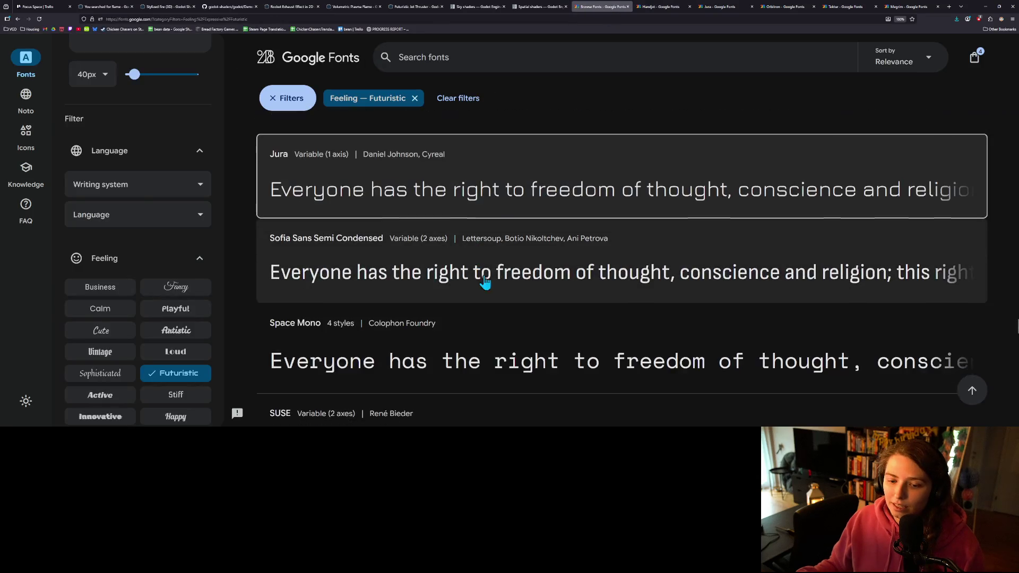
- Scroll the Futuristic list past Big Shoulders and open Monofett's specimen in a new tab
scroll(403, 287, "down", 1)
scroll(525, 299, "down", 2)
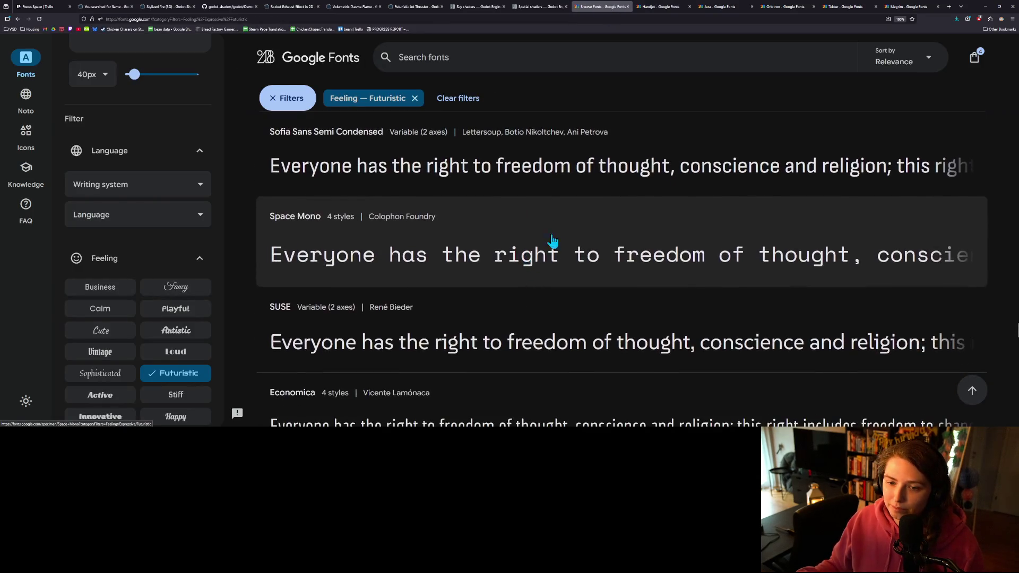
scroll(636, 245, "down", 2)
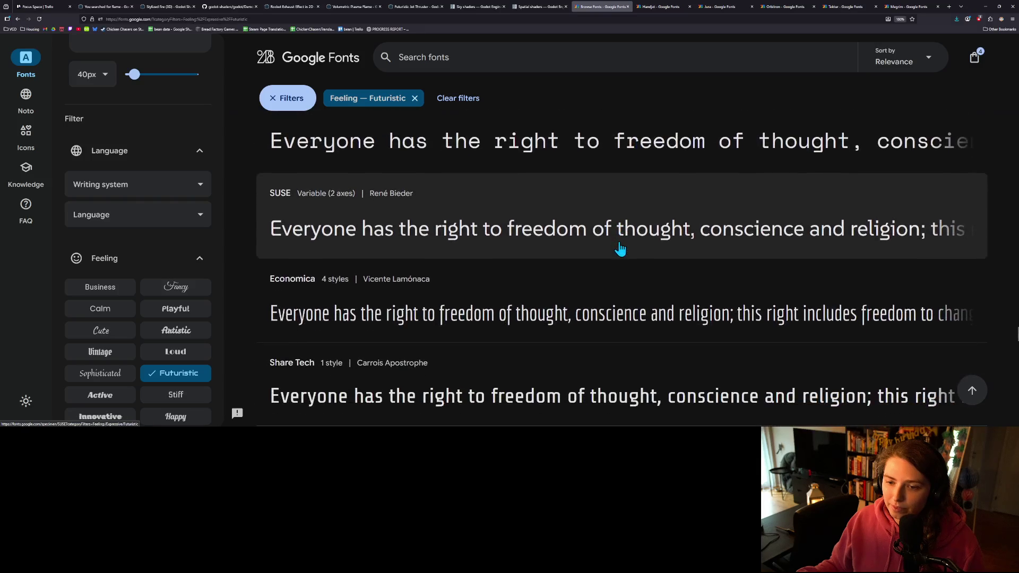
scroll(620, 251, "down", 2)
scroll(619, 251, "down", 3)
scroll(620, 252, "down", 3)
scroll(620, 254, "down", 3)
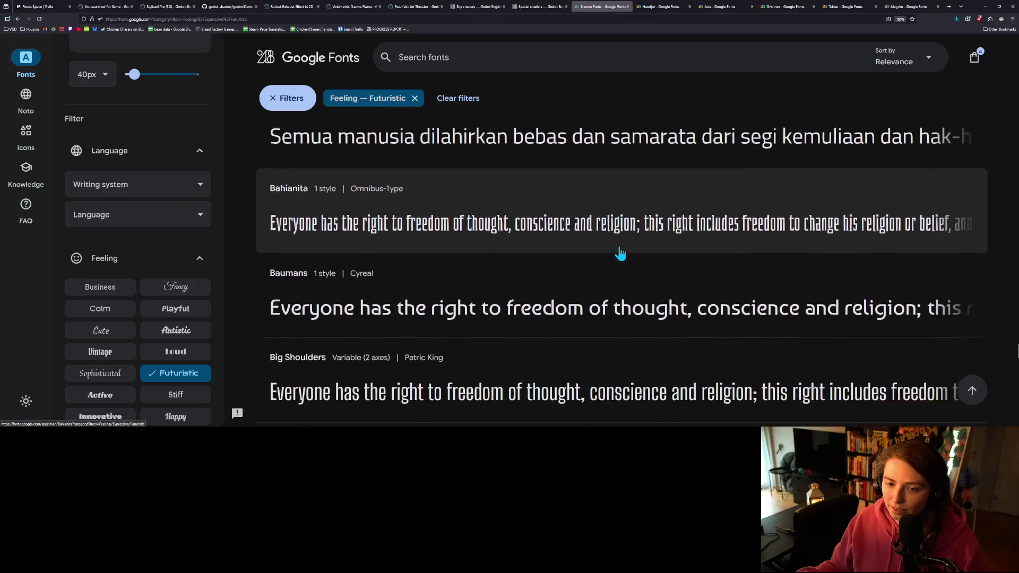
scroll(620, 254, "up", 1)
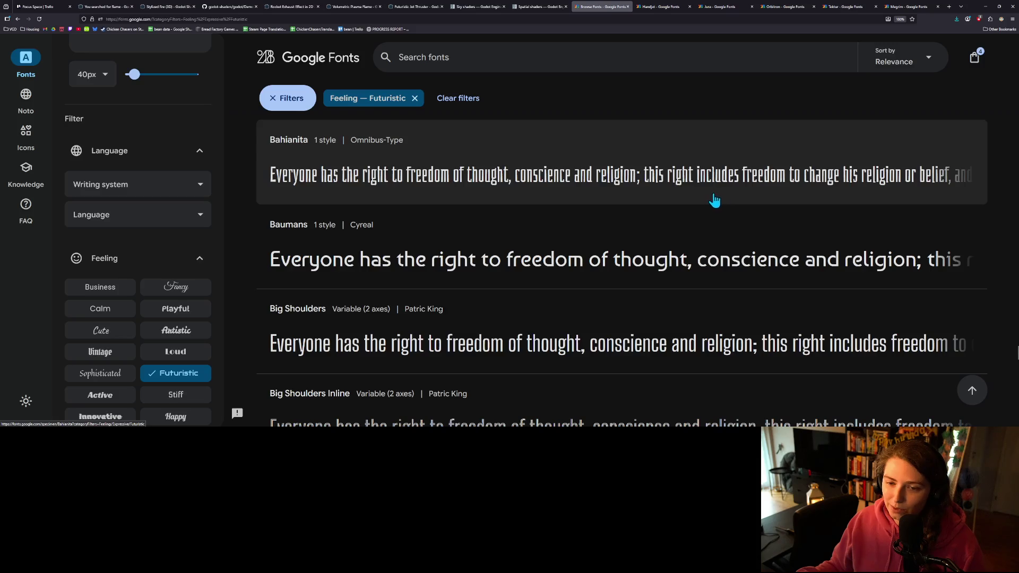
scroll(690, 205, "down", 4)
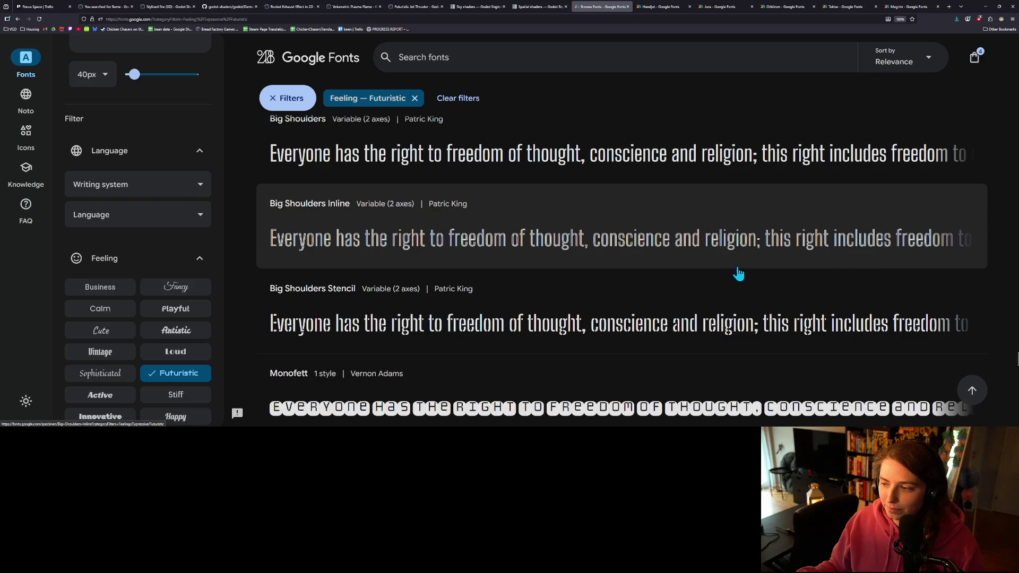
scroll(556, 264, "down", 3)
scroll(513, 253, "down", 3)
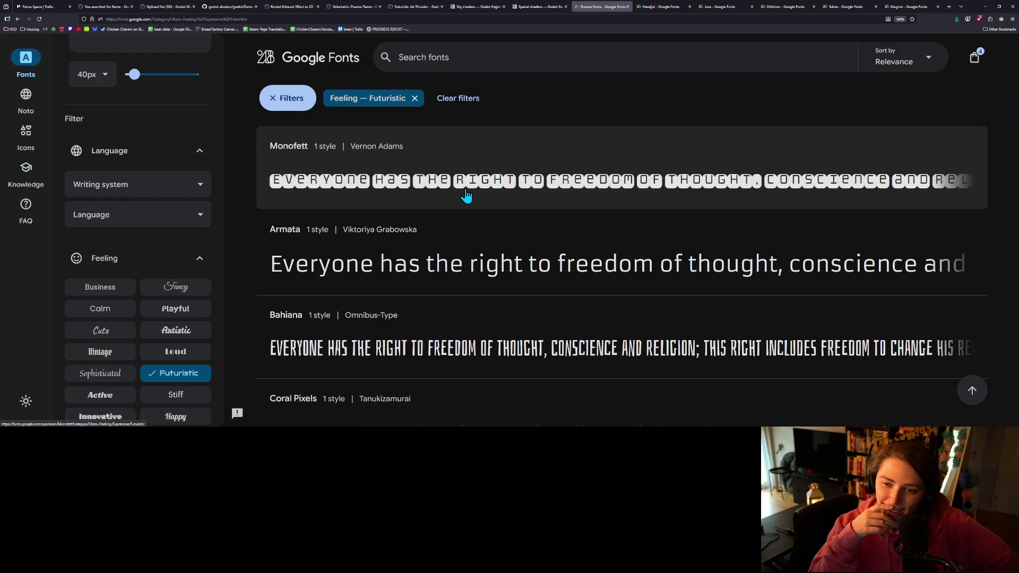
left_click(466, 196)
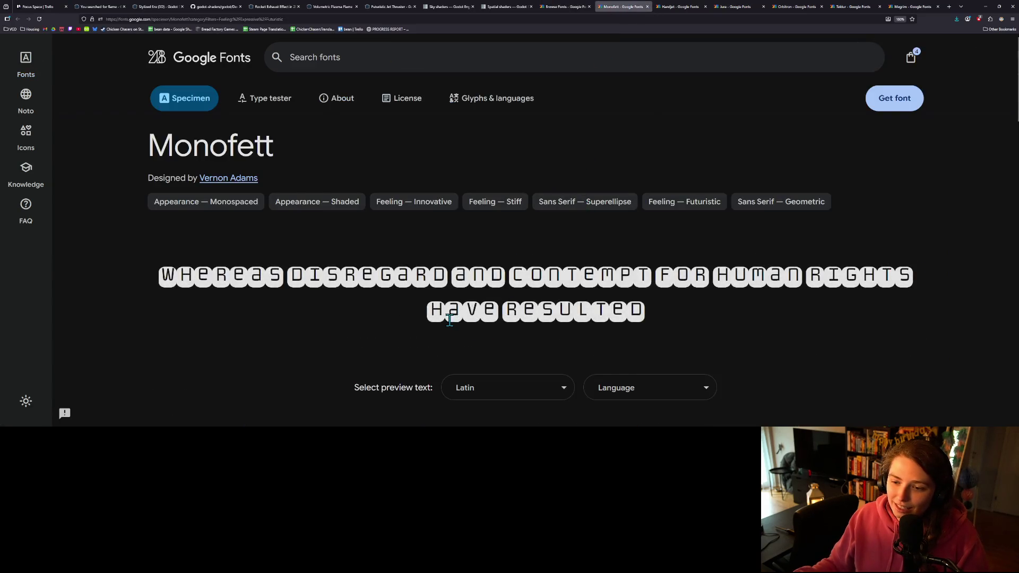
- Review Monofett's Regular 400 samples from 48px down to 16px, then return to the font list
scroll(447, 317, "down", 3)
scroll(444, 316, "down", 1)
scroll(444, 317, "up", 2)
scroll(444, 319, "down", 3)
scroll(443, 313, "down", 5)
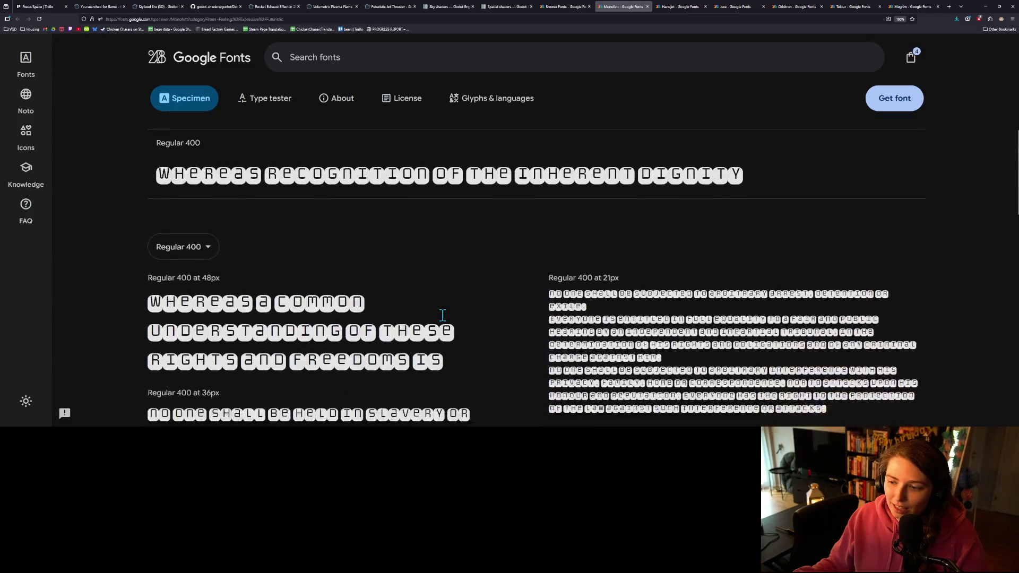
scroll(526, 326, "down", 2)
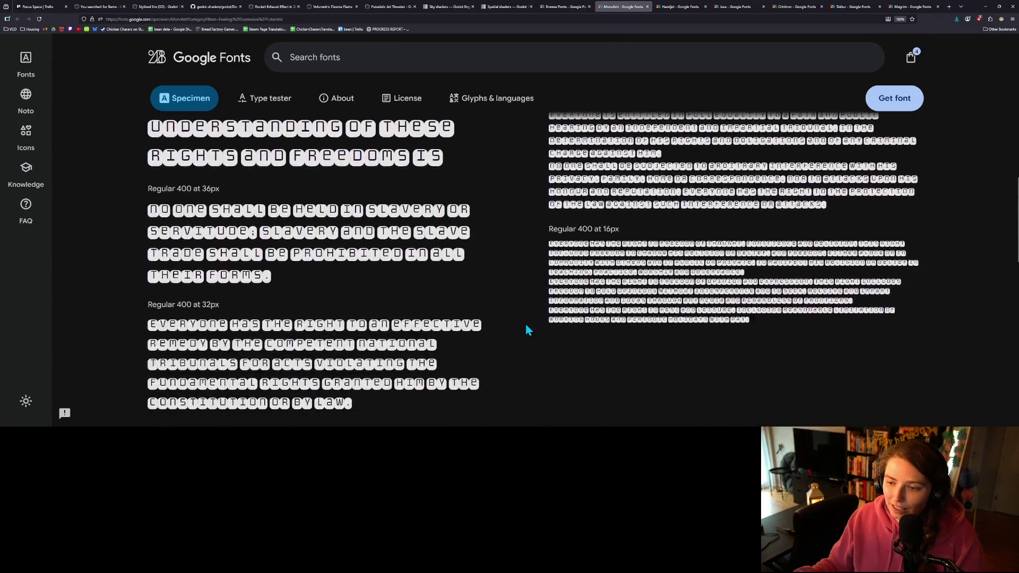
scroll(525, 325, "up", 2)
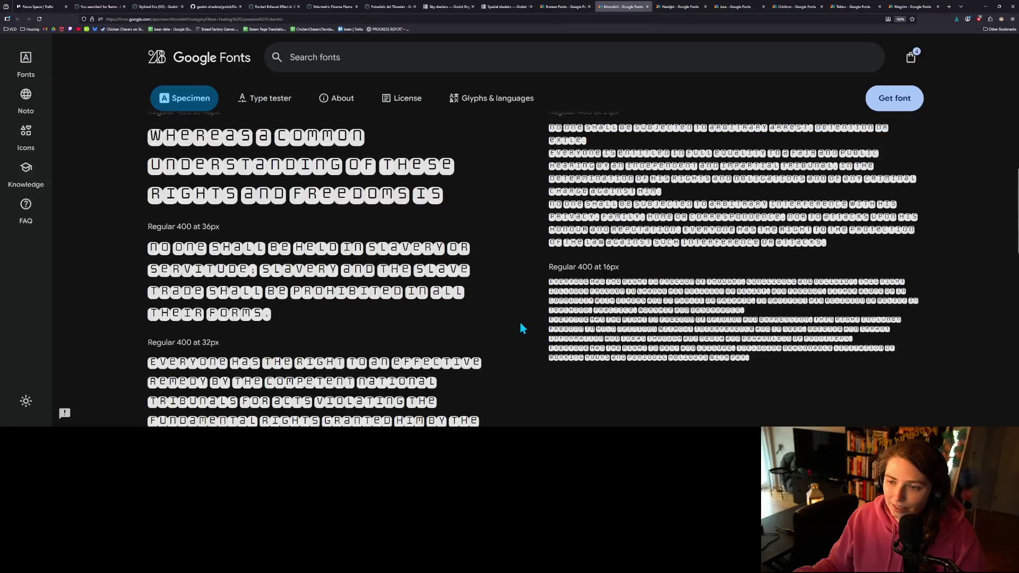
scroll(519, 325, "down", 2)
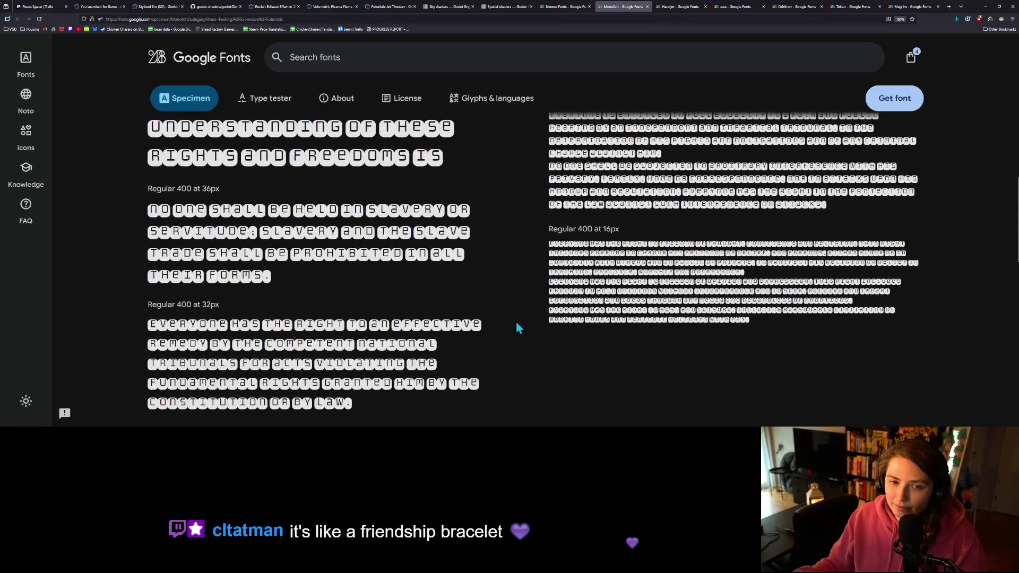
scroll(517, 325, "up", 3)
scroll(516, 324, "up", 1)
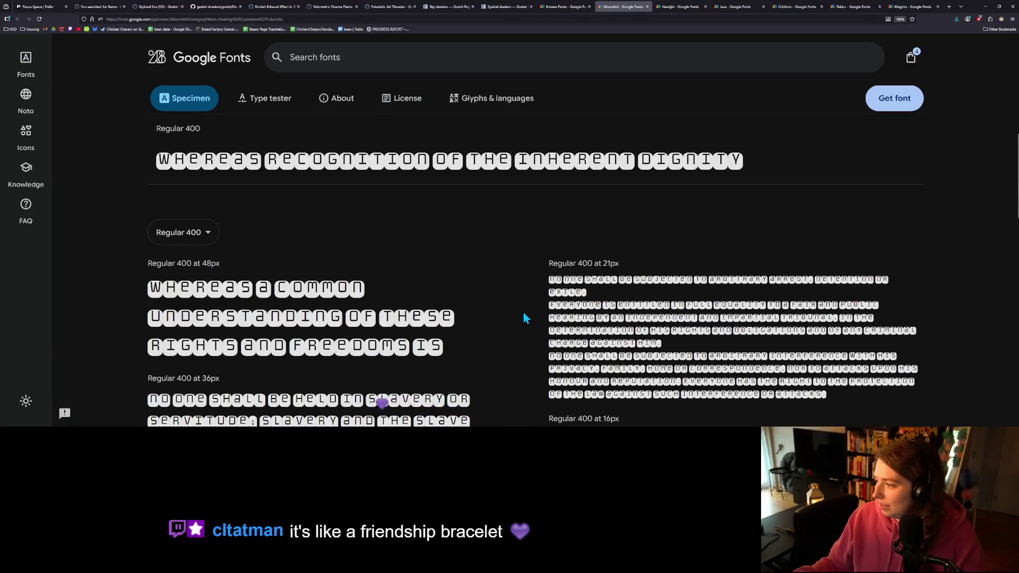
scroll(505, 304, "up", 6)
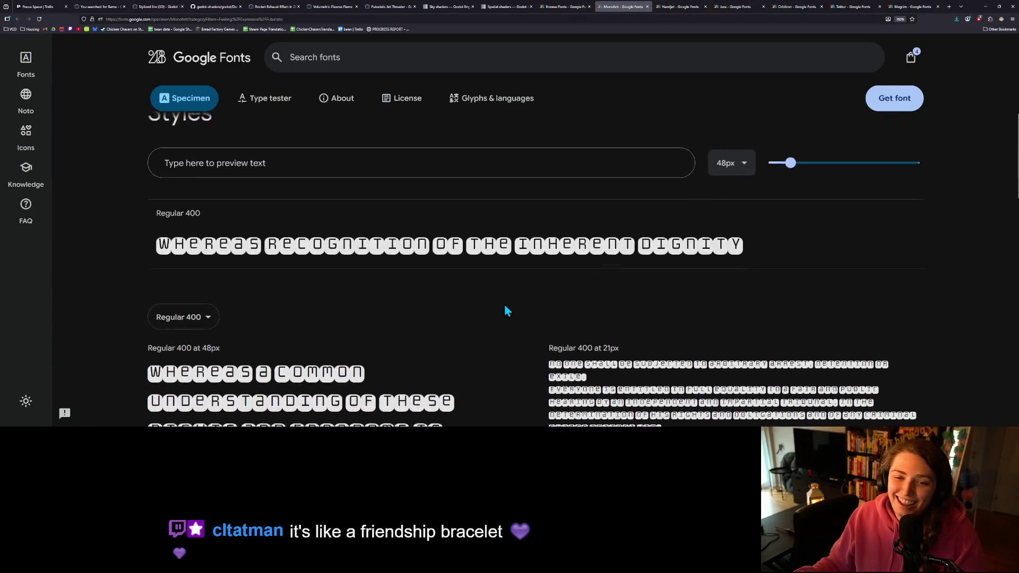
scroll(493, 305, "up", 5)
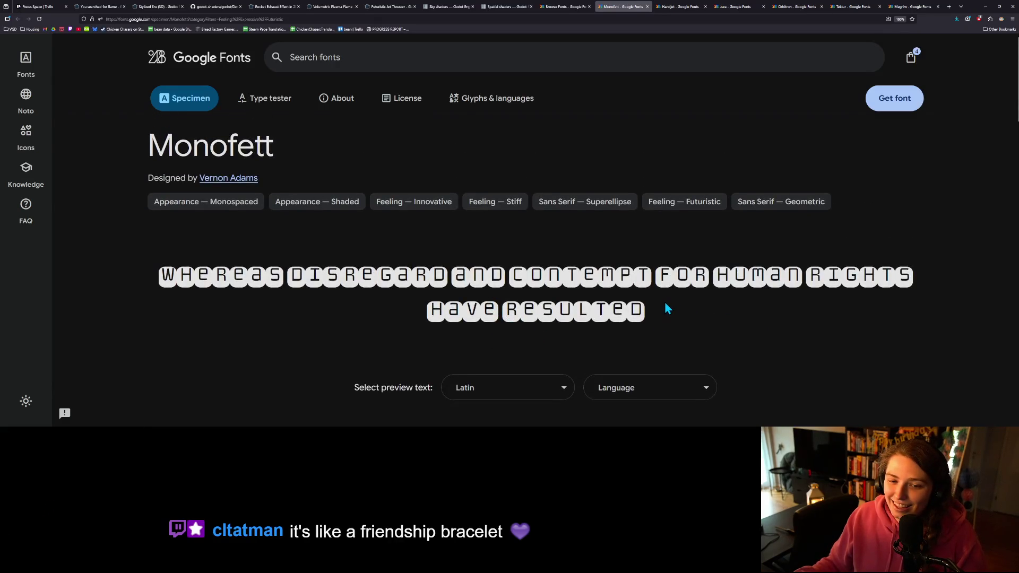
scroll(667, 307, "down", 1)
left_click(584, 7)
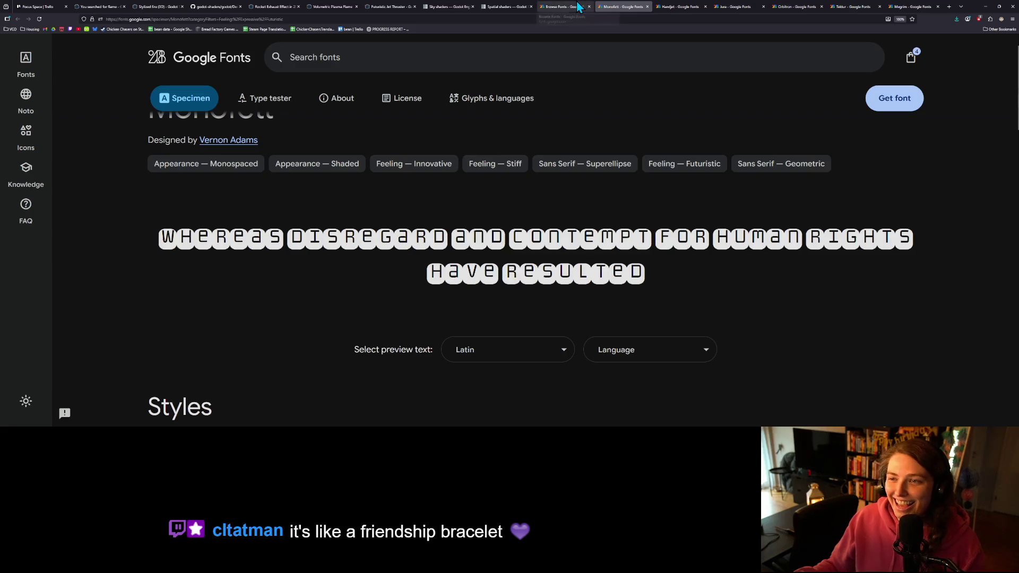
scroll(608, 320, "down", 1)
scroll(605, 321, "down", 2)
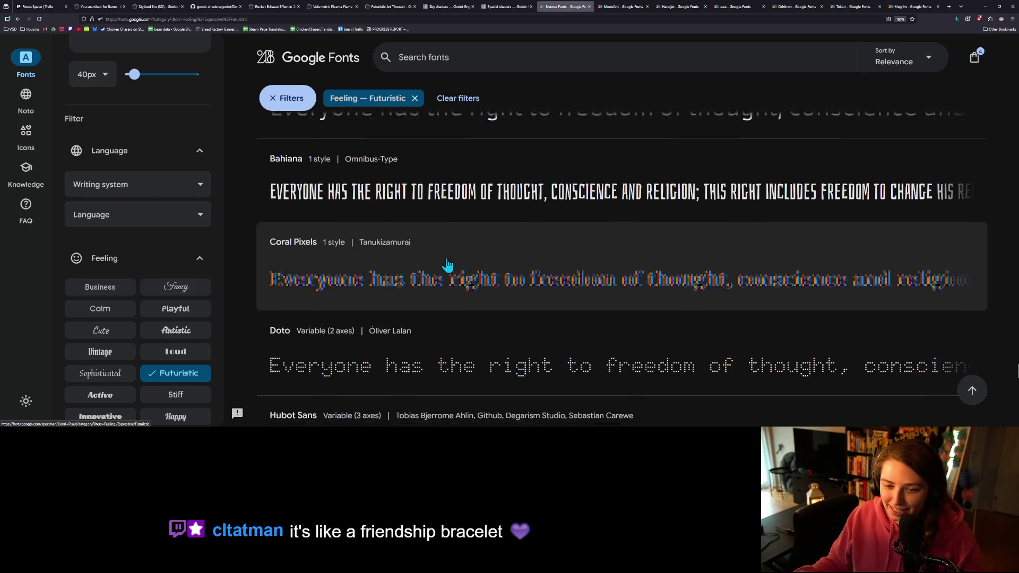
scroll(425, 265, "down", 1)
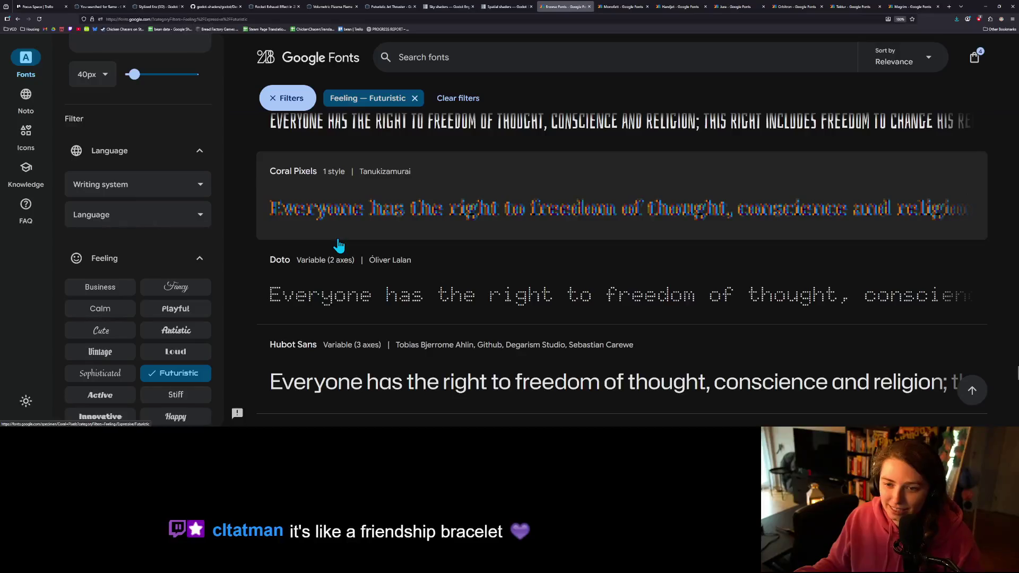
scroll(339, 243, "up", 1)
scroll(339, 255, "down", 5)
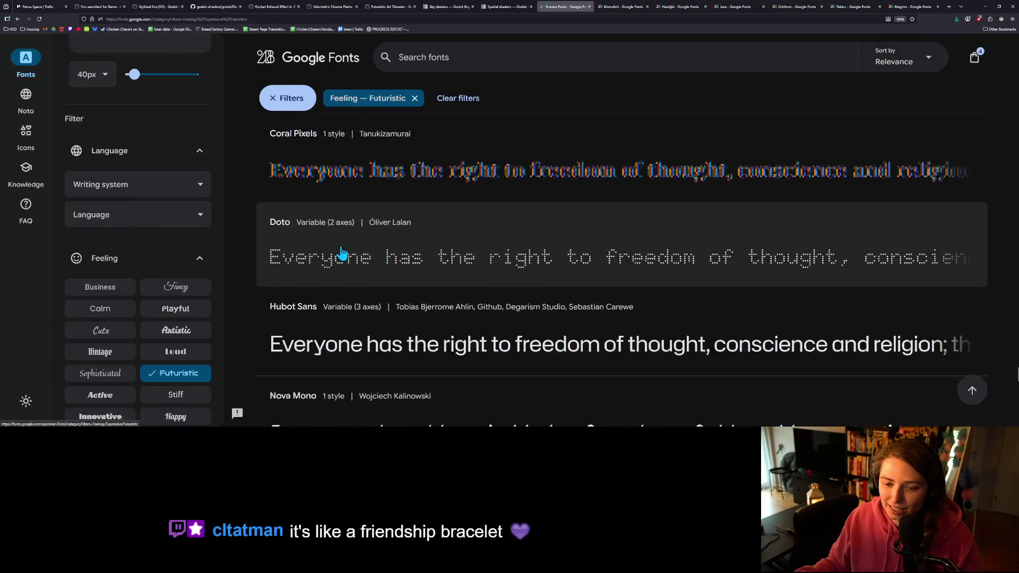
scroll(506, 281, "down", 3)
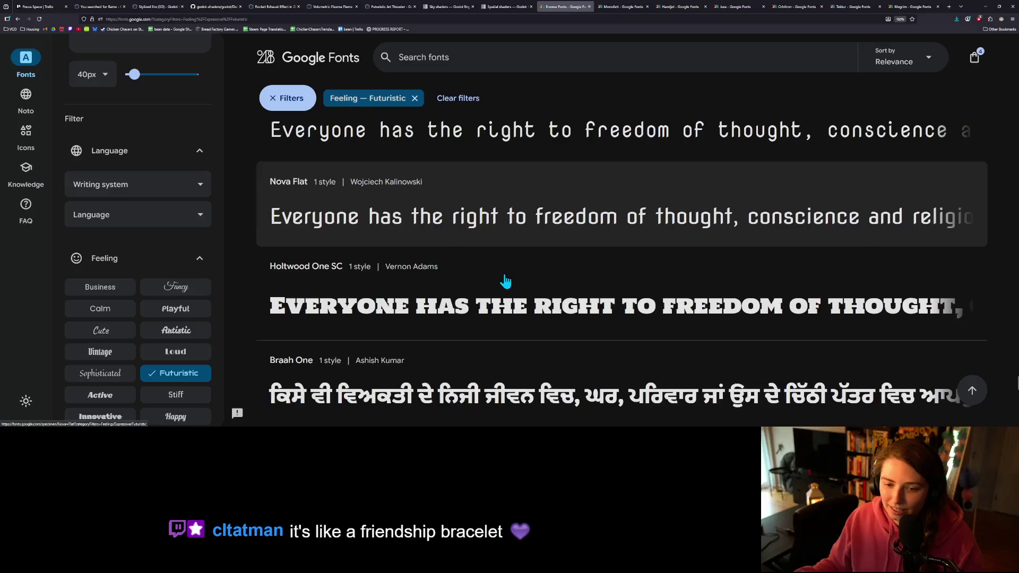
scroll(410, 325, "down", 5)
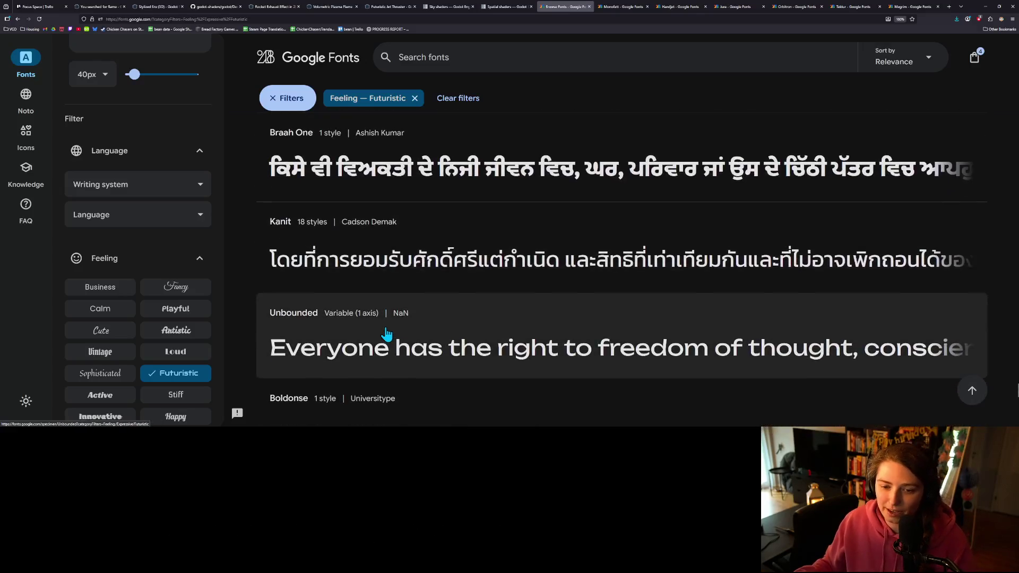
scroll(387, 328, "down", 5)
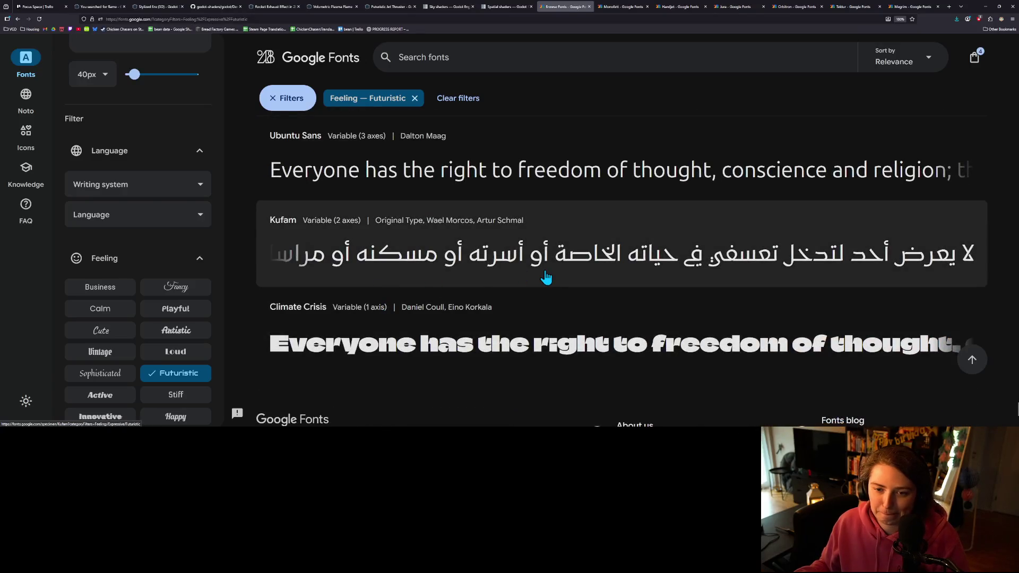
scroll(546, 277, "down", 3)
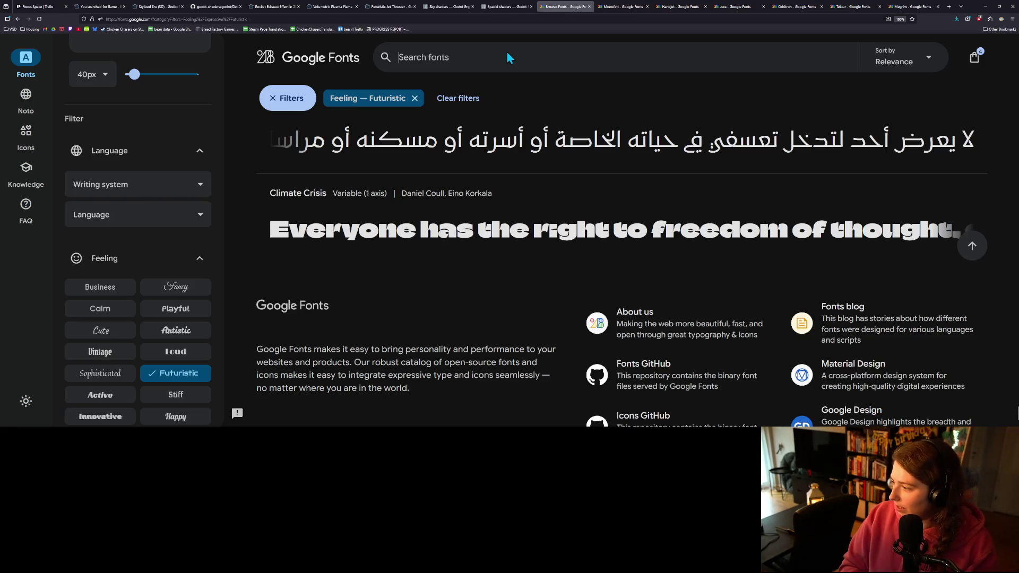
- Search for 'workbench' and open the Workbench specimen page
type("workbenc")
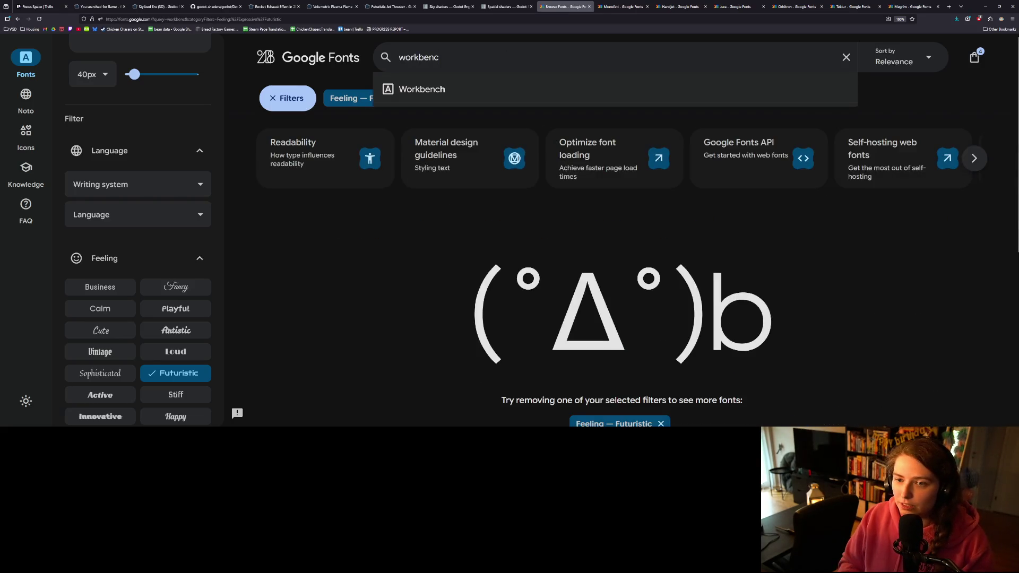
key("Down")
key("Return")
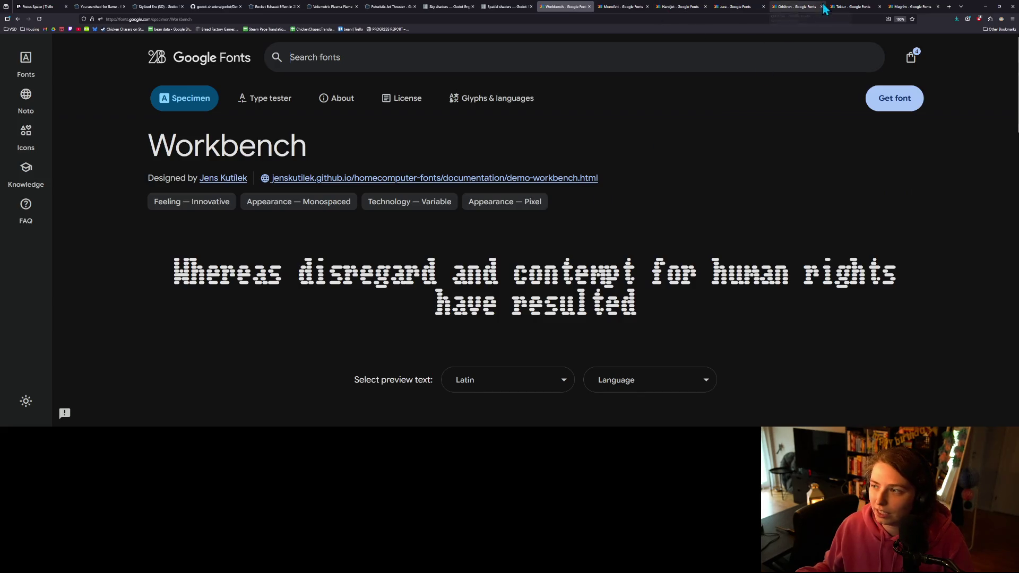
- Compare Workbench with Megrim, Tektur, Orbitron, Jura and Handjet, then add it to the selection
left_click(924, 12)
left_click(856, 7)
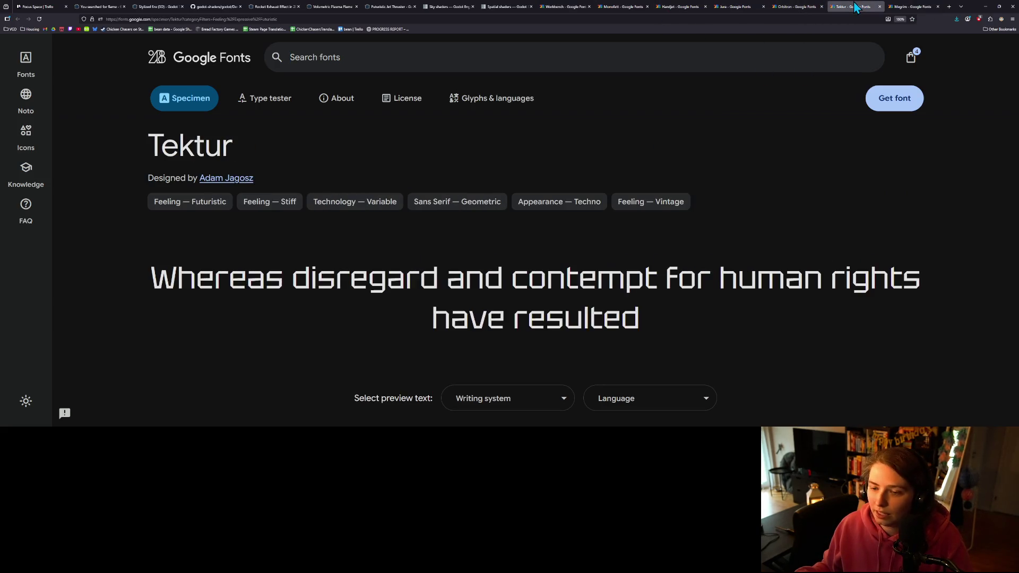
left_click(800, 11)
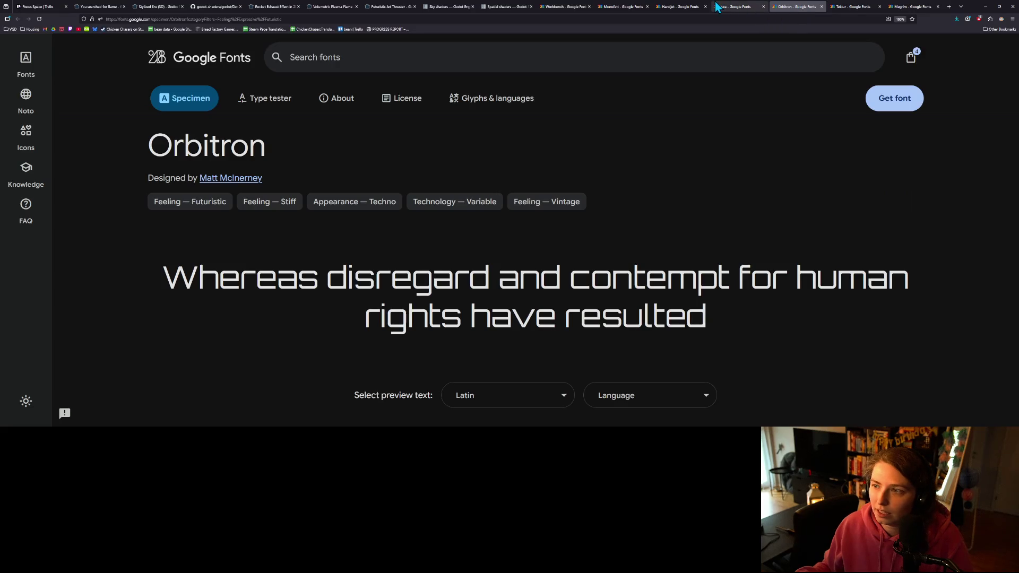
left_click(735, 6)
left_click(699, 6)
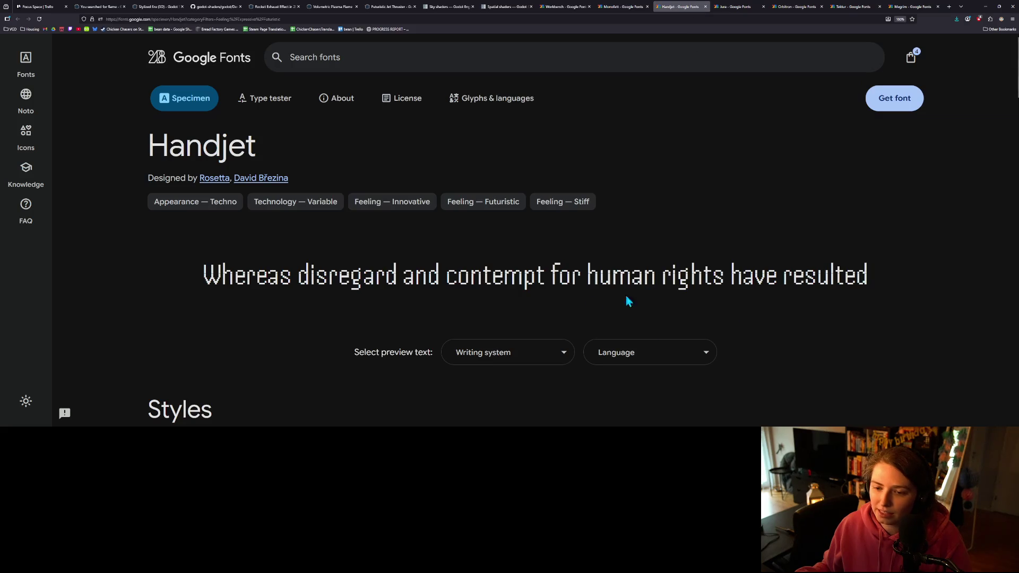
left_click(563, 7)
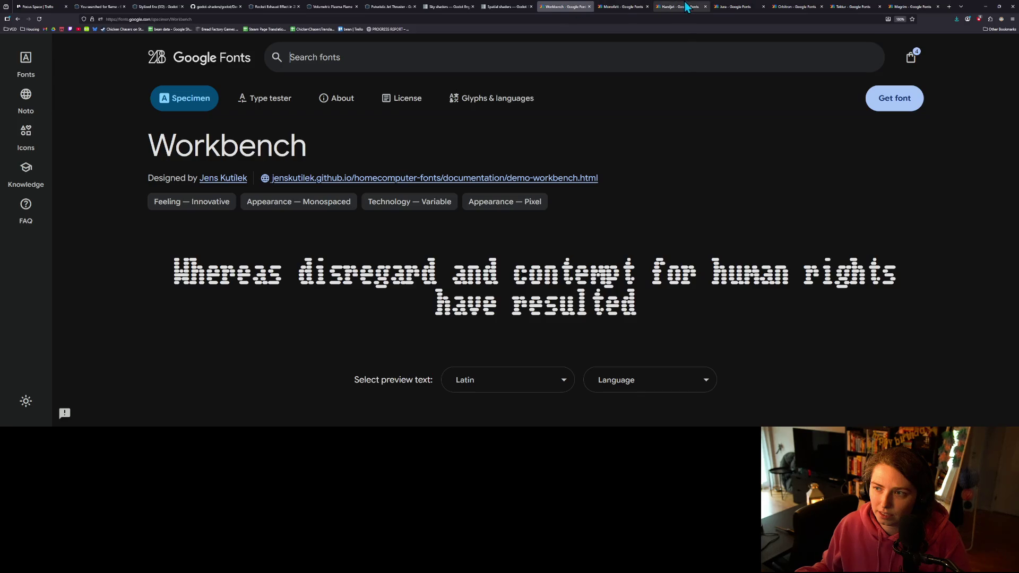
left_click(687, 6)
left_click(571, 7)
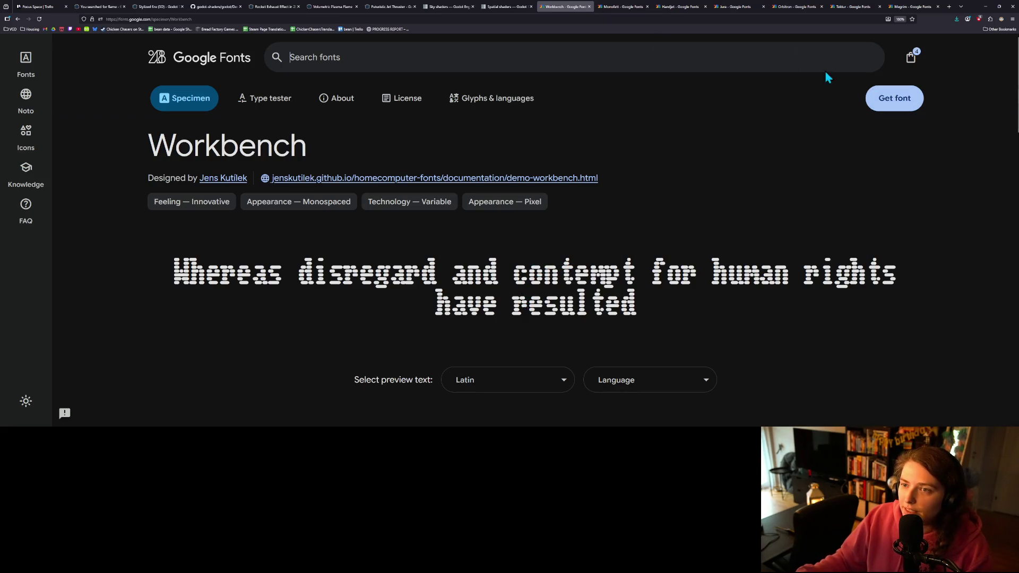
left_click(882, 103)
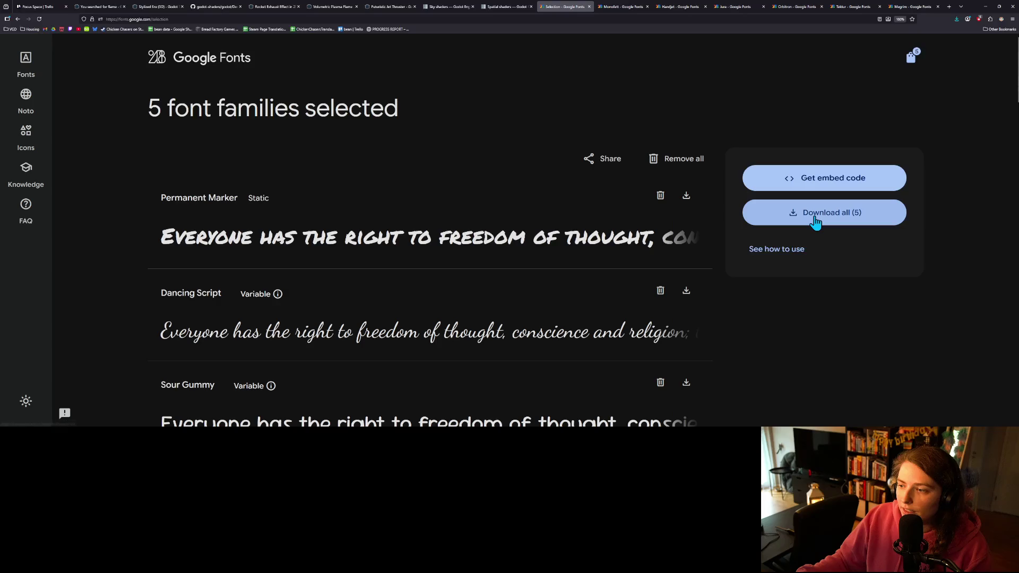
- Download the Workbench font zip from the selection page
scroll(353, 289, "down", 2)
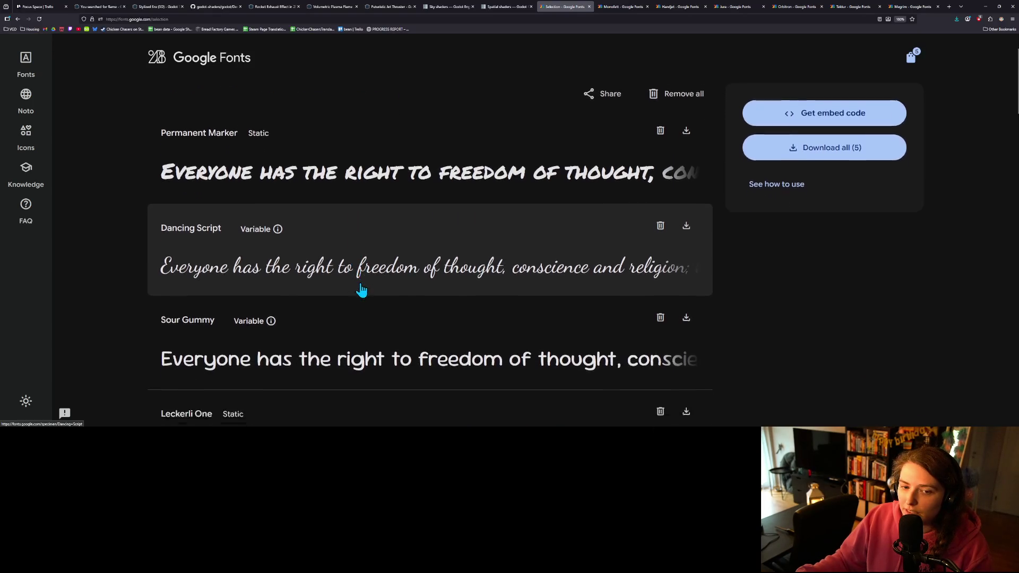
scroll(382, 297, "down", 3)
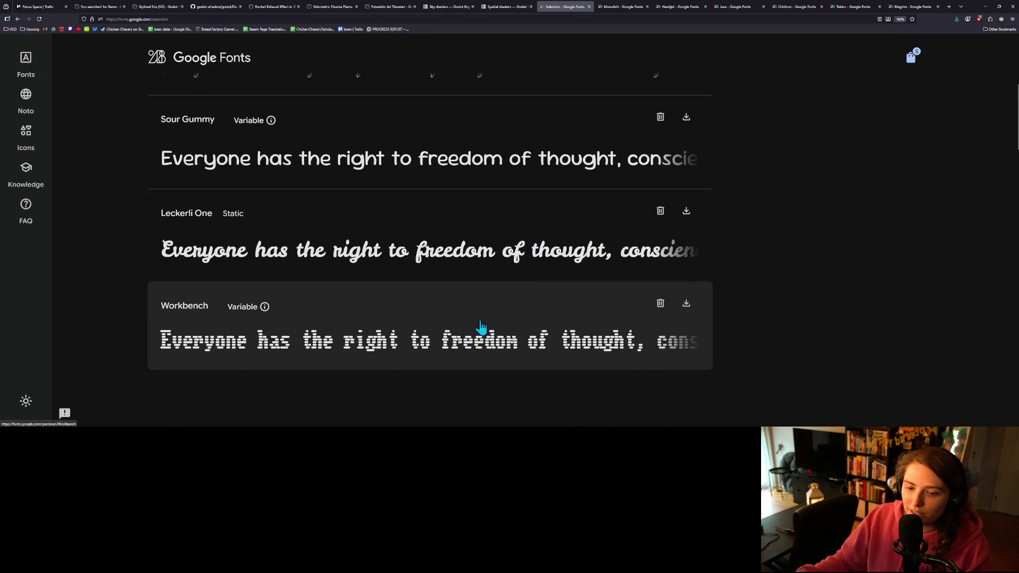
left_click(687, 308)
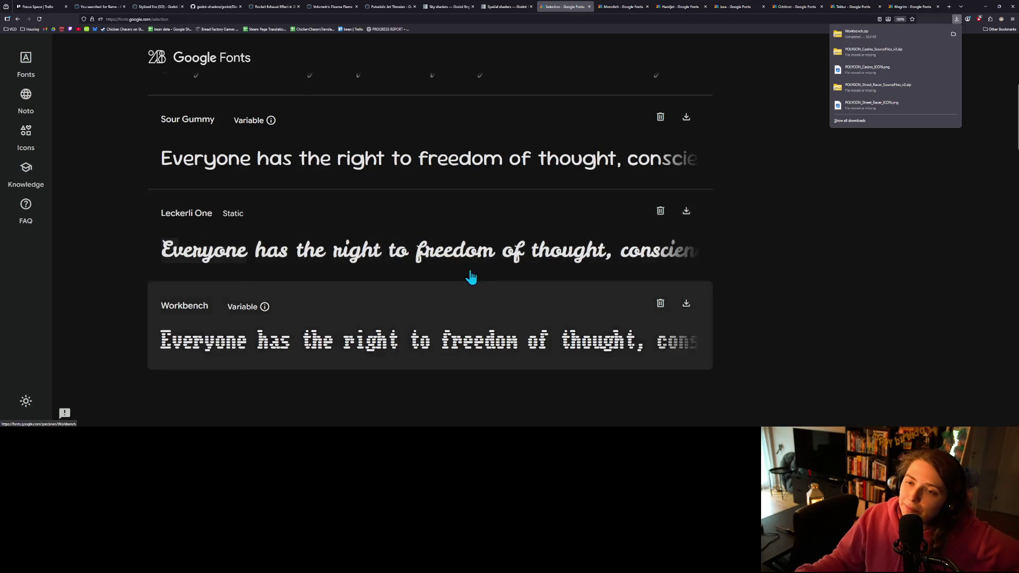
- Add Monofett to the selection and download Monofett.zip, re-downloading Workbench
left_click(625, 6)
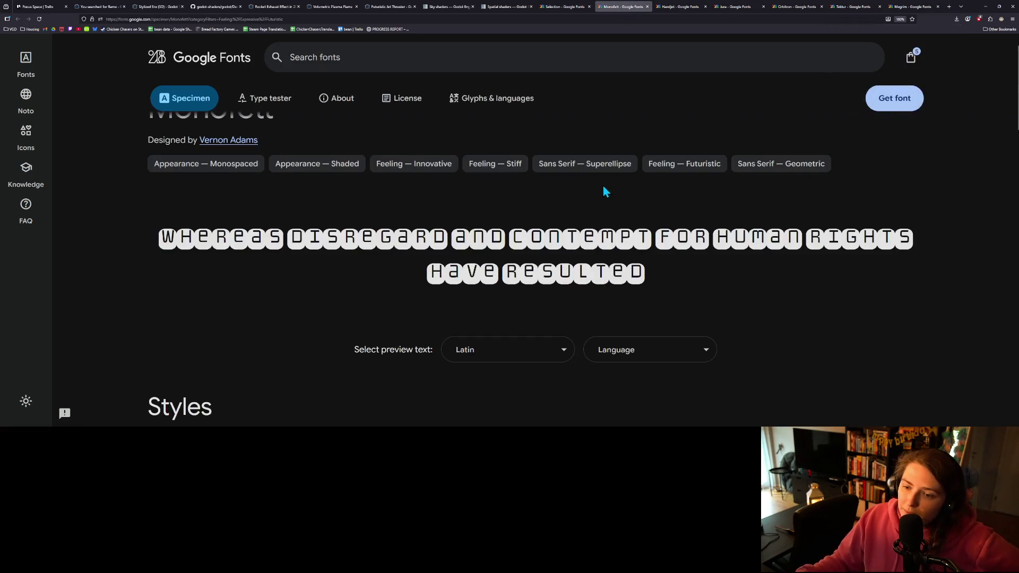
left_click(911, 99)
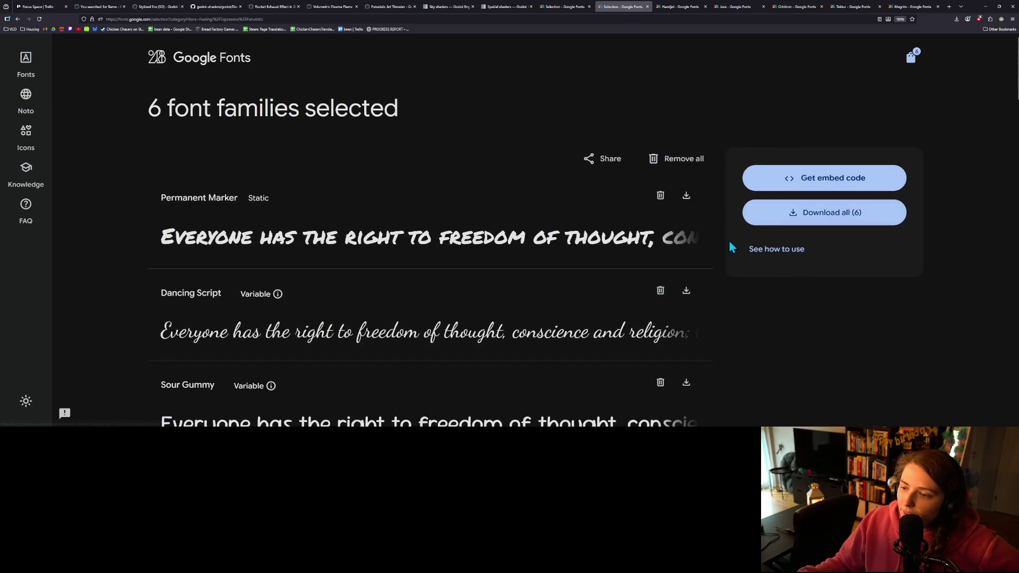
scroll(482, 339, "down", 4)
scroll(482, 341, "down", 2)
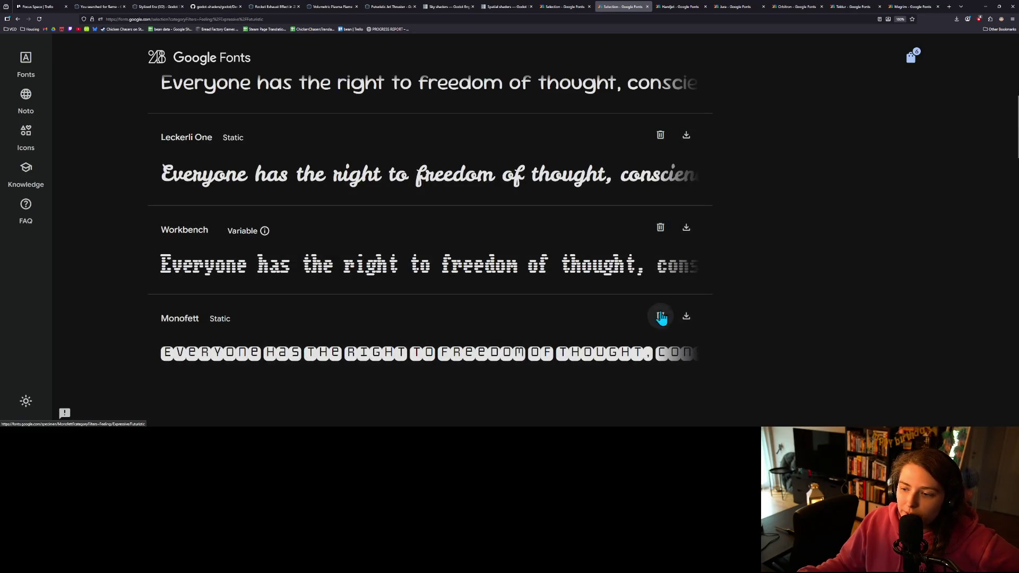
left_click(691, 319)
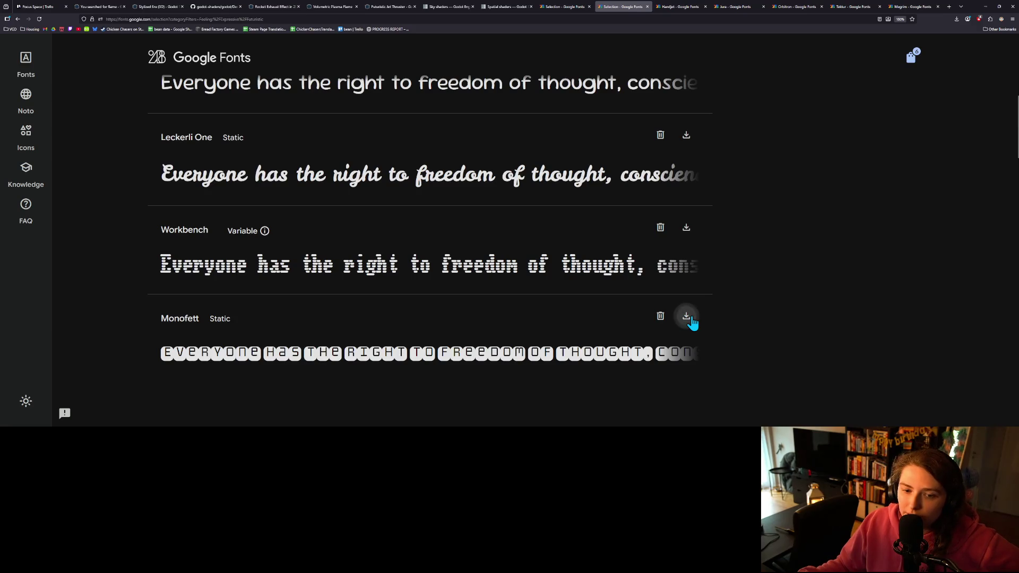
left_click(689, 228)
scroll(687, 202, "up", 5)
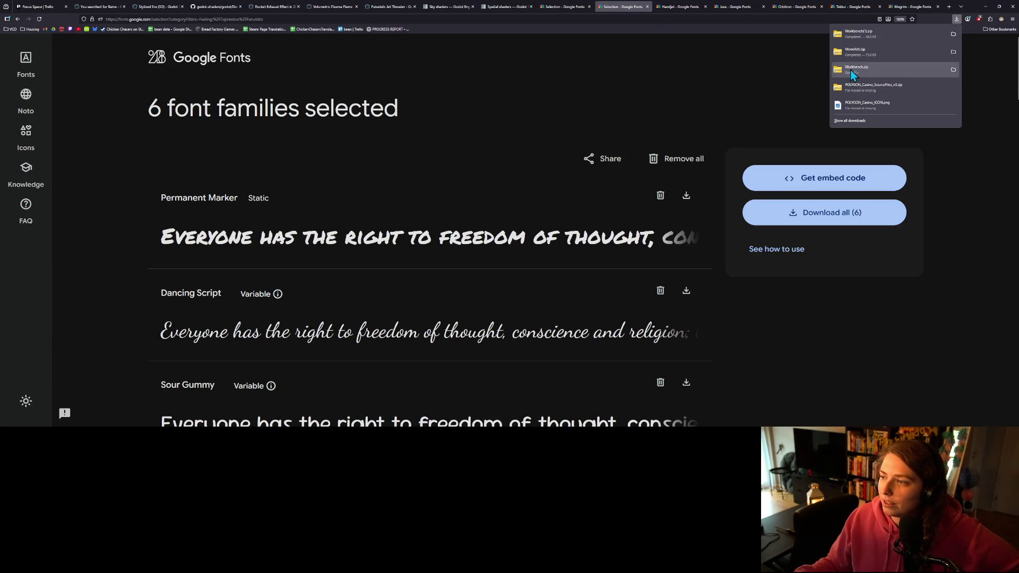
left_click(672, 7)
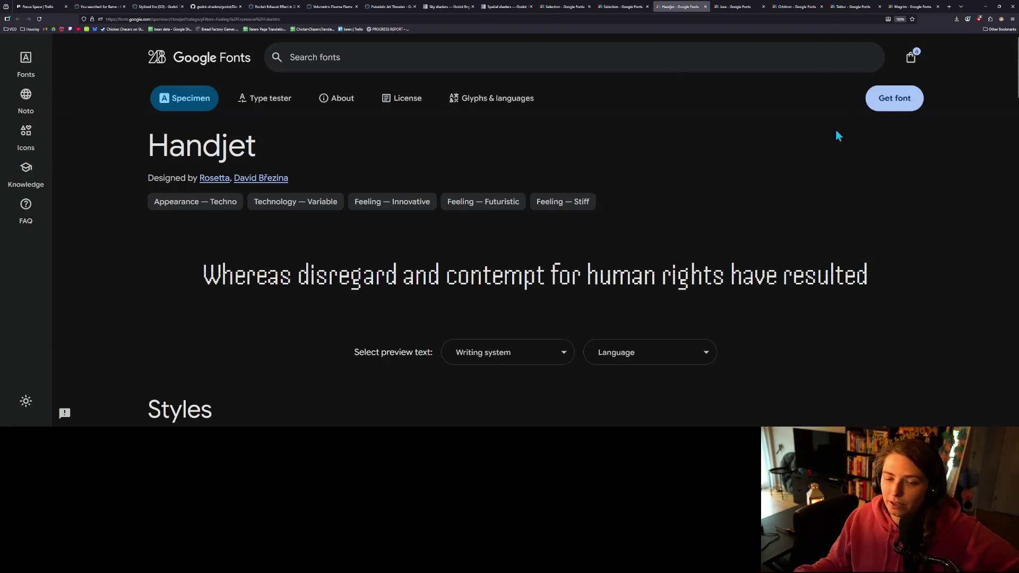
- Add Handjet to the selection and download its font zip
left_click(894, 101)
scroll(293, 330, "down", 3)
scroll(293, 330, "down", 4)
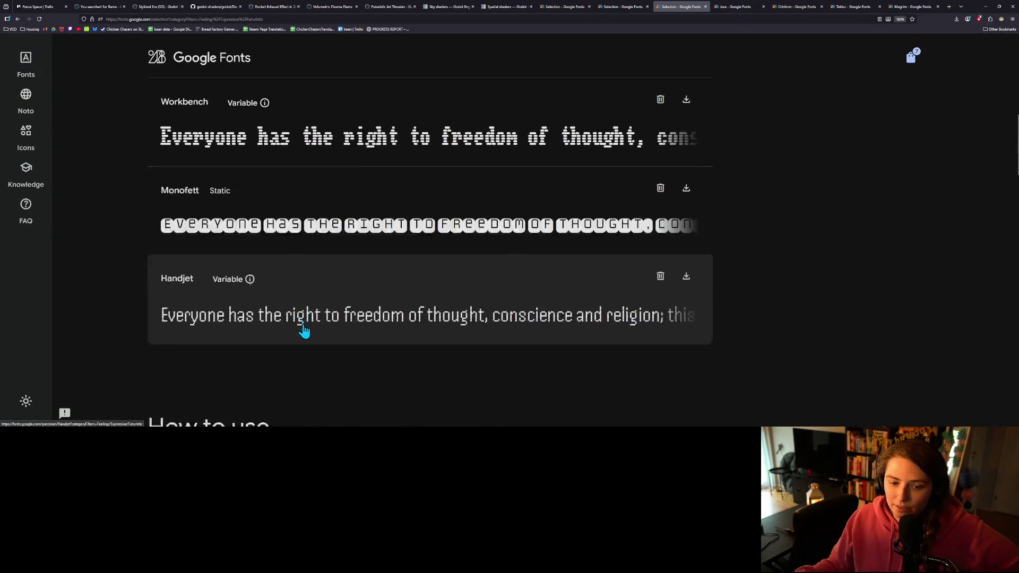
left_click(684, 253)
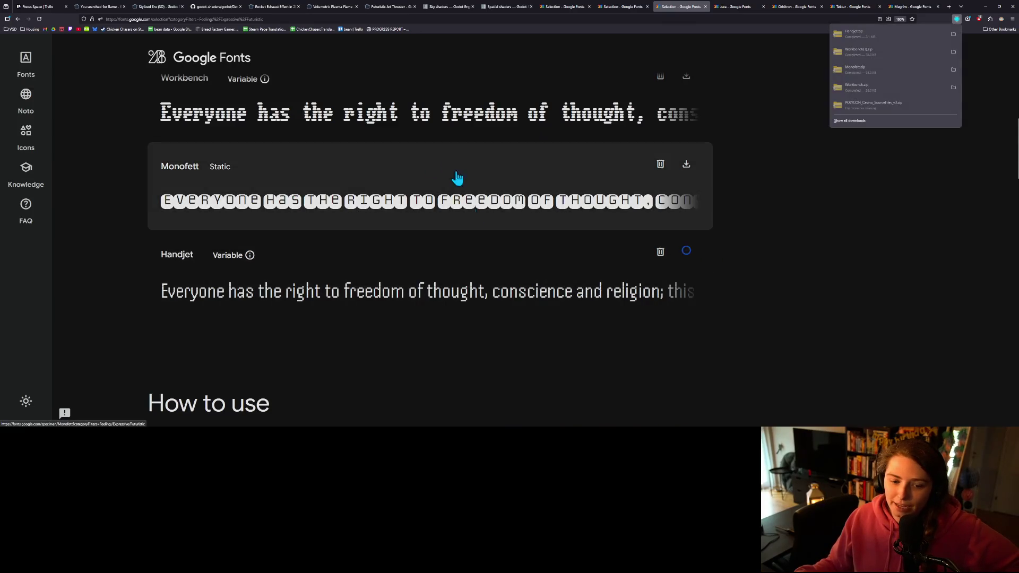
- Add Orbitron to the selection and download its font zip
left_click(735, 7)
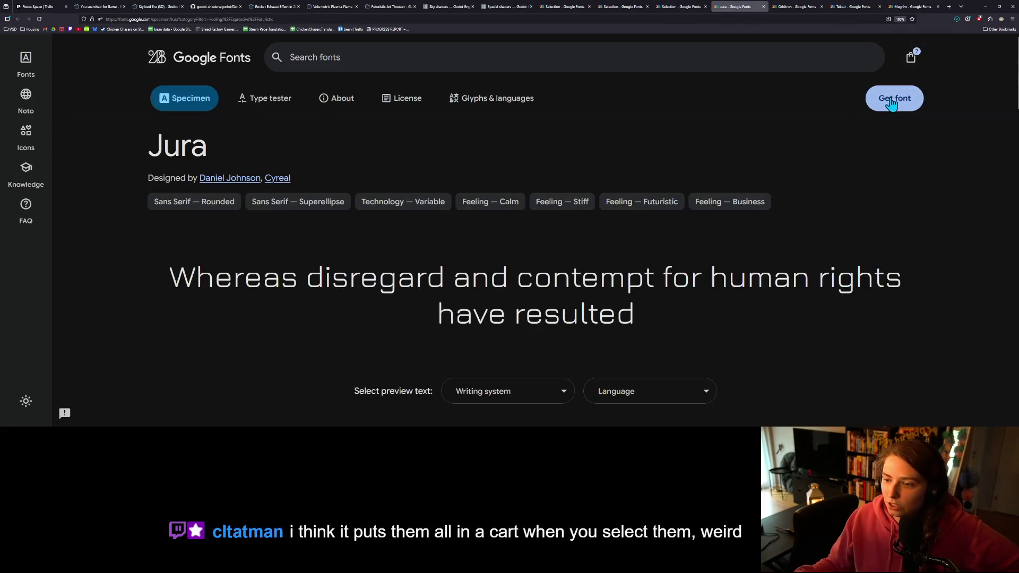
left_click(791, 6)
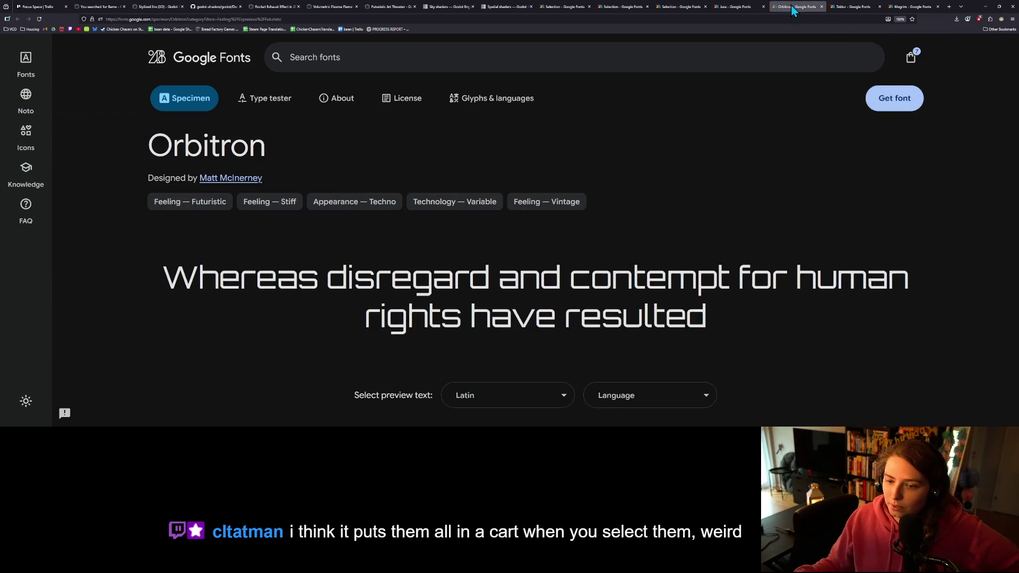
left_click(896, 98)
scroll(439, 310, "down", 10)
left_click(686, 228)
- Glance at Tektur and Megrim, then minimize the browser and GitHub Desktop to reach Godot
left_click(854, 7)
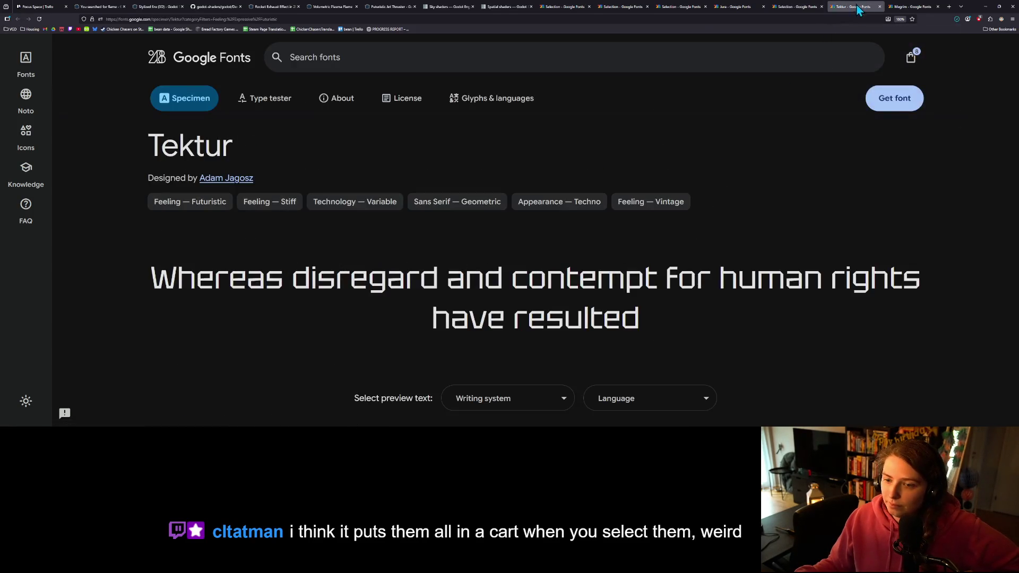
left_click(913, 6)
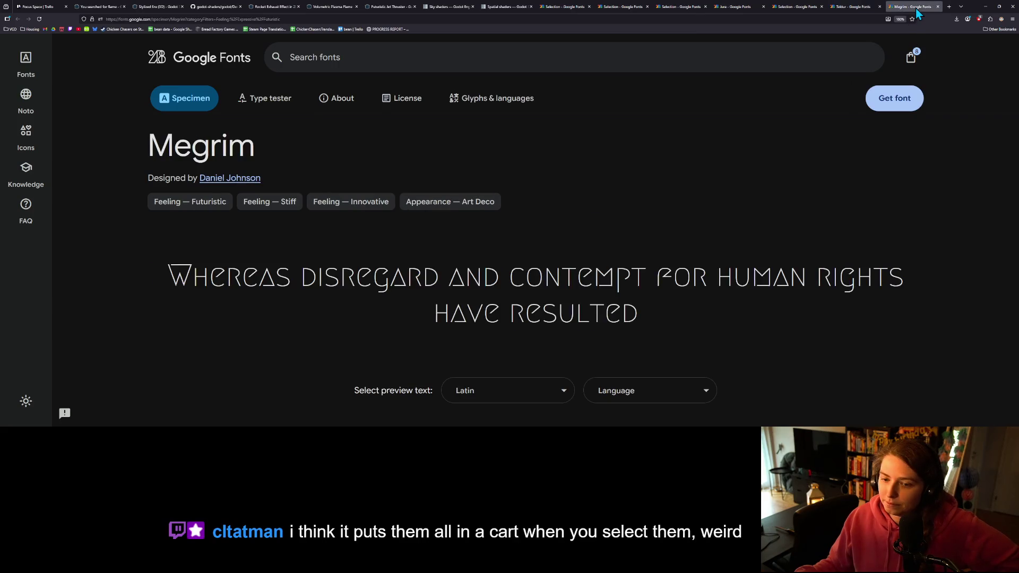
left_click(985, 6)
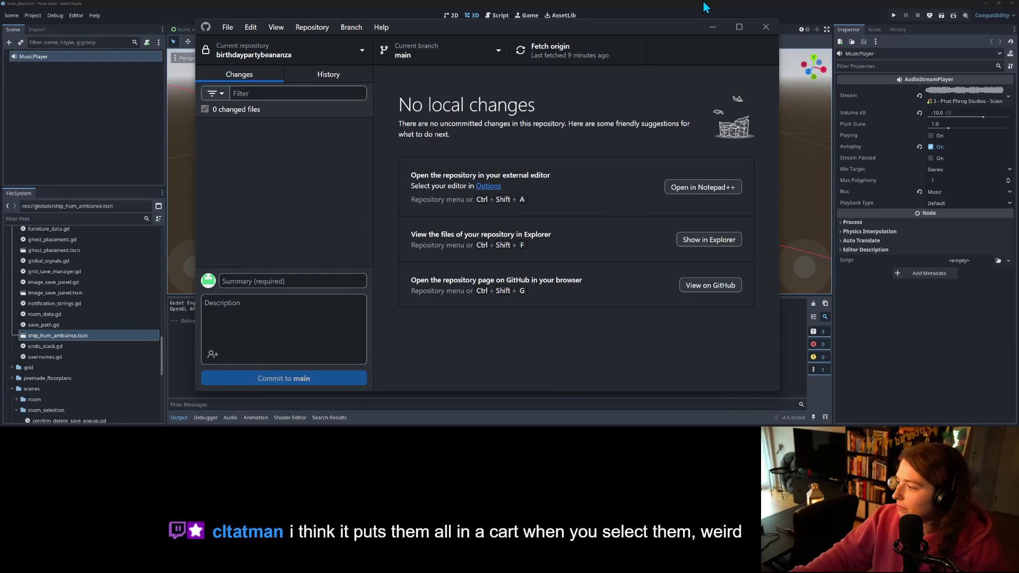
left_click(712, 27)
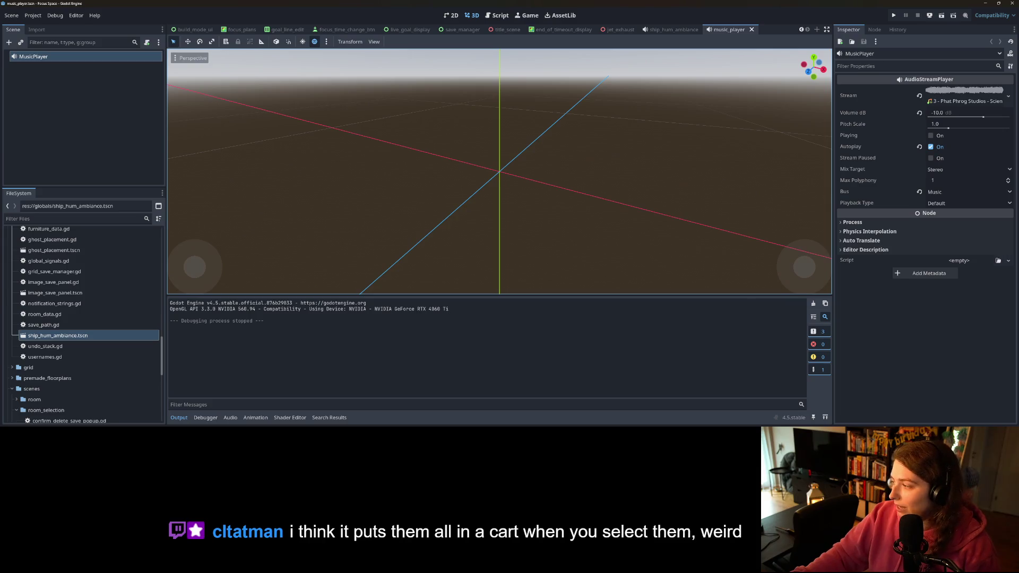
left_click(988, 3)
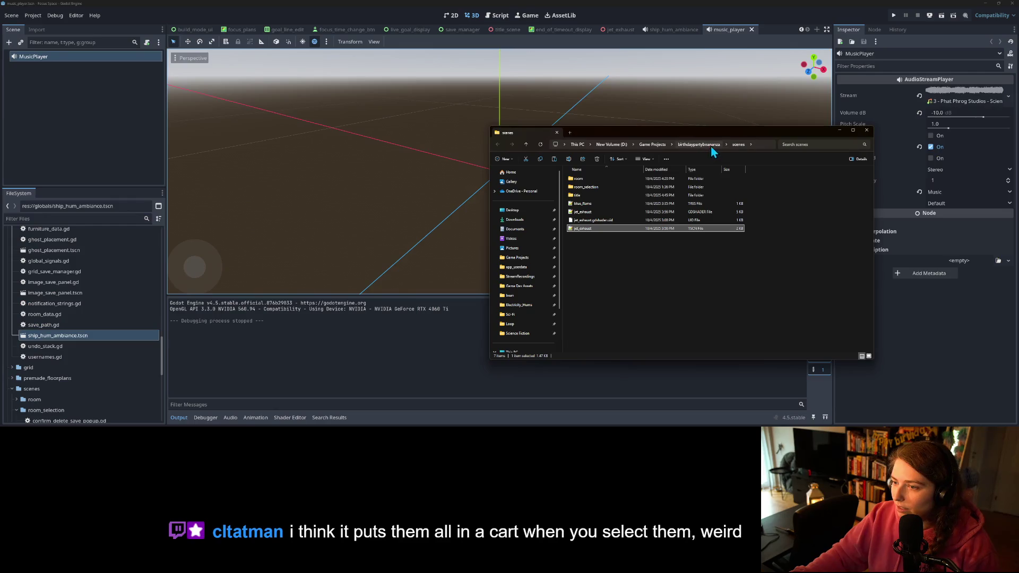
- Open the project's scenes folder and delete blue_flame.tres from Godot's FileSystem dock
left_click(711, 144)
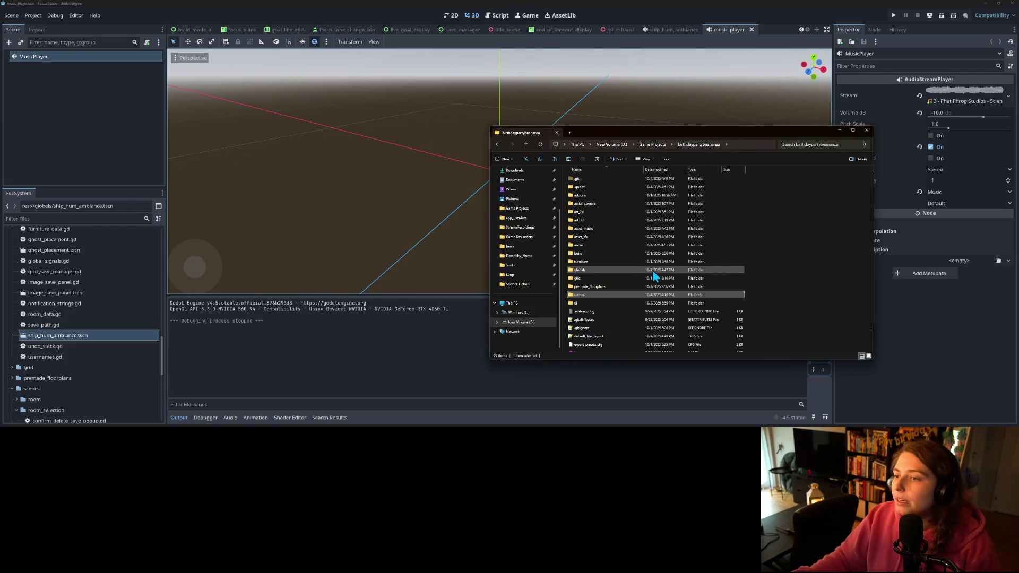
double_click(587, 297)
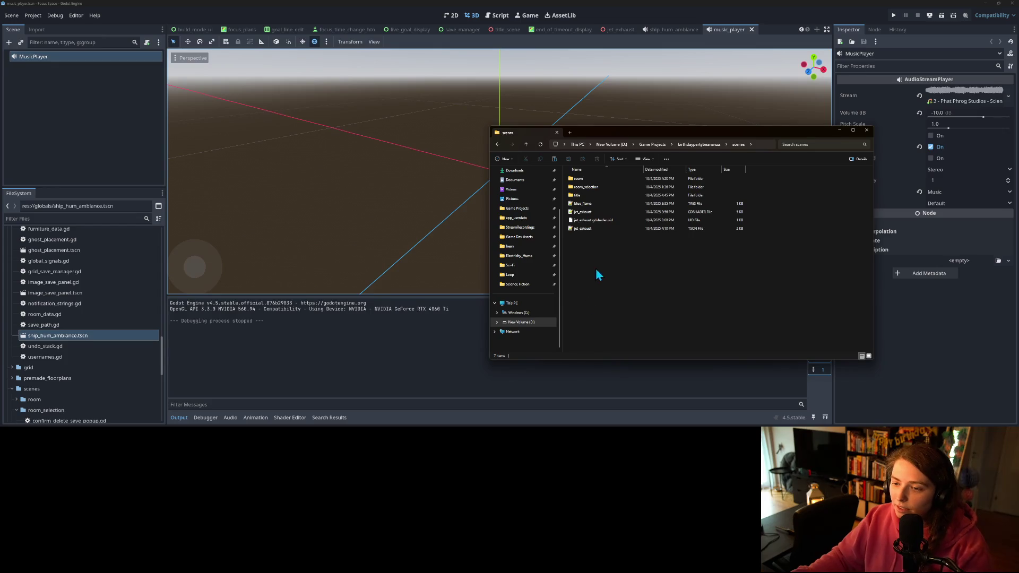
left_click(71, 360)
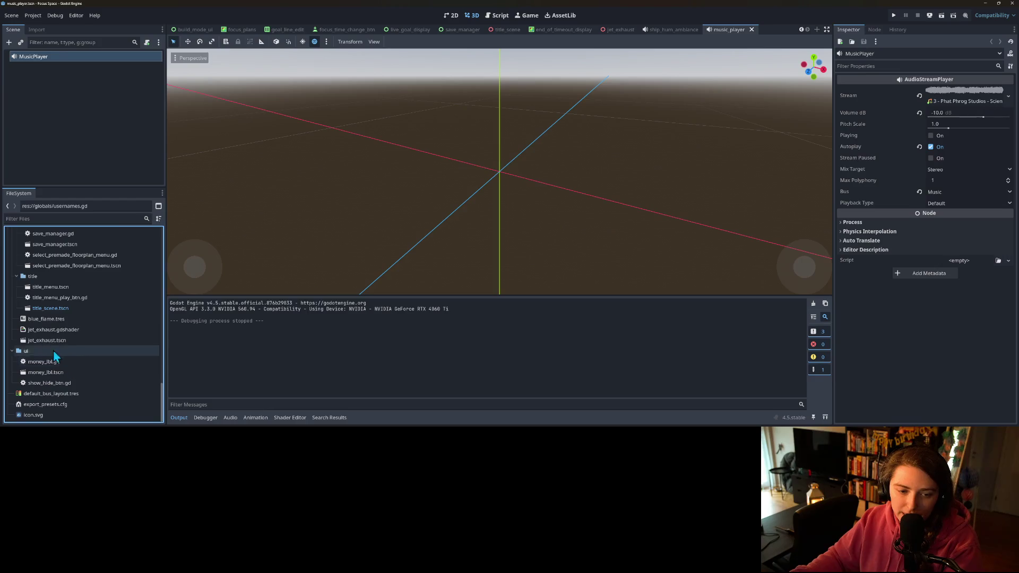
left_click(58, 319)
key("Delete")
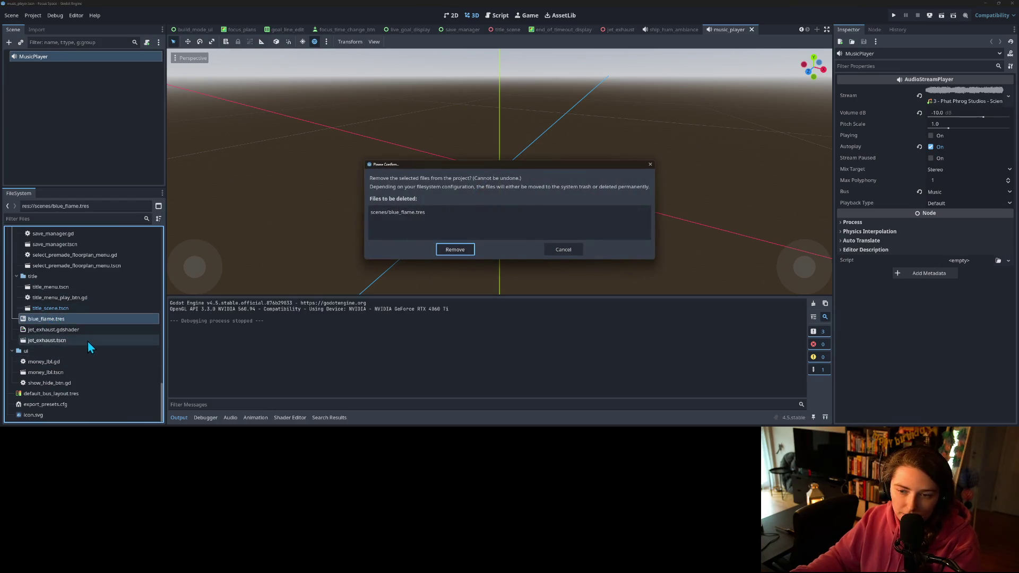
key("Return")
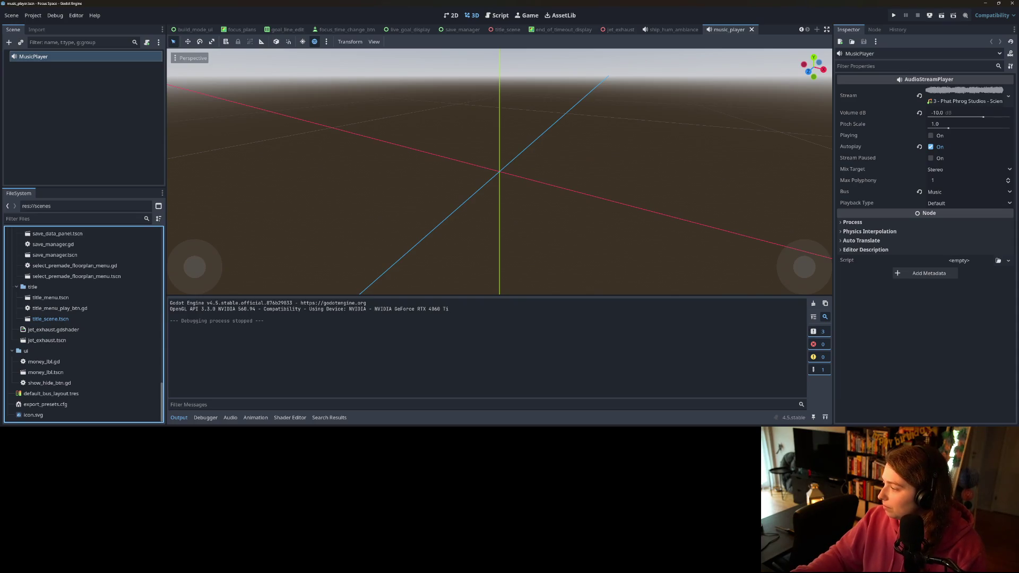
- Start typing the commit summary 'removes unused gradient' in GitHub Desktop
key("alt+Tab")
left_click(305, 279)
type("rad")
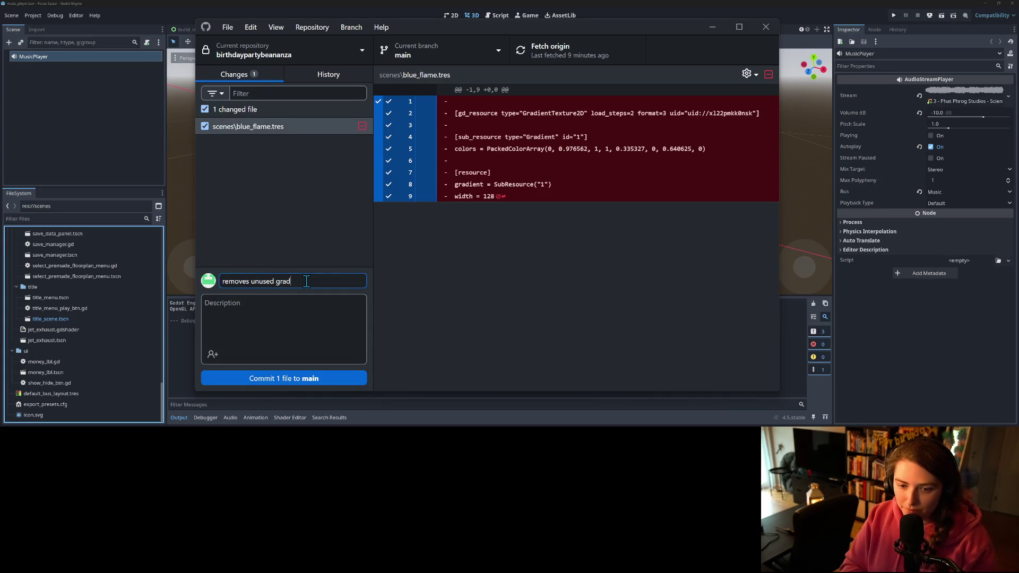
type("ient")
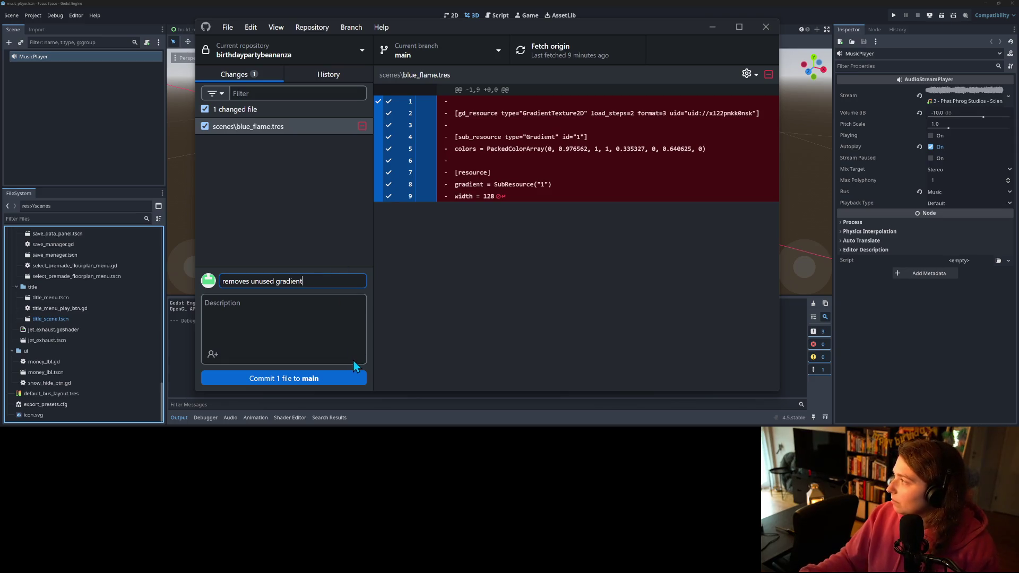
- Commit the deletion to main as 'removes unused gradient' and push to origin
left_click(336, 380)
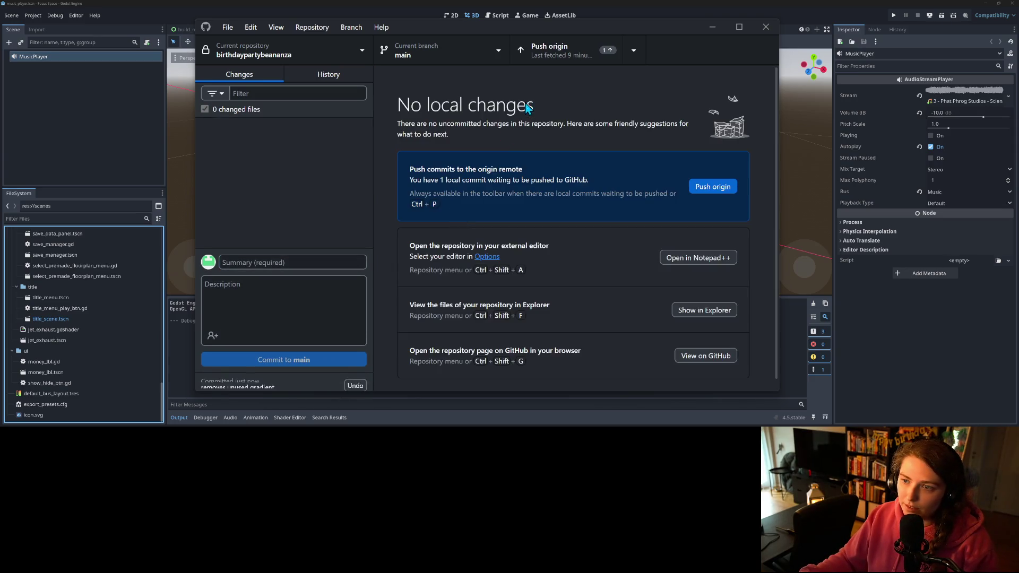
left_click(586, 42)
left_click(716, 27)
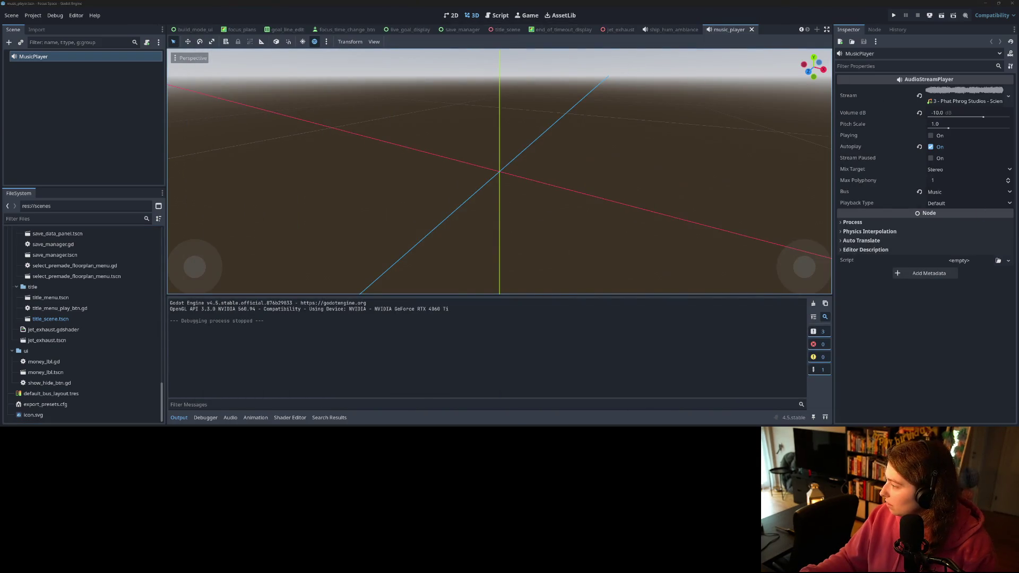
- In File Explorer, navigate from the project root into the art_2d folder
key("alt+Tab")
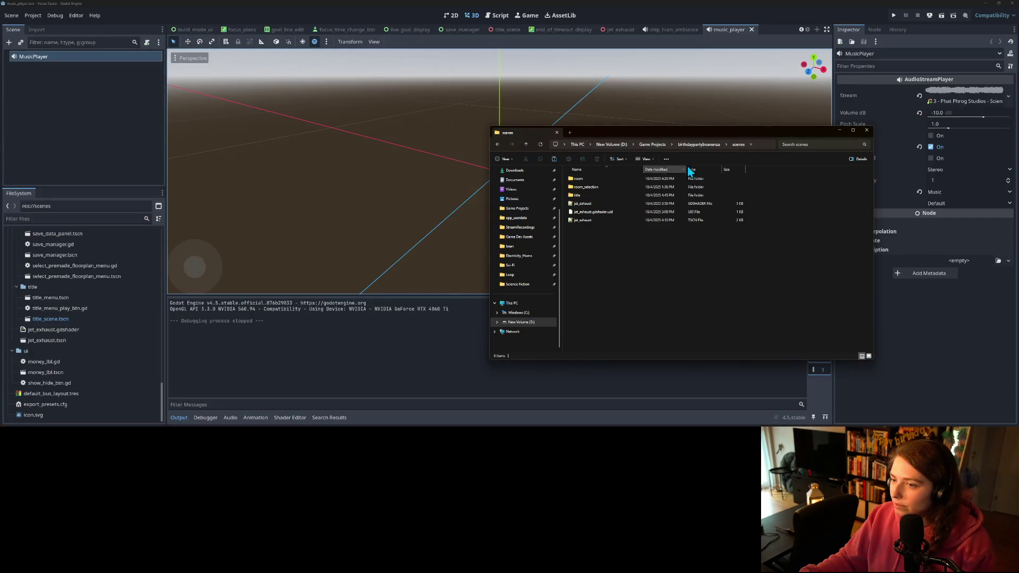
left_click(698, 144)
double_click(583, 212)
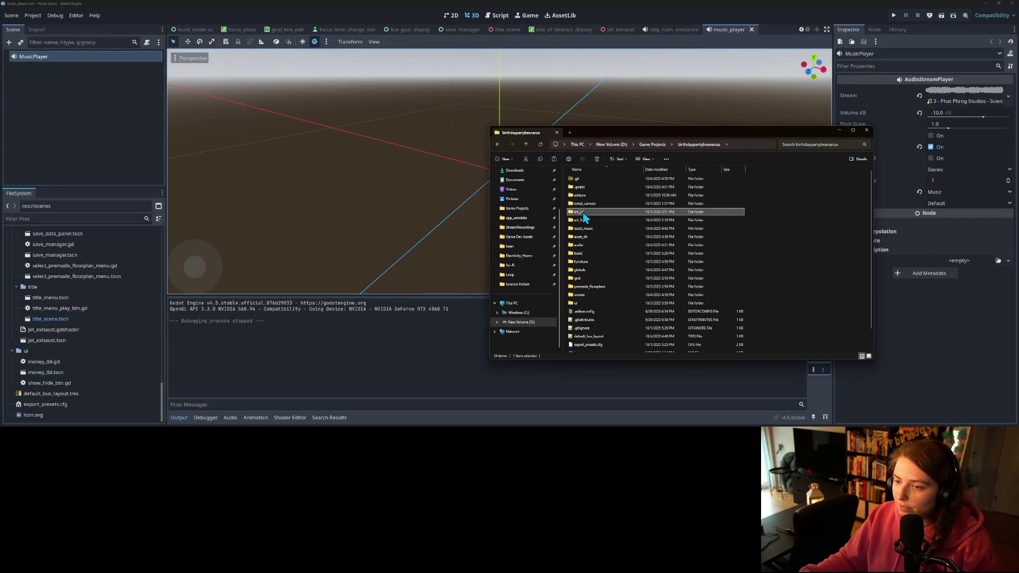
right_click(599, 305)
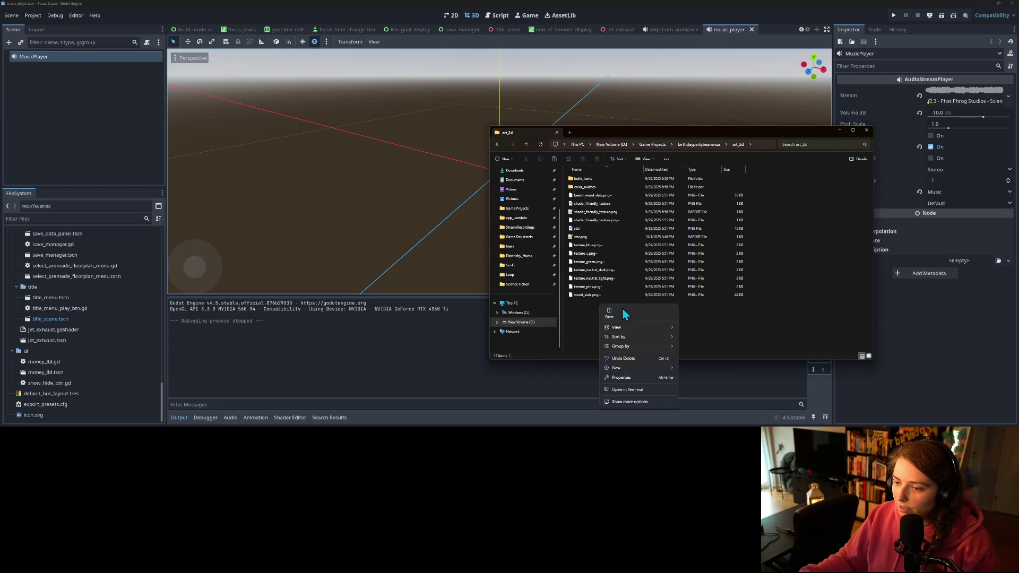
- Create a new folder named 'fonts' inside art_2d and open it
mouse_move(630, 367)
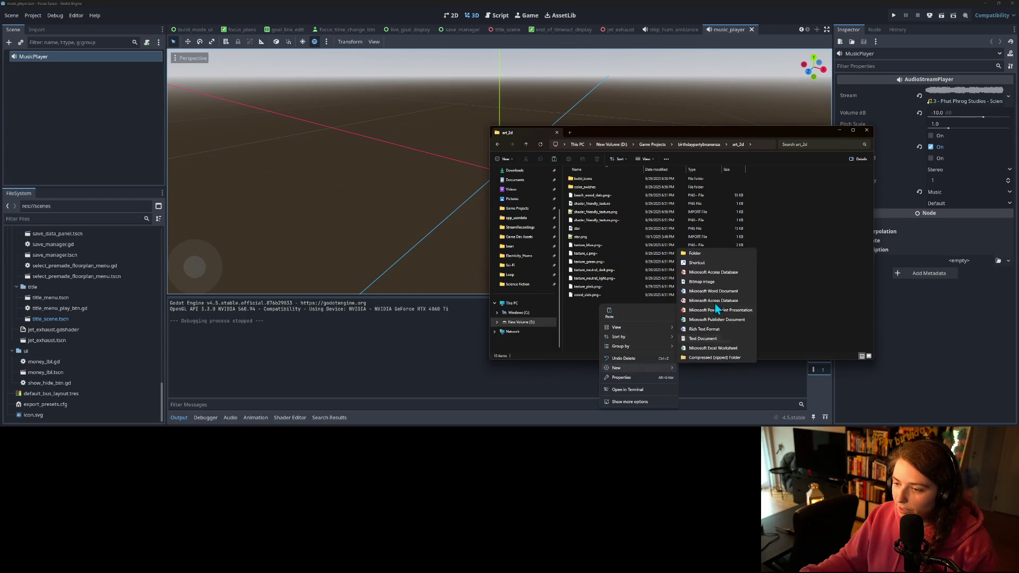
left_click(707, 257)
type("fo")
key("Return")
key("Return")
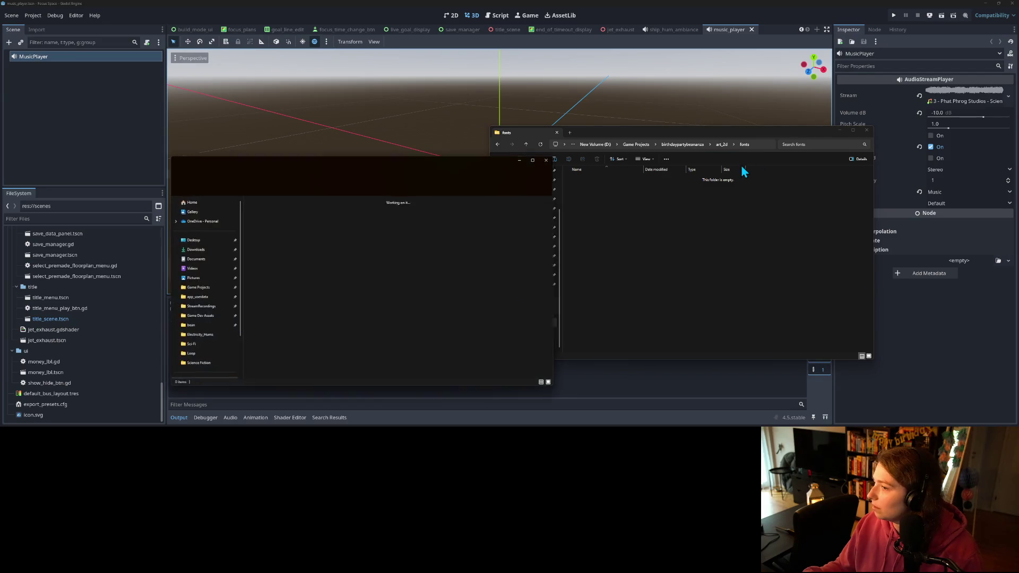
left_click_drag(460, 158, 459, 0)
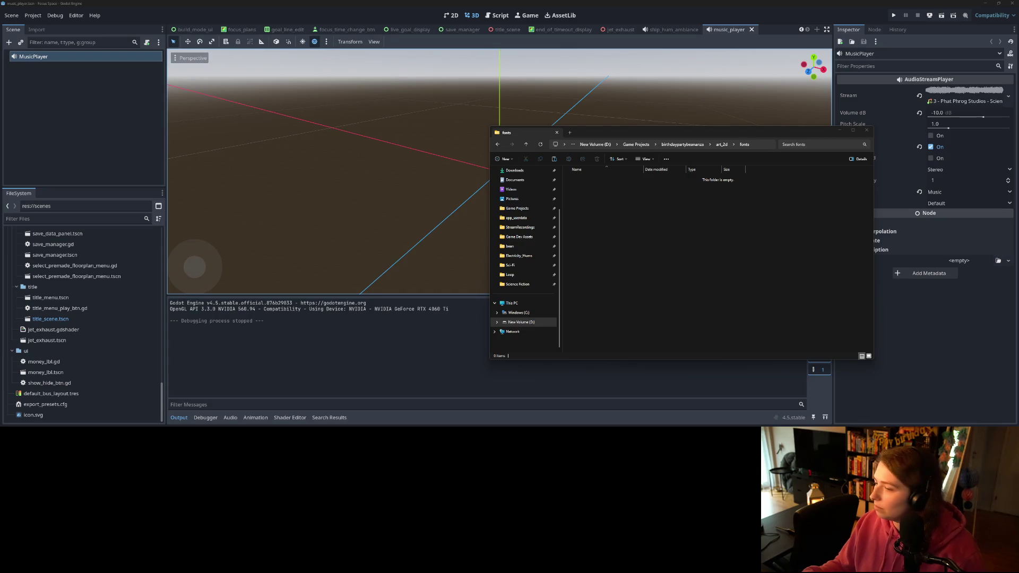
left_click_drag(749, 292, 751, 0)
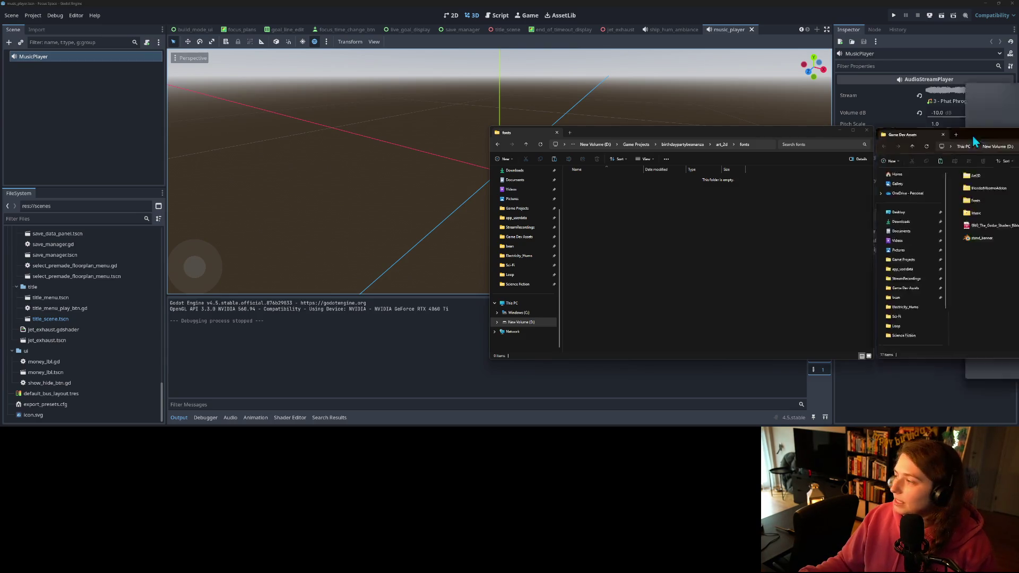
- Open the Game Dev Assets Fonts folder and drag the four downloaded font zips into it
key("alt+Tab")
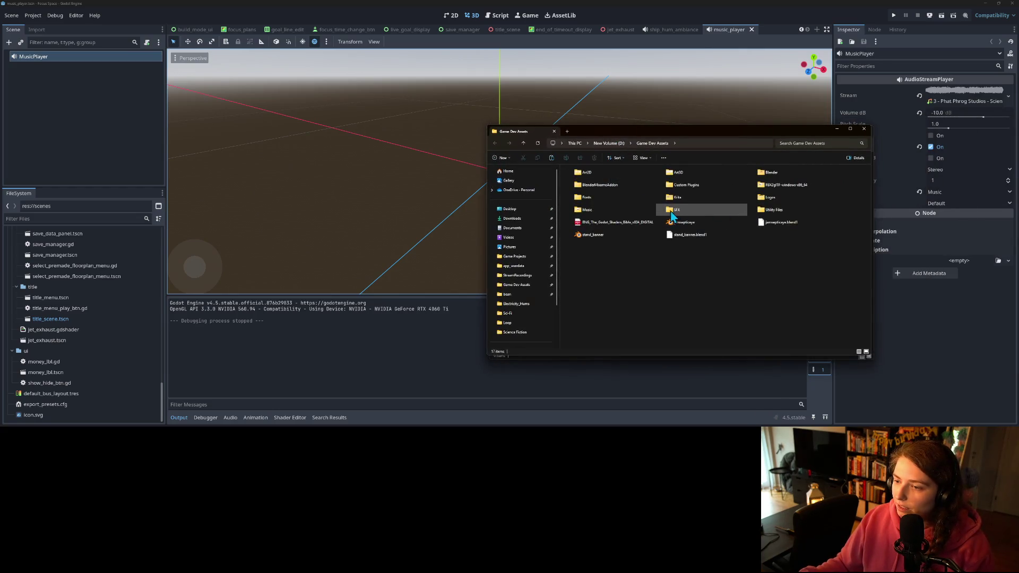
double_click(609, 198)
scroll(711, 263, "down", 3)
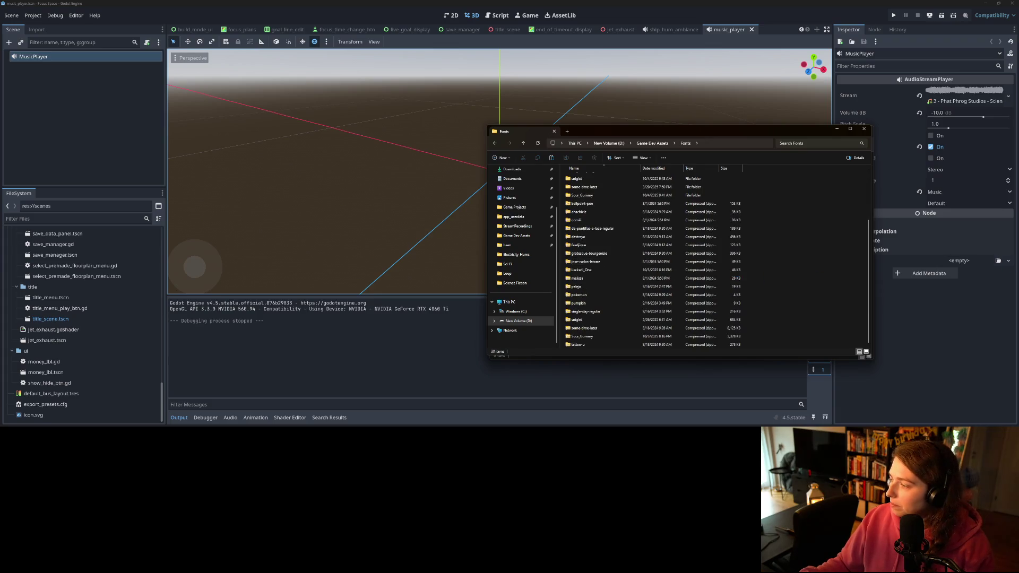
scroll(738, 306, "up", 3)
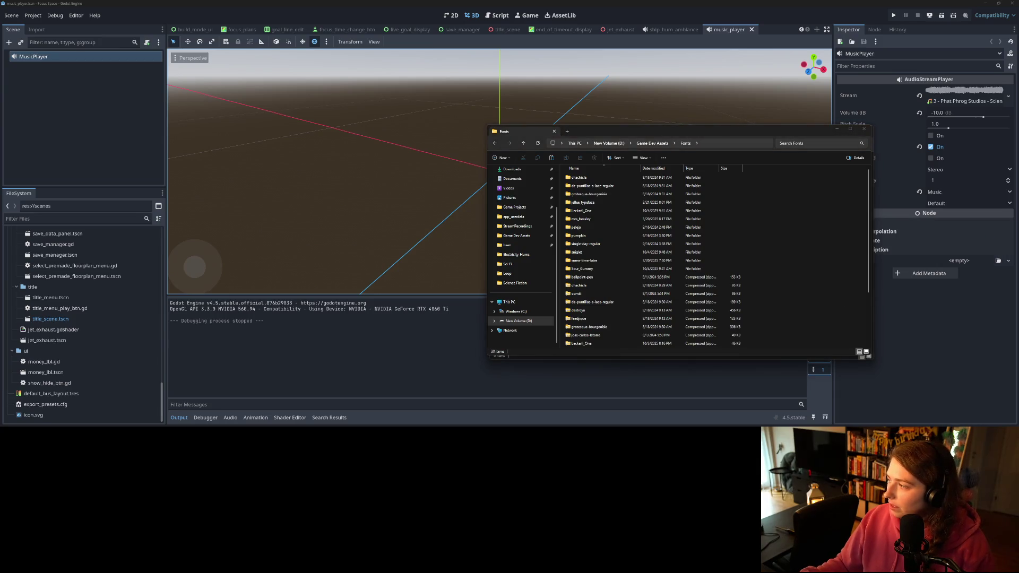
left_click_drag(796, 286, 795, 283)
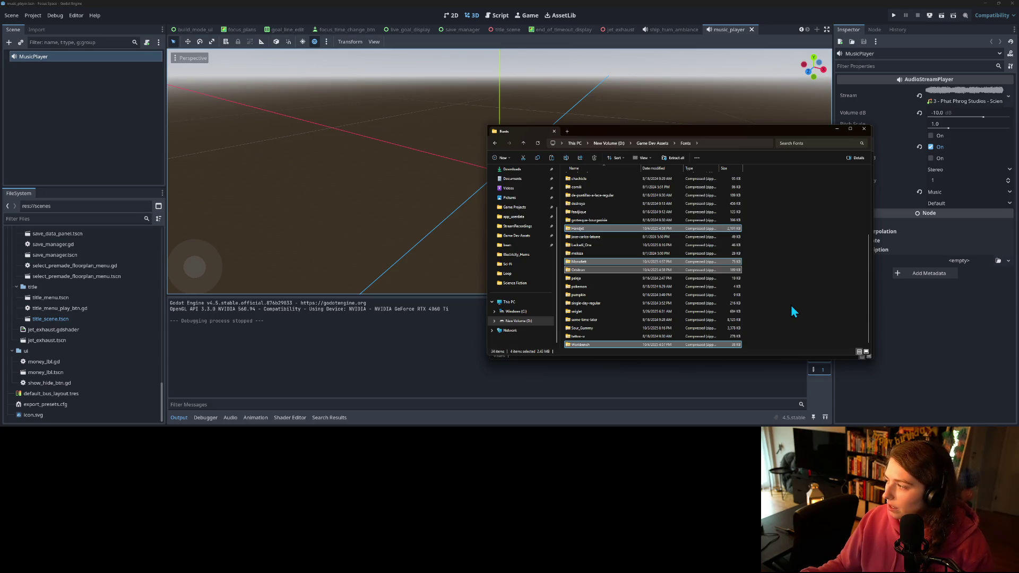
left_click(792, 307)
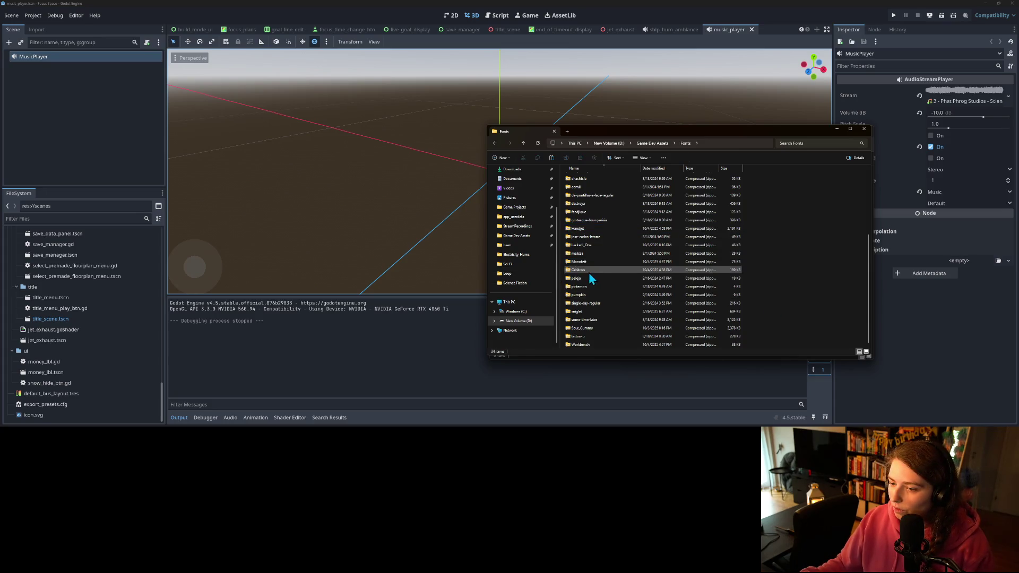
- Extract the Orbitron and Handjet zips with Extract All
right_click(594, 271)
left_click(585, 271)
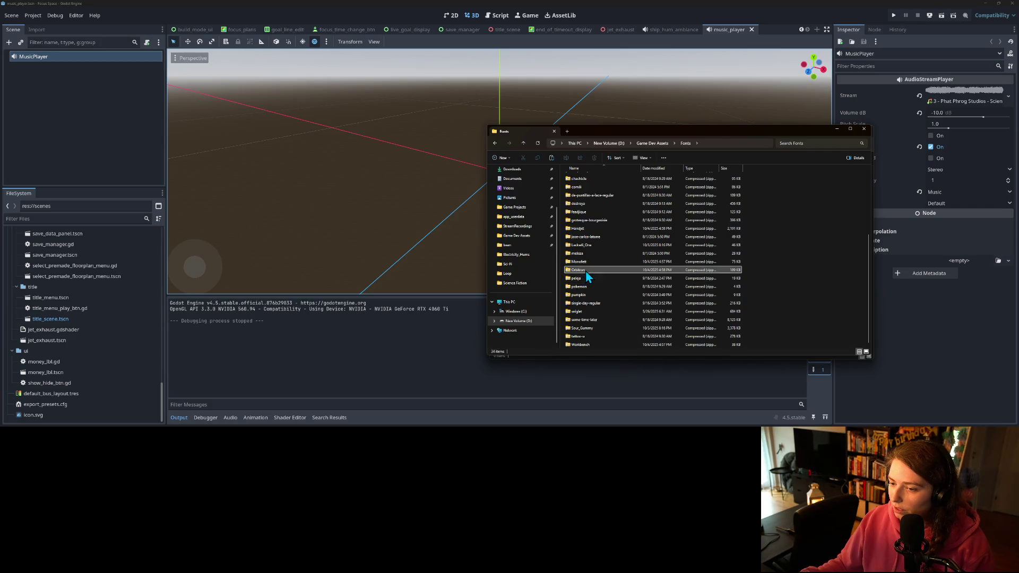
right_click(586, 272)
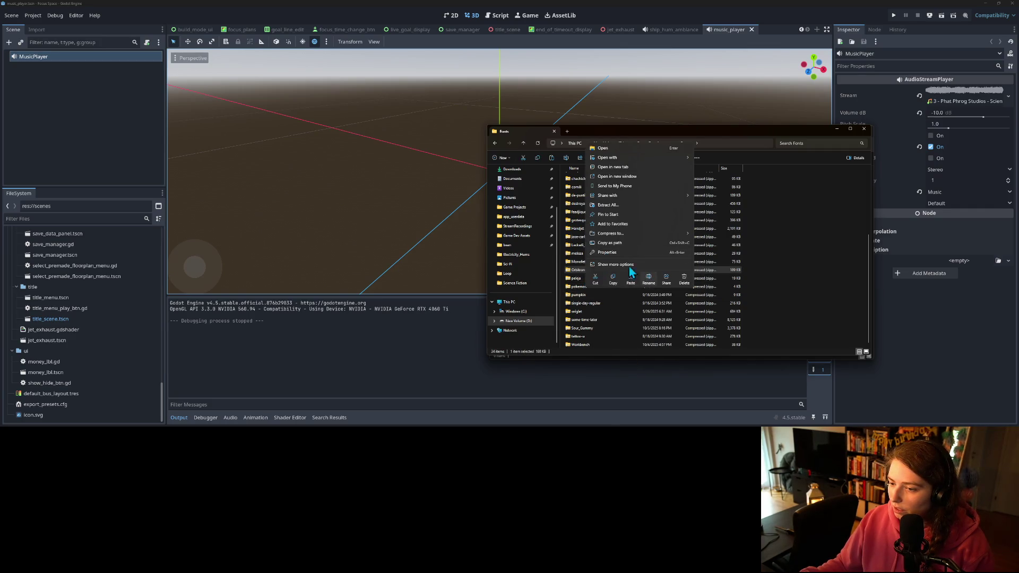
left_click(605, 205)
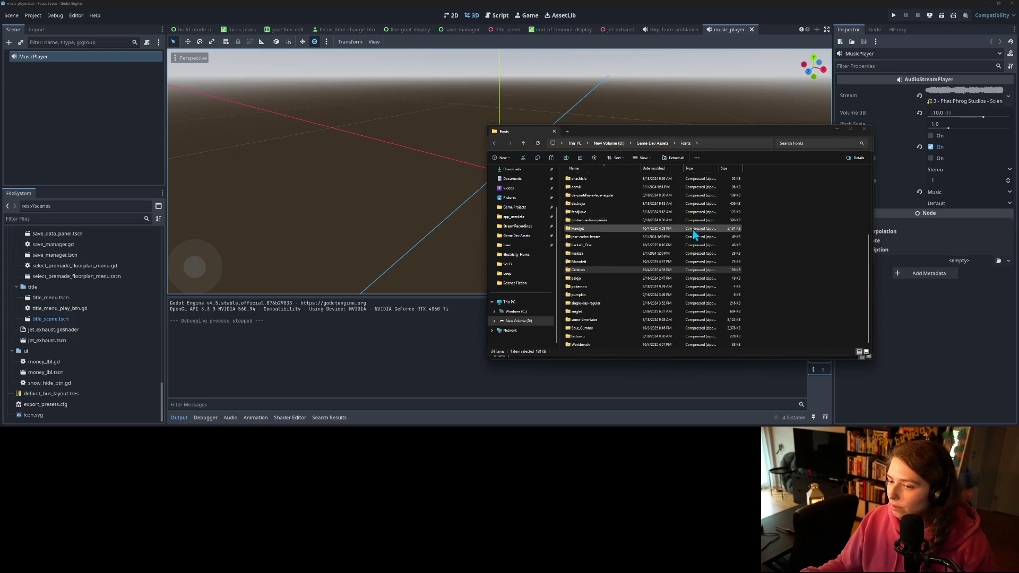
left_click(594, 271)
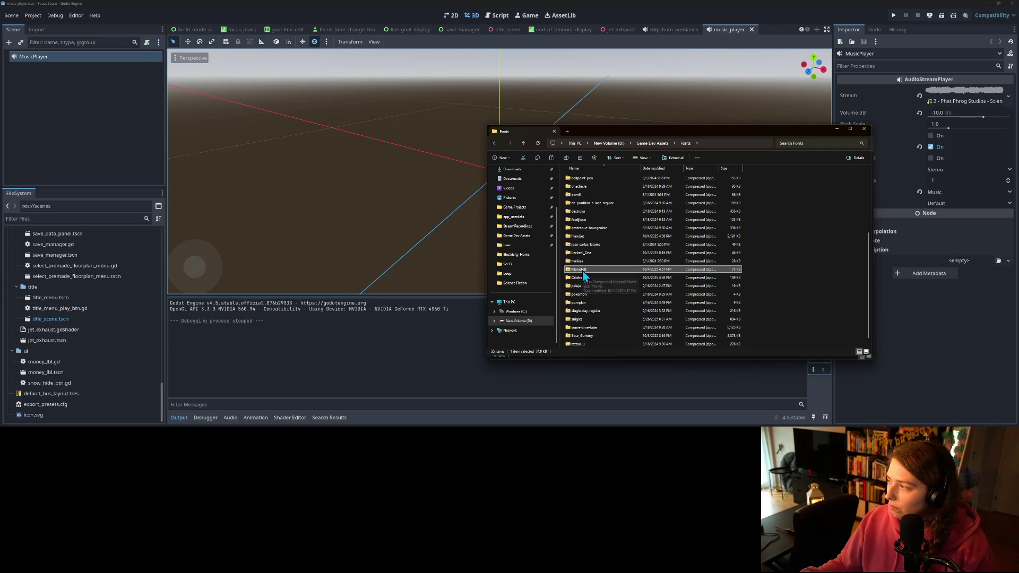
right_click(590, 240)
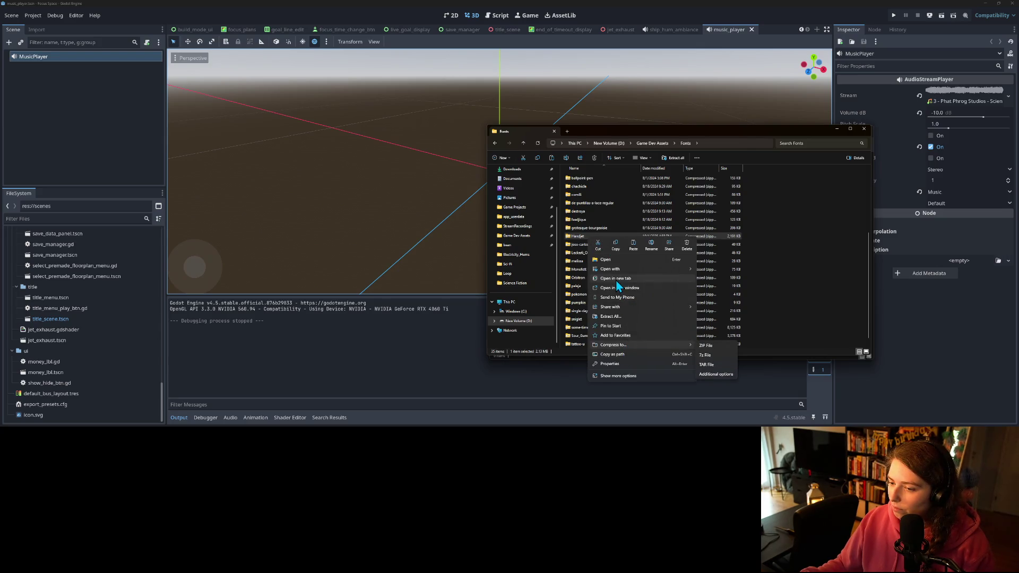
left_click(621, 317)
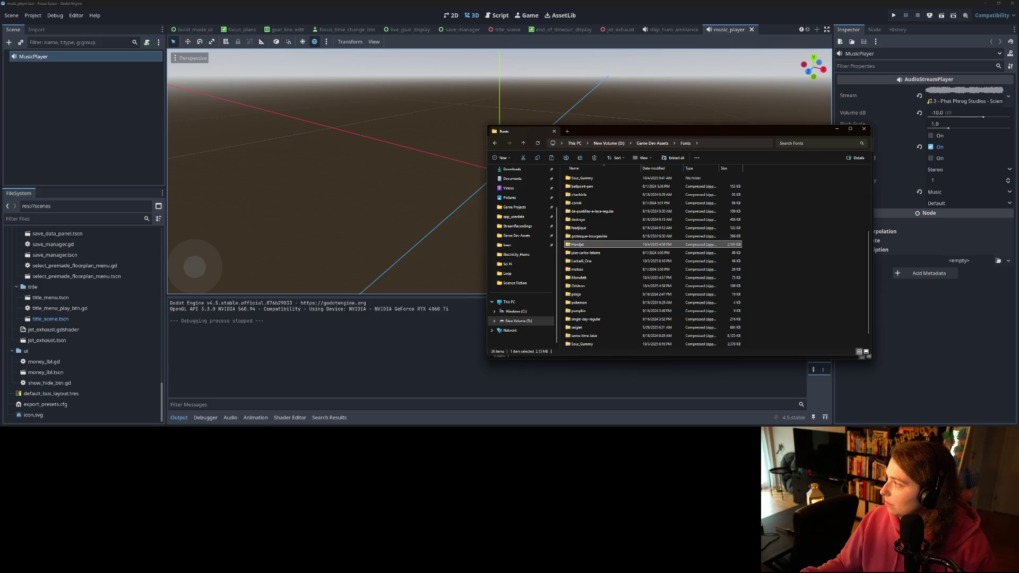
left_click(785, 281)
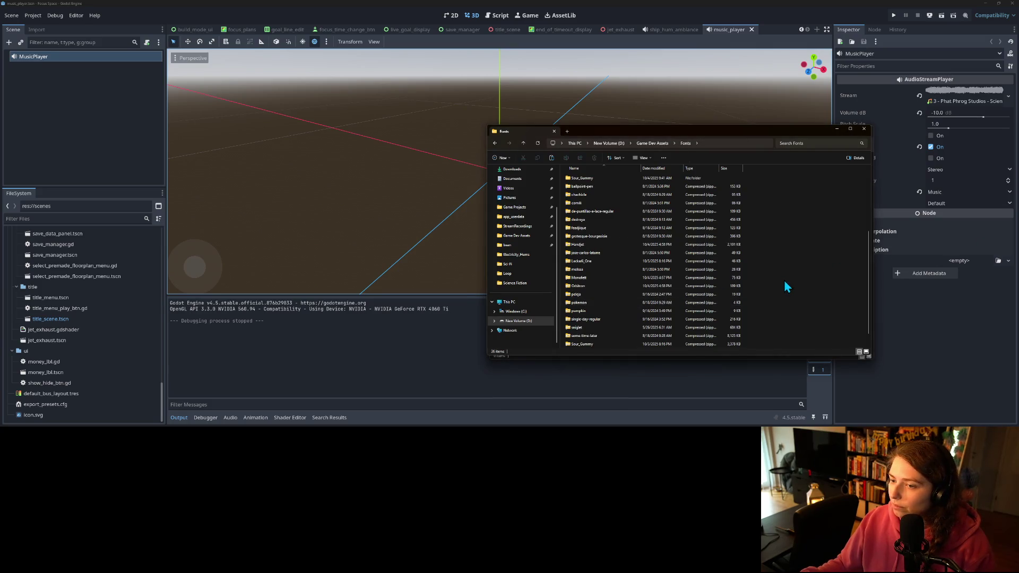
scroll(784, 279, "up", 5)
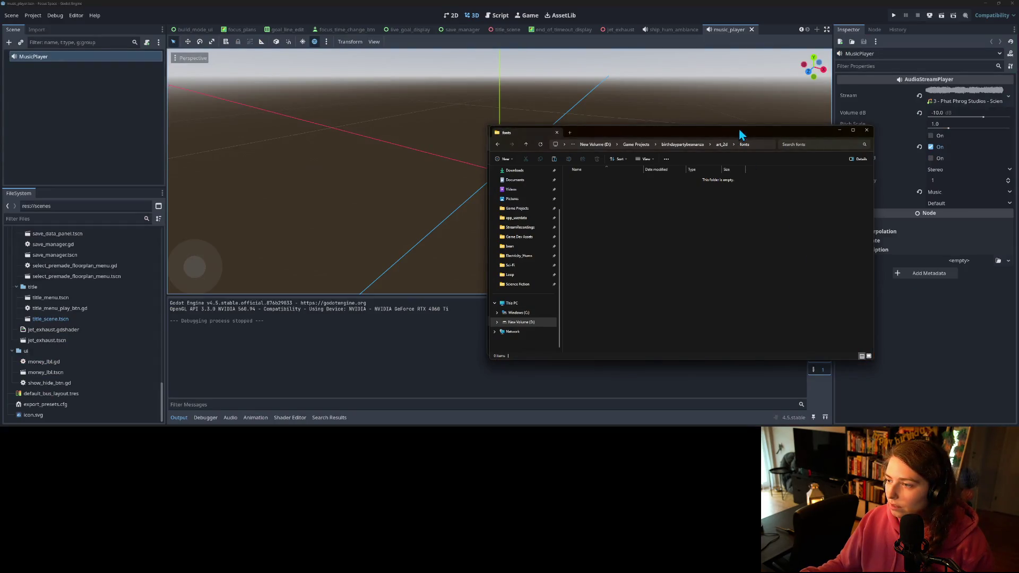
- Copy the Handjet and Orbitron font folders into the project's art_2d fonts folder
left_click_drag(751, 134, 364, 130)
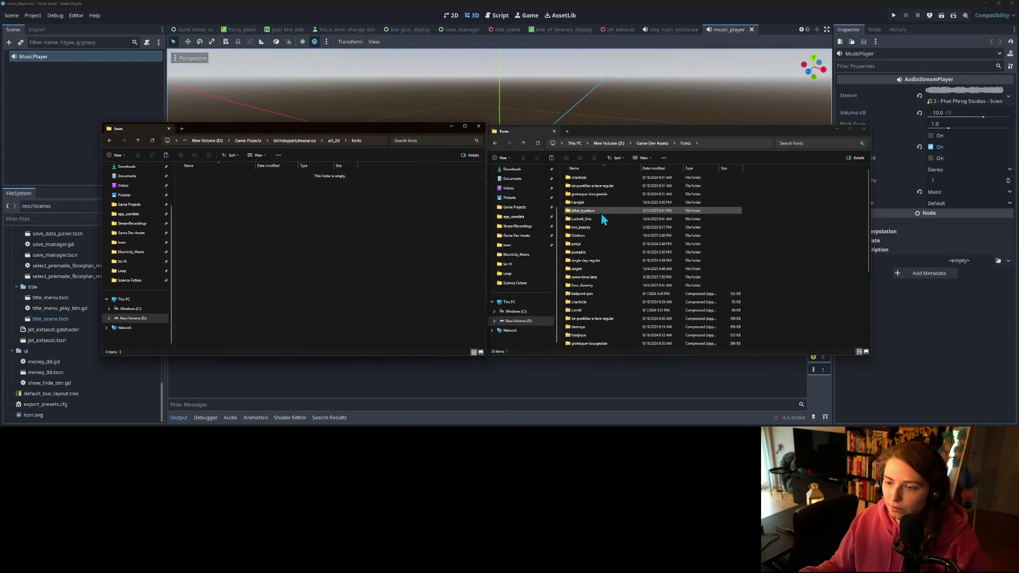
left_click(591, 205)
left_click(597, 234, "ctrl")
mouse_move(560, 240)
left_mouse_down()
mouse_move(550, 238)
mouse_move(642, 241)
left_mouse_up()
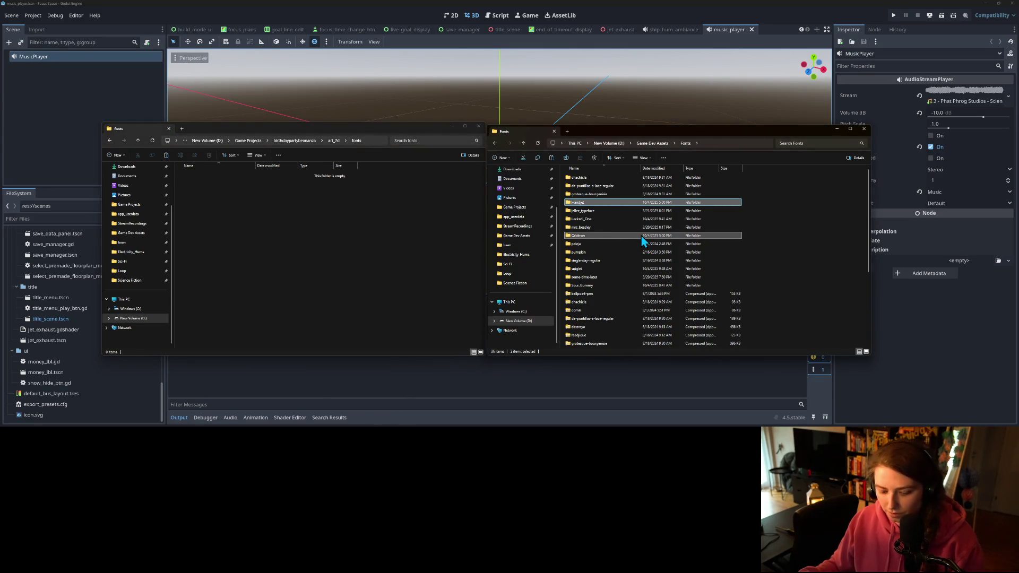
left_click_drag(618, 225, 394, 225)
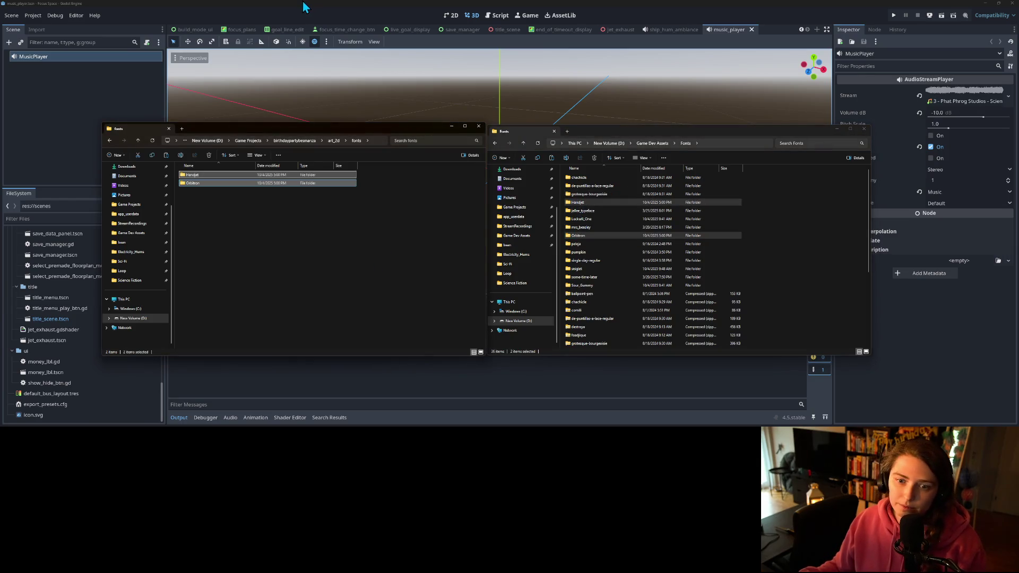
left_click(306, 6)
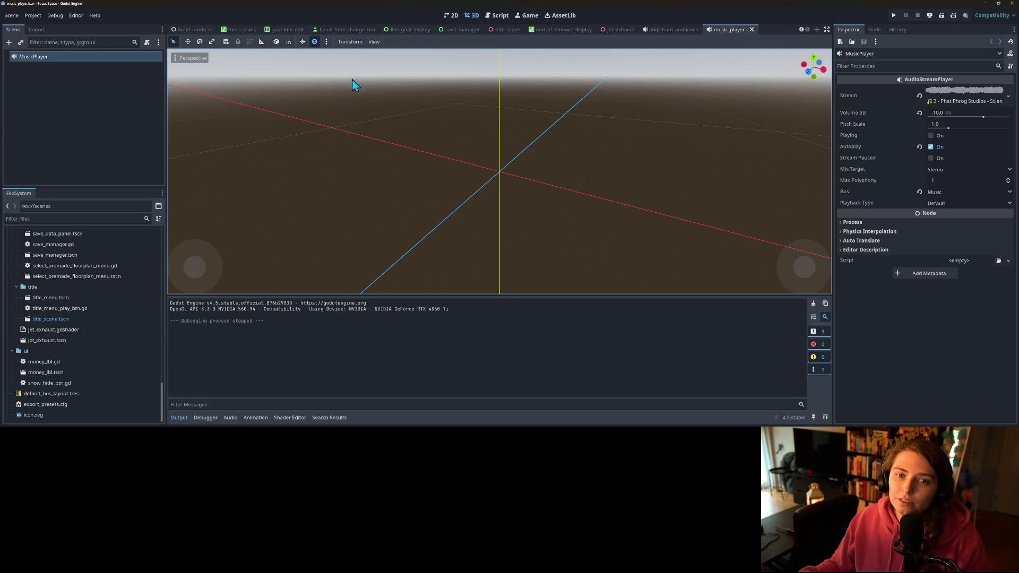
- Open the title_menu scene and select the nodes from TitleMenu through Control3
left_click(802, 30)
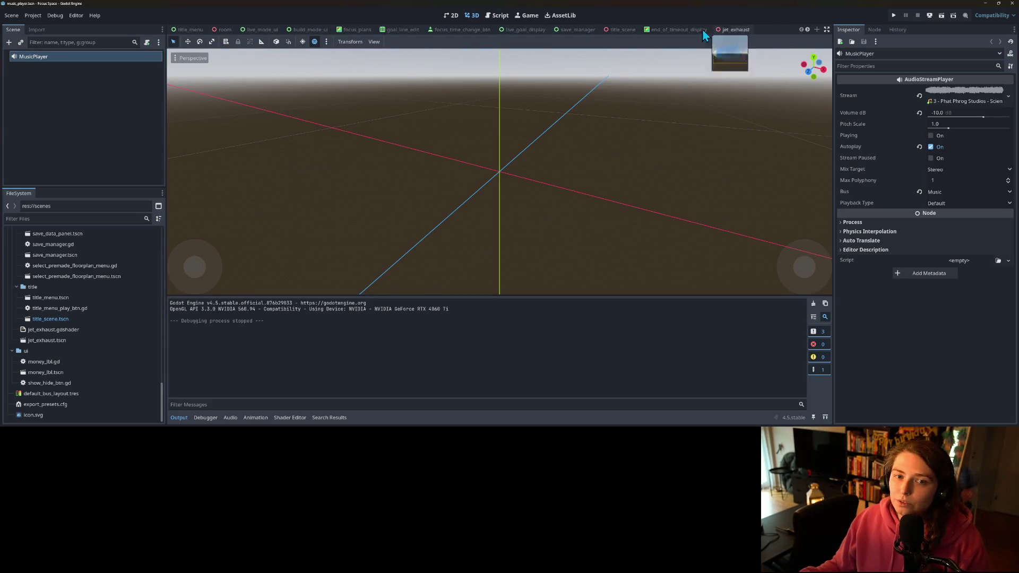
left_click(189, 30)
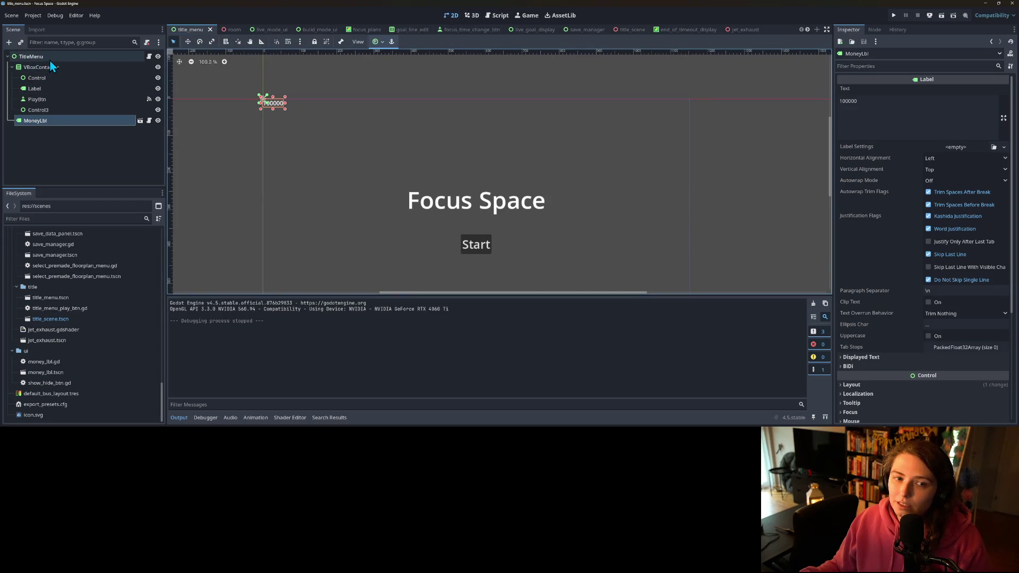
left_click(31, 56)
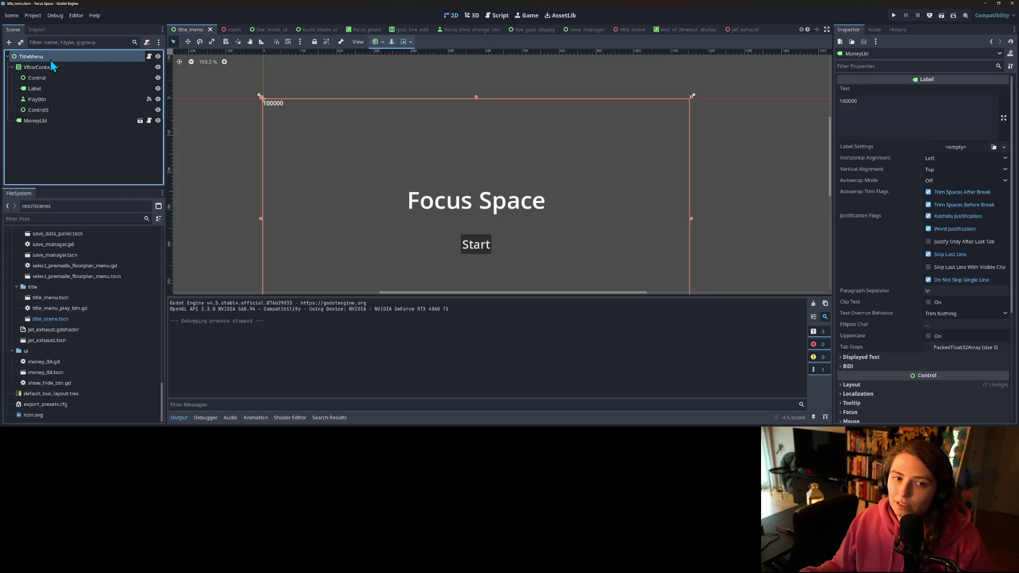
left_click(45, 122, "shift")
left_click(55, 138)
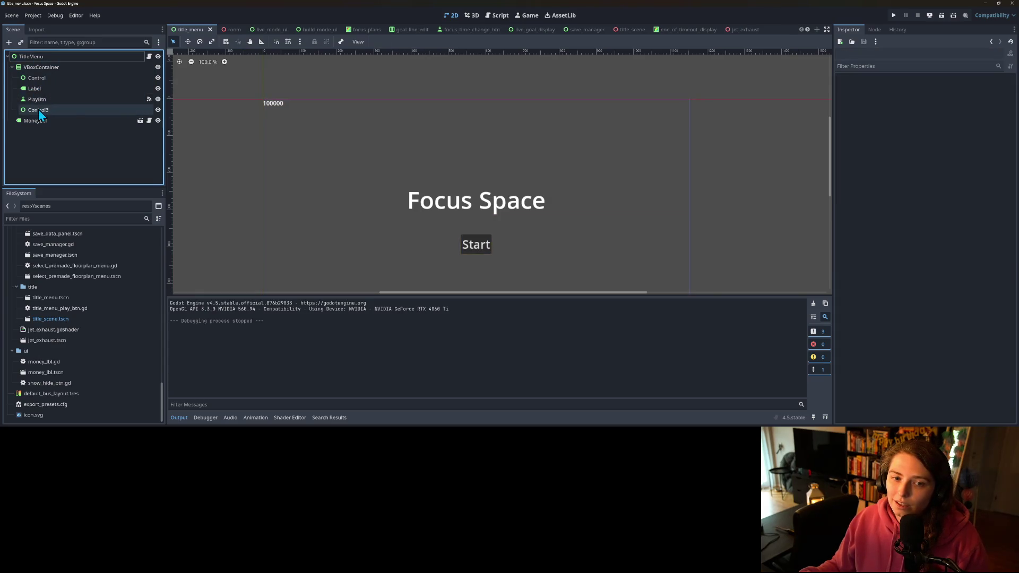
left_click(41, 110)
left_click(31, 56, "shift")
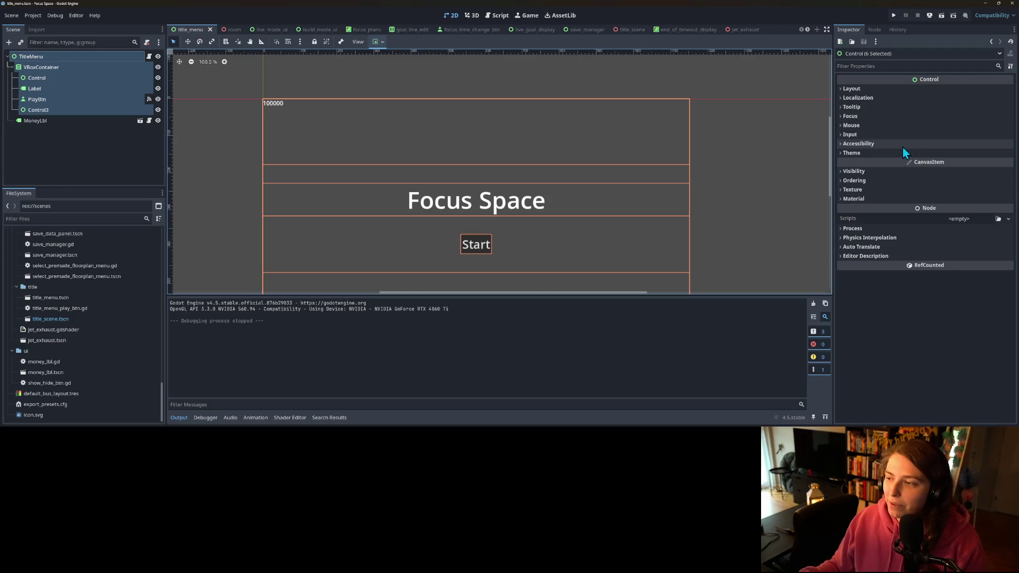
- Assign a New Theme resource to the Theme property of the selected nodes
left_click(872, 153)
left_click(977, 164)
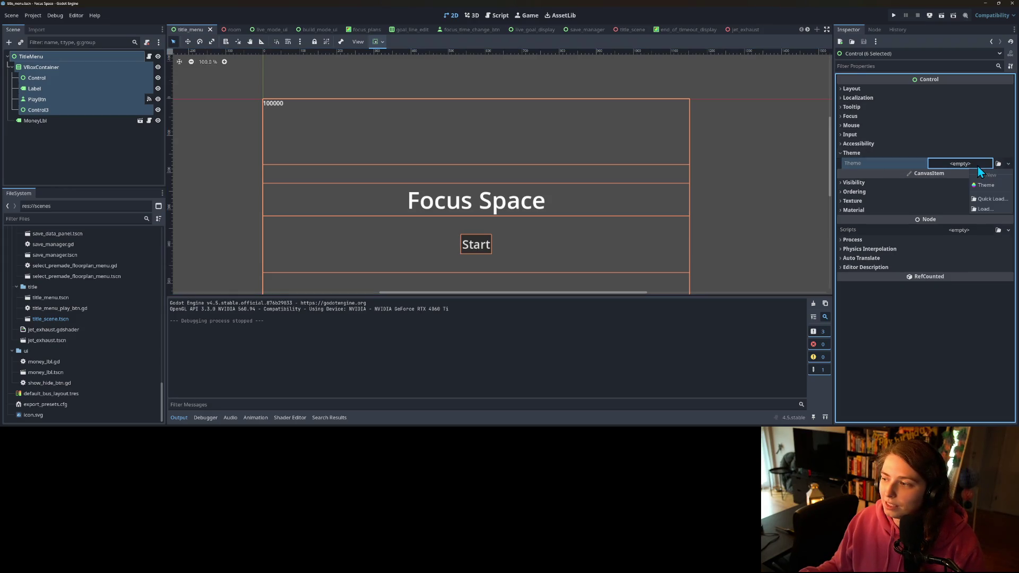
left_click(989, 189)
left_click(960, 164)
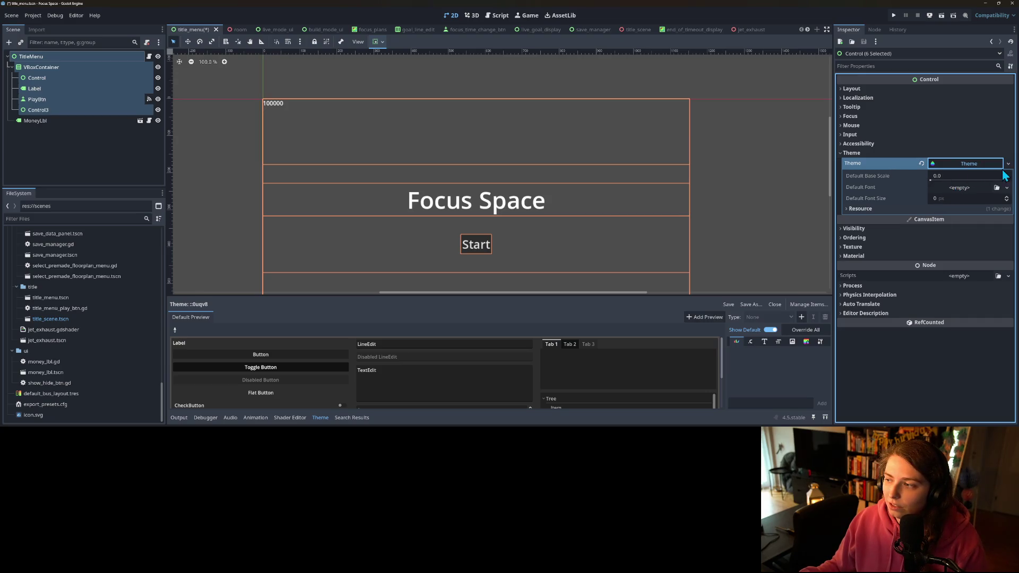
- Dismiss the theme's can't-be-saved warning and save the title_menu scene
left_click(1008, 164)
left_click(983, 249)
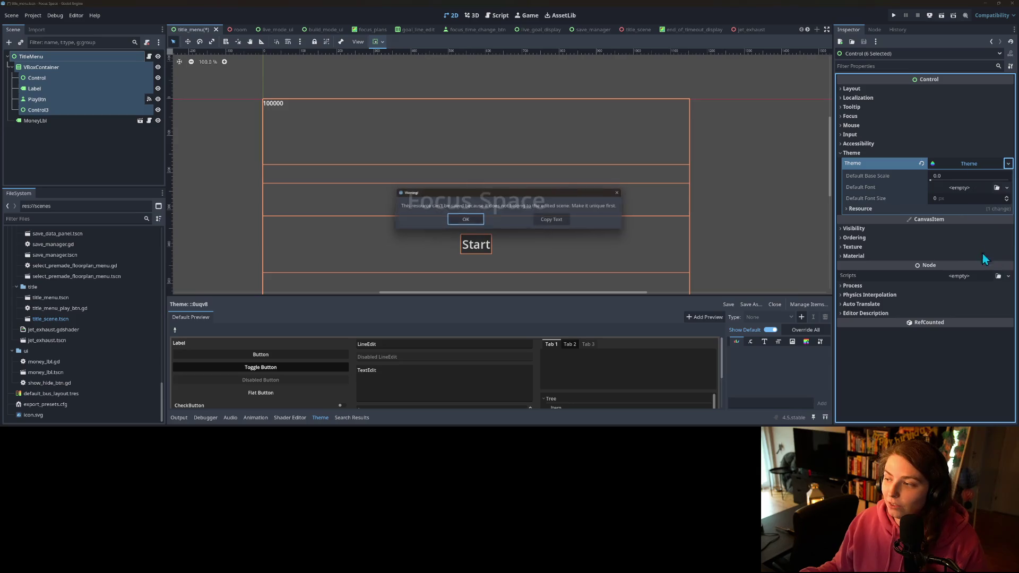
left_click(469, 223)
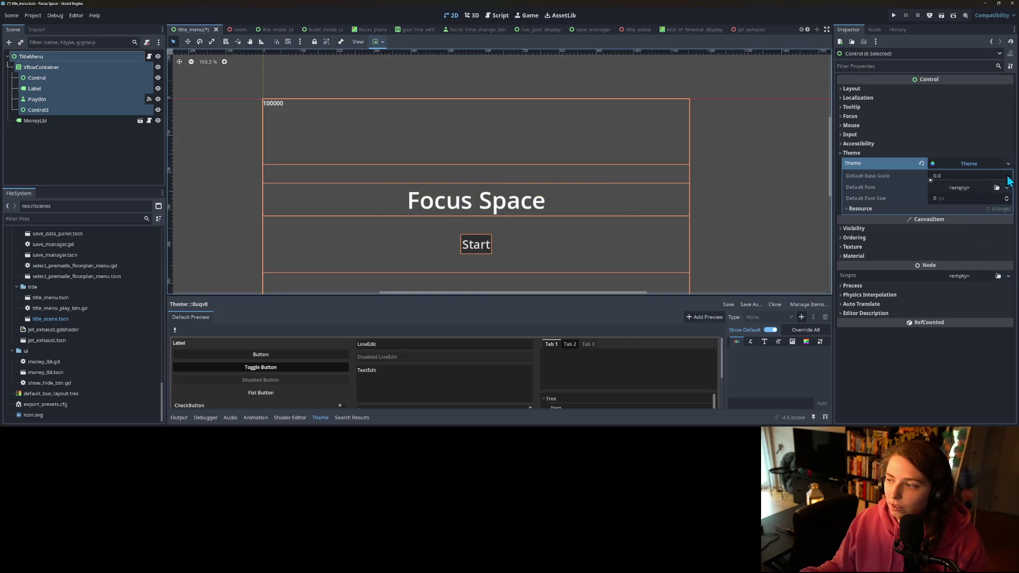
left_click(1008, 164)
key("ctrl+s")
left_click(1008, 164)
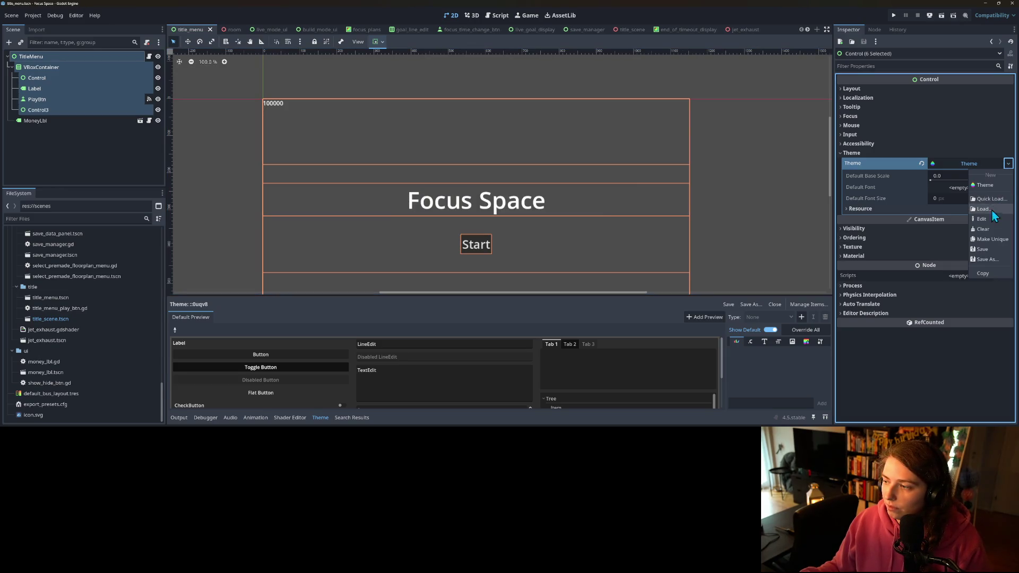
left_click(989, 249)
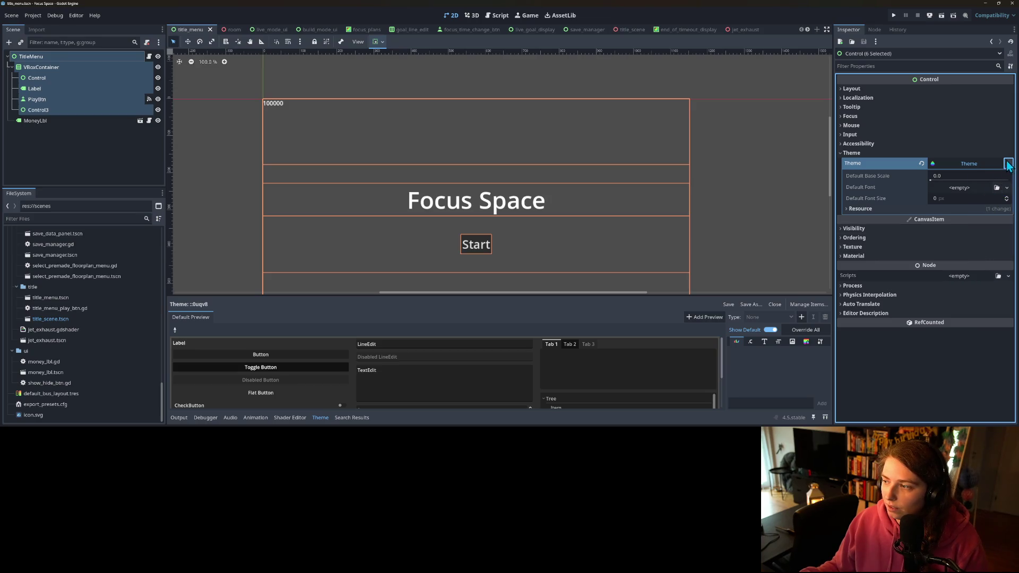
left_click(1008, 164)
- Save the new theme into res://ui as primary_theme.tres
left_click(997, 266)
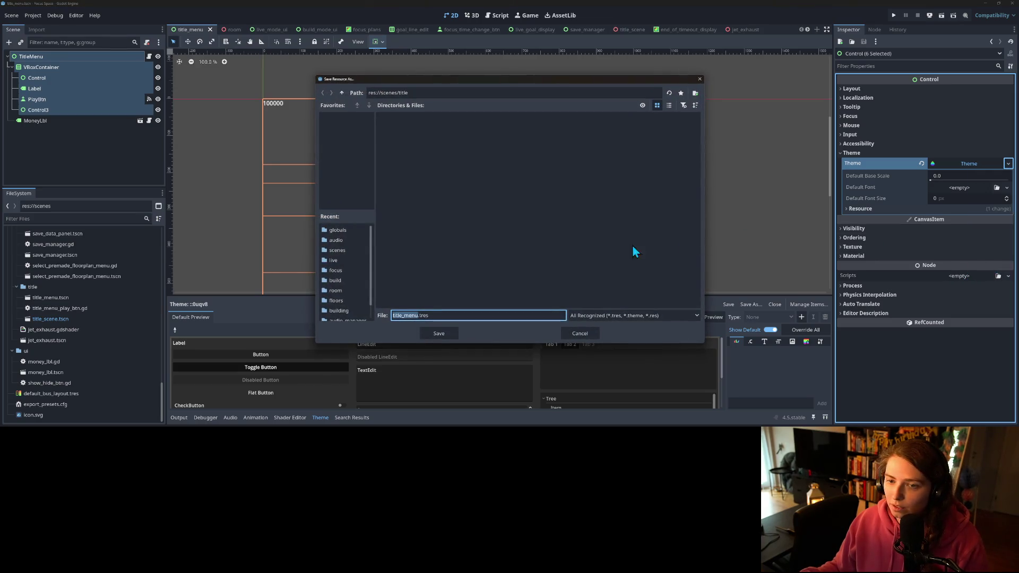
double_click(344, 94)
double_click(579, 176)
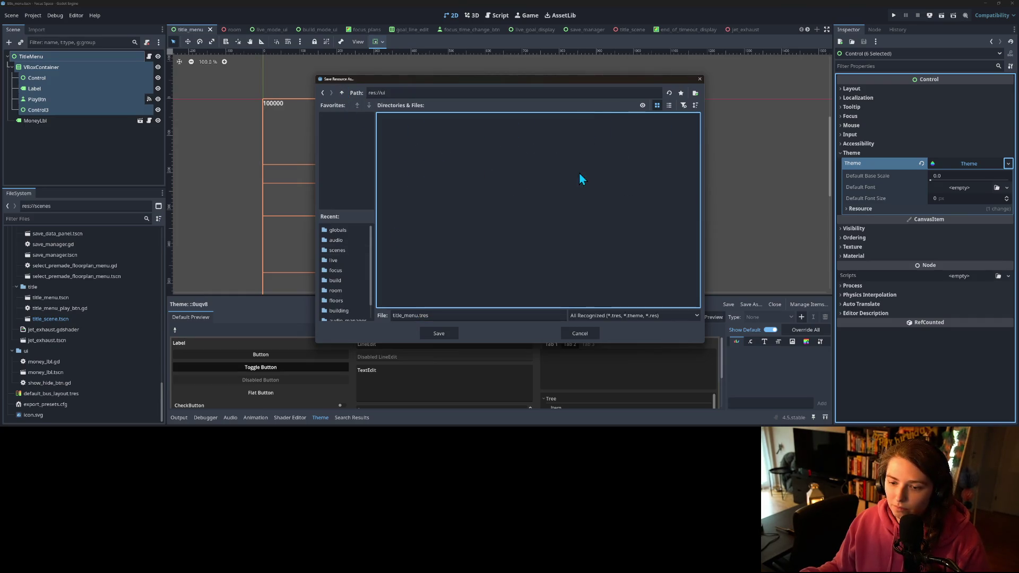
double_click(404, 315)
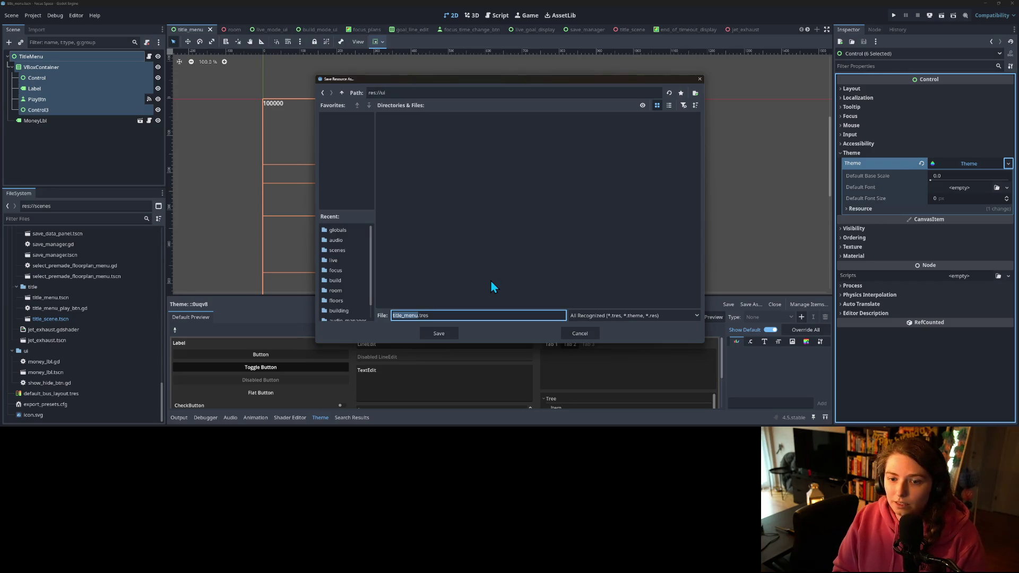
type("primar")
type("y_theme")
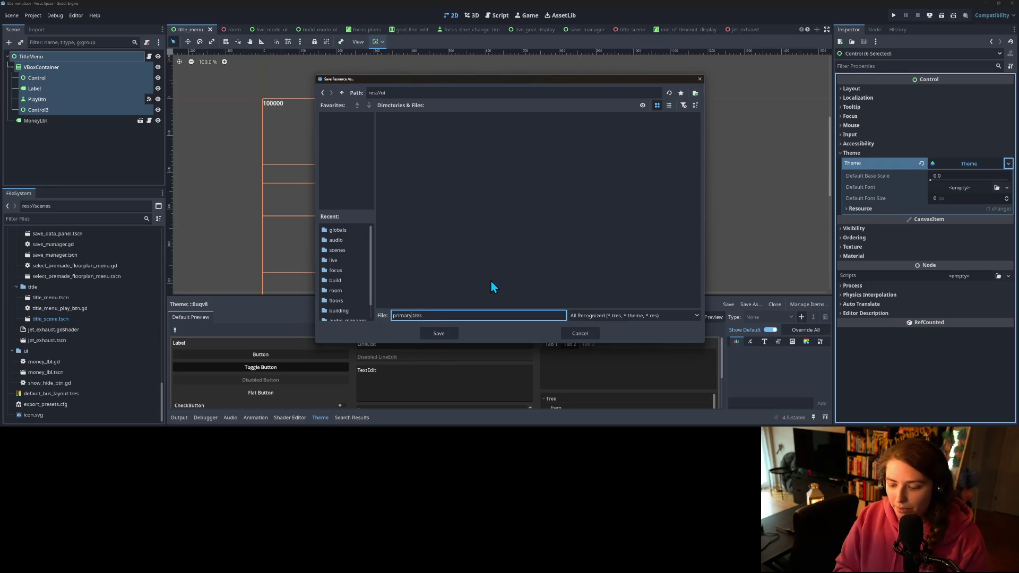
key("Return")
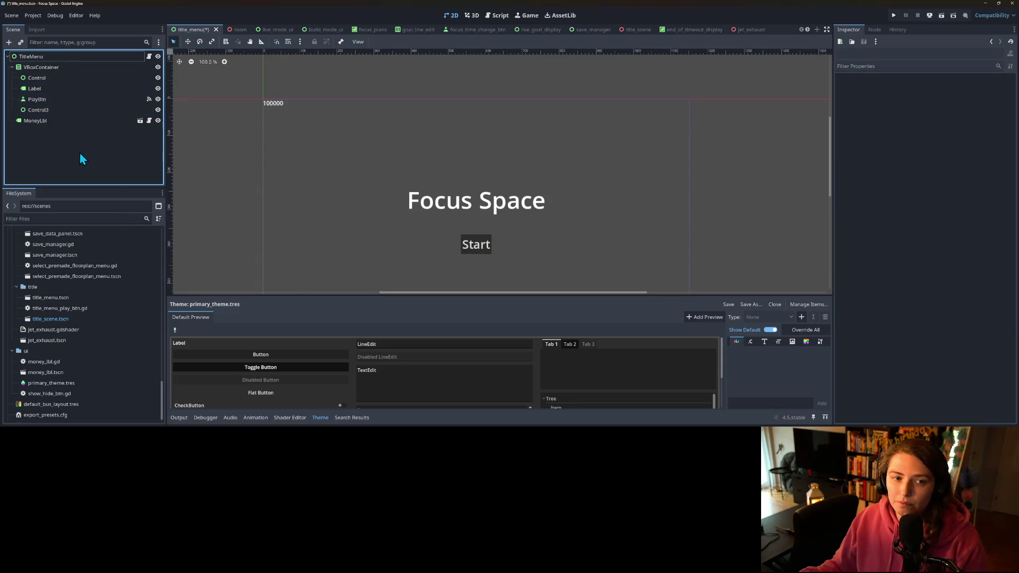
left_click(36, 111)
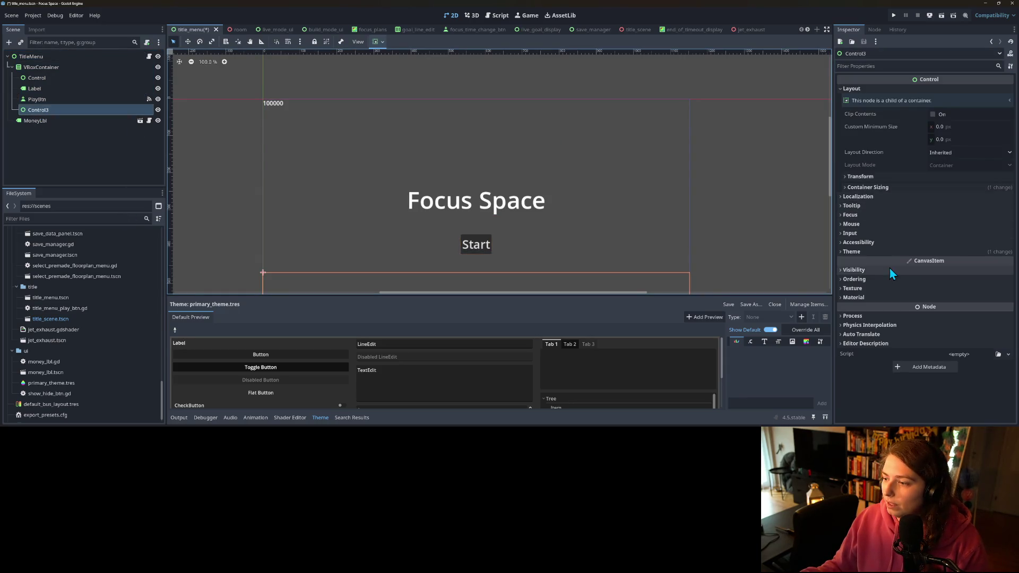
- Set an Orbitron font as primary_theme.tres's Default Font and save the title_menu scene
left_click(884, 252)
left_click(967, 262)
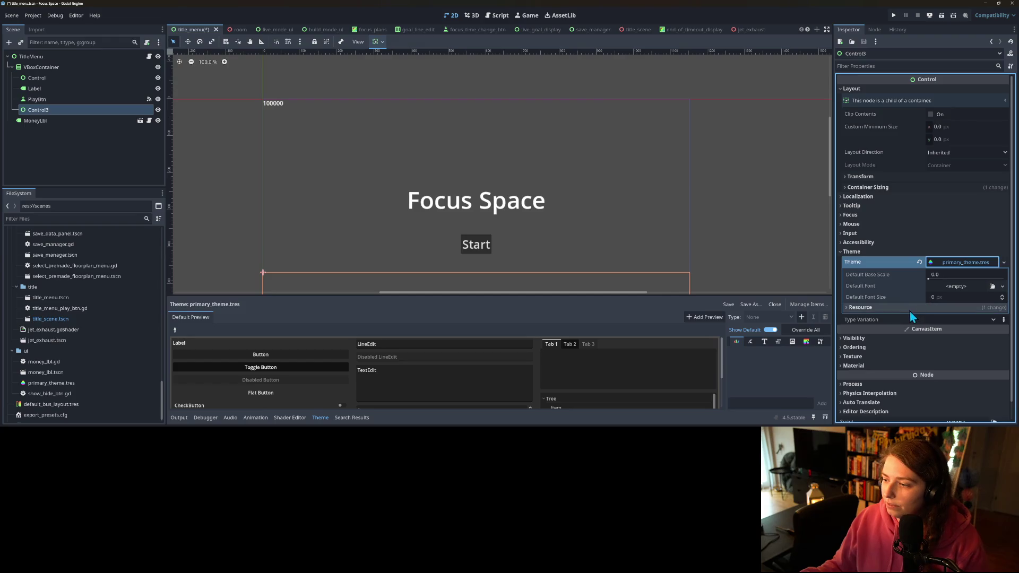
left_click(992, 286)
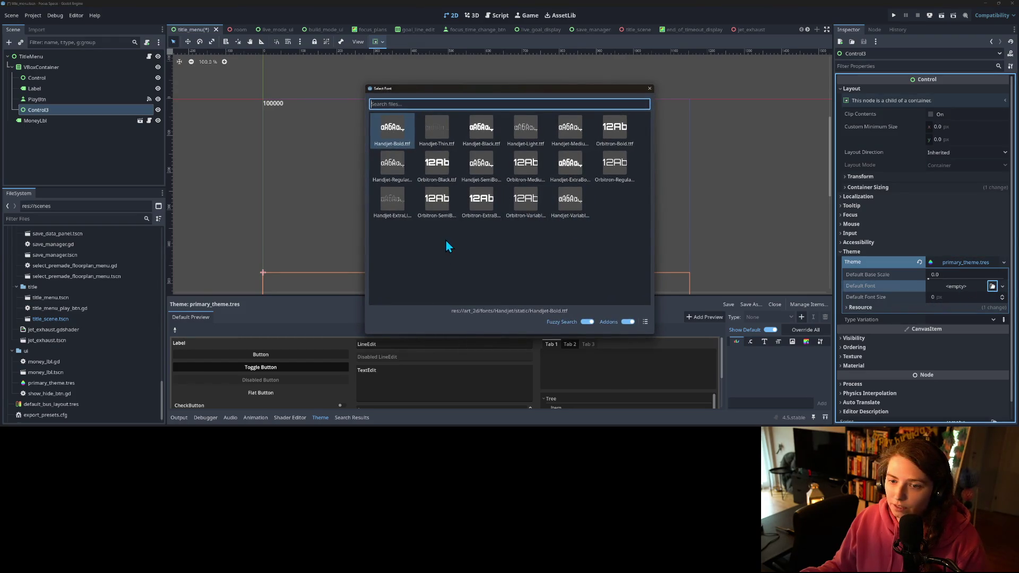
double_click(479, 207)
scroll(486, 209, "down", 3)
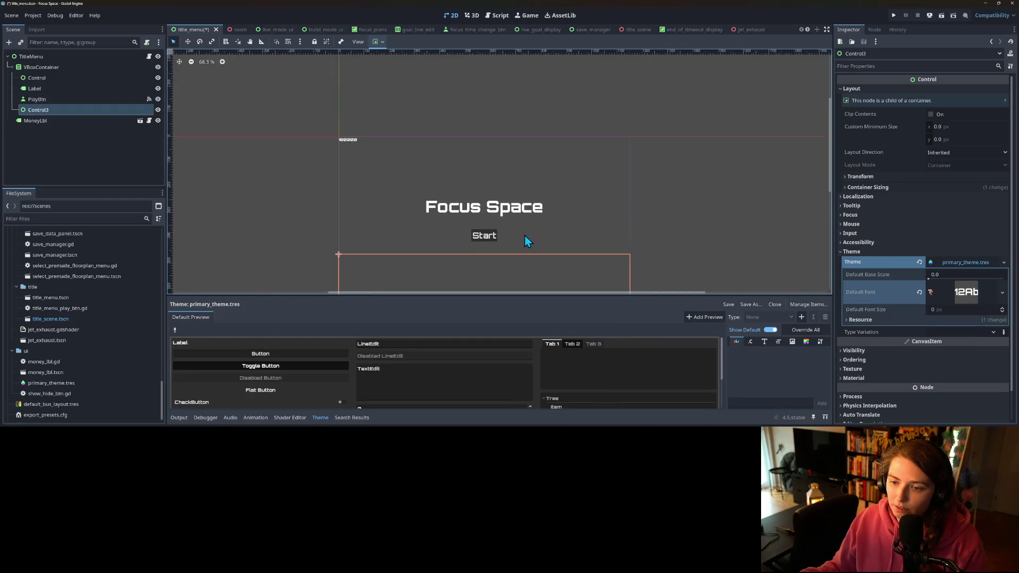
scroll(549, 203, "up", 1)
key("ctrl+s")
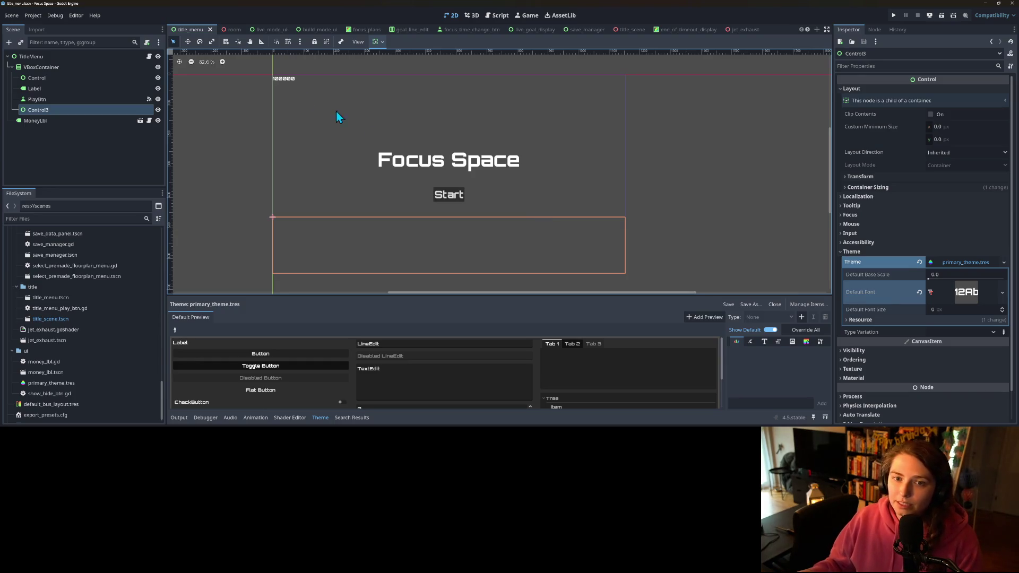
left_click(264, 29)
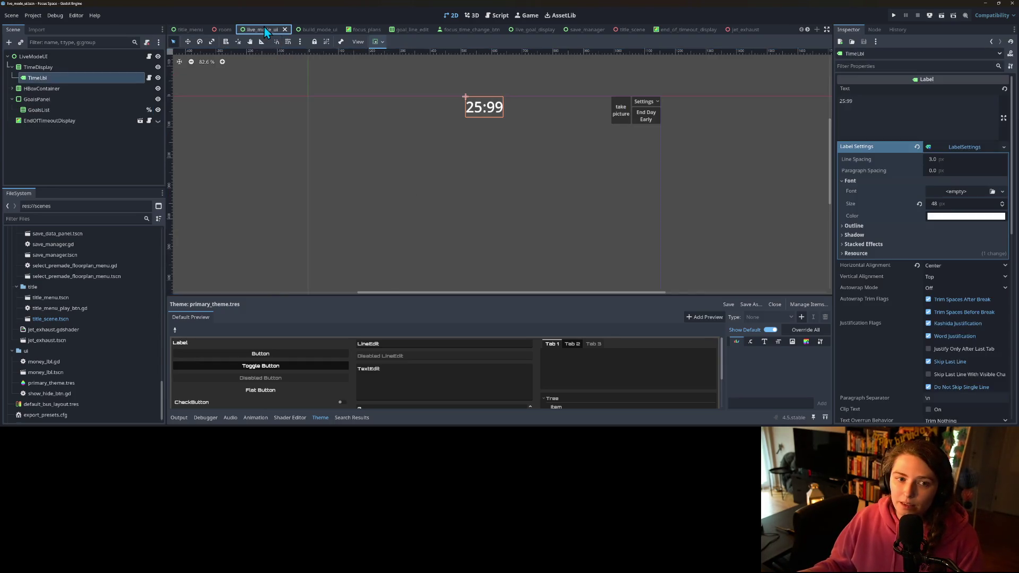
- Select the live_mode_ui nodes from LiveModeUI to GoalsList, excluding SettingsBtn
left_click(66, 58)
left_click(11, 99)
left_click(12, 89)
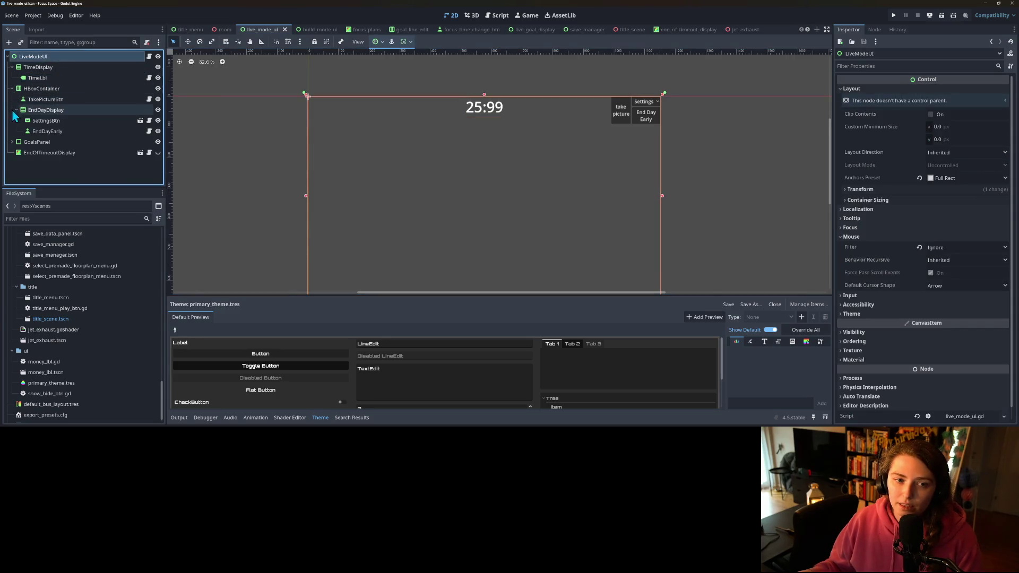
left_click(11, 141)
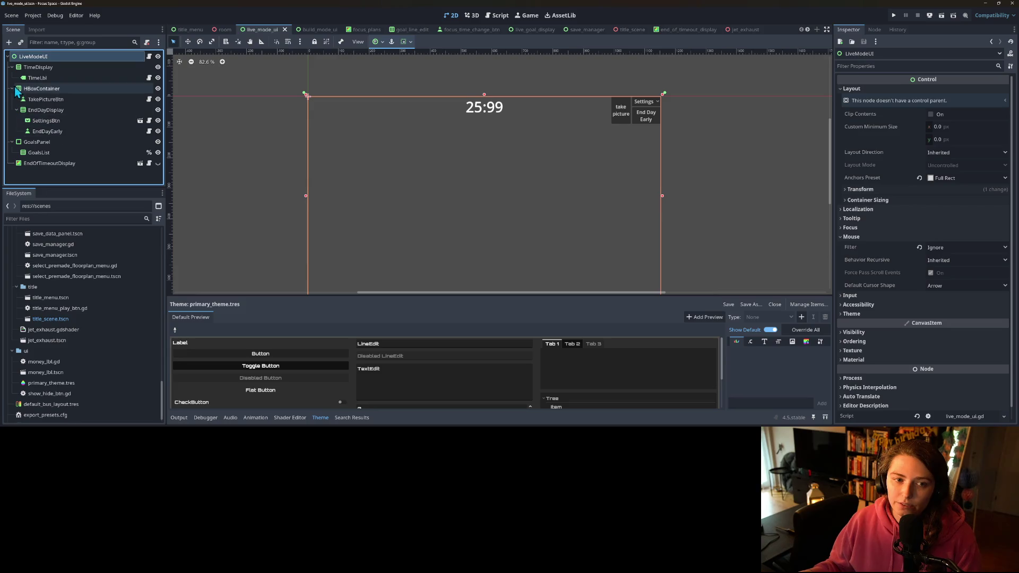
left_click(52, 152, "shift")
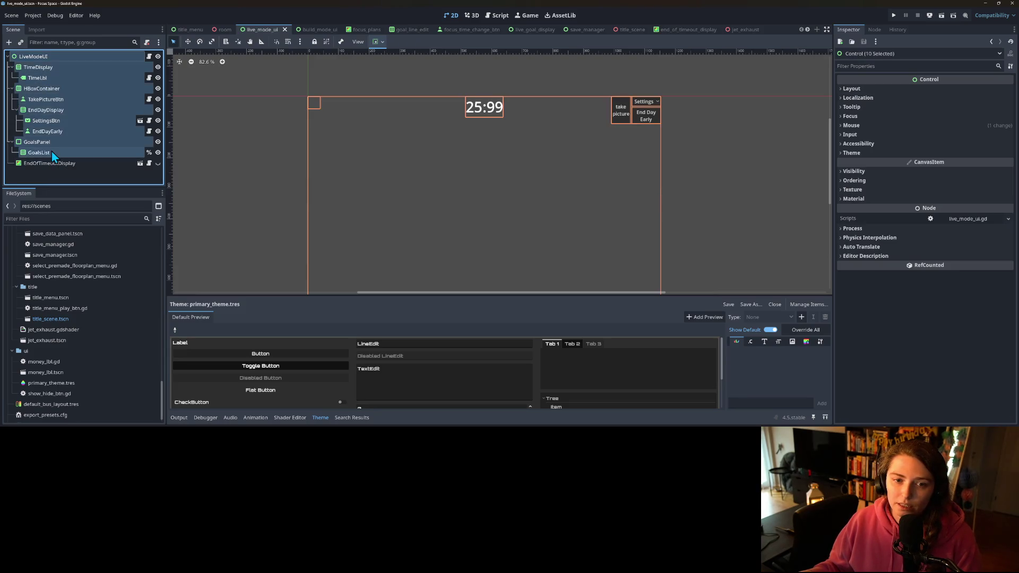
left_click(40, 124, "ctrl")
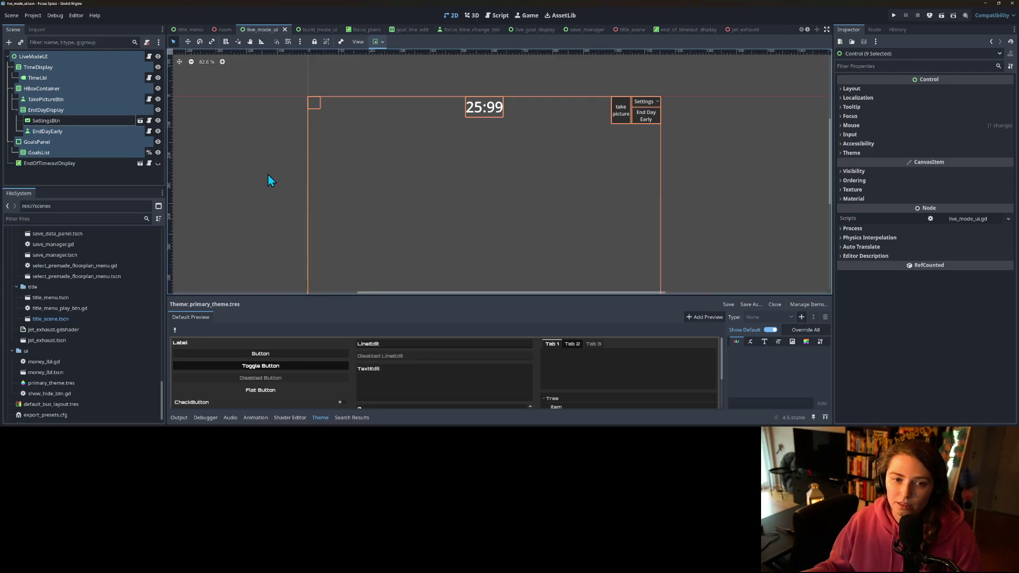
- Quick Load primary_theme.tres into the Theme of the nine selected nodes
left_click(859, 153)
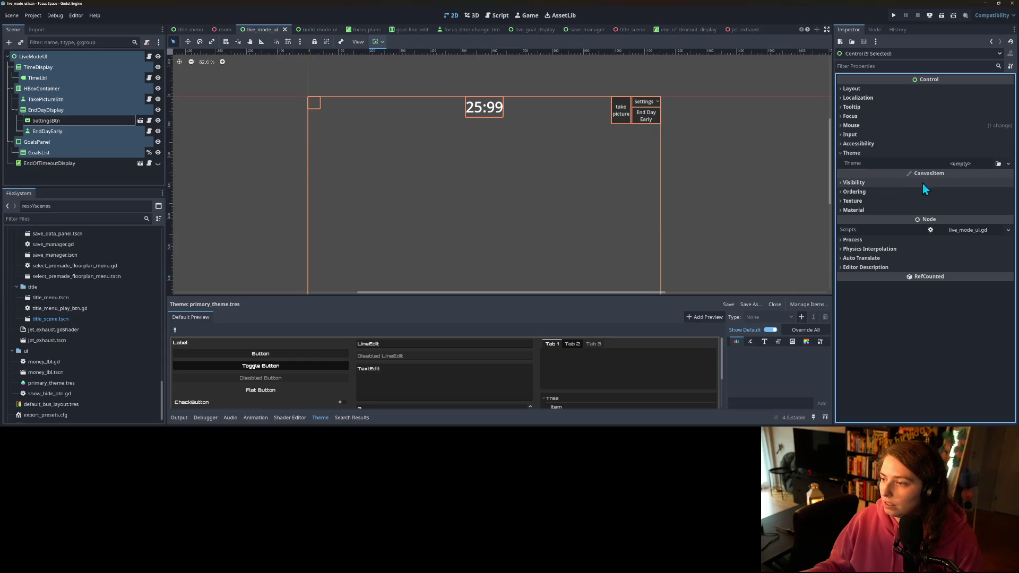
left_click(997, 163)
double_click(472, 121)
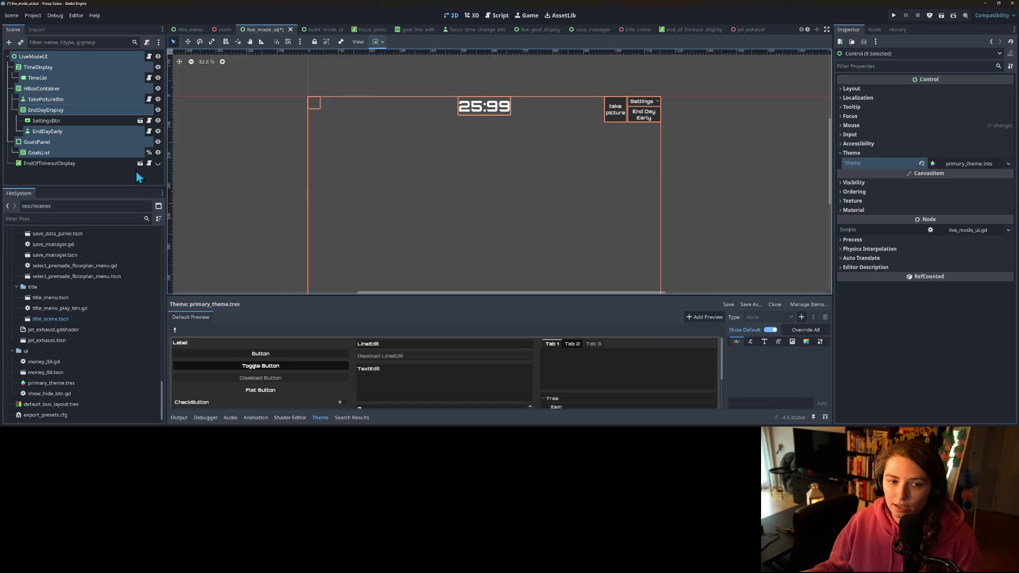
left_click(110, 174)
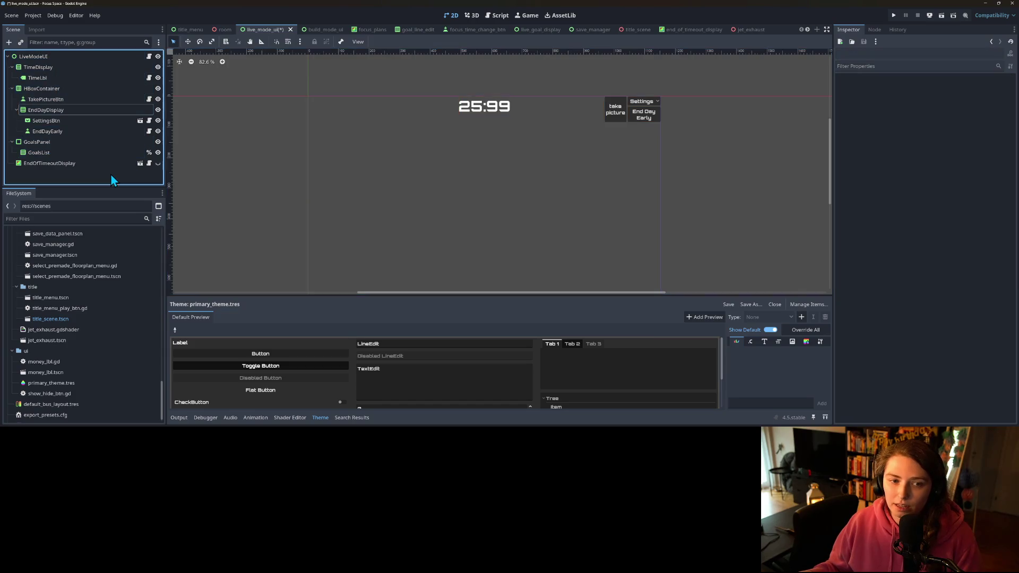
left_click(141, 164)
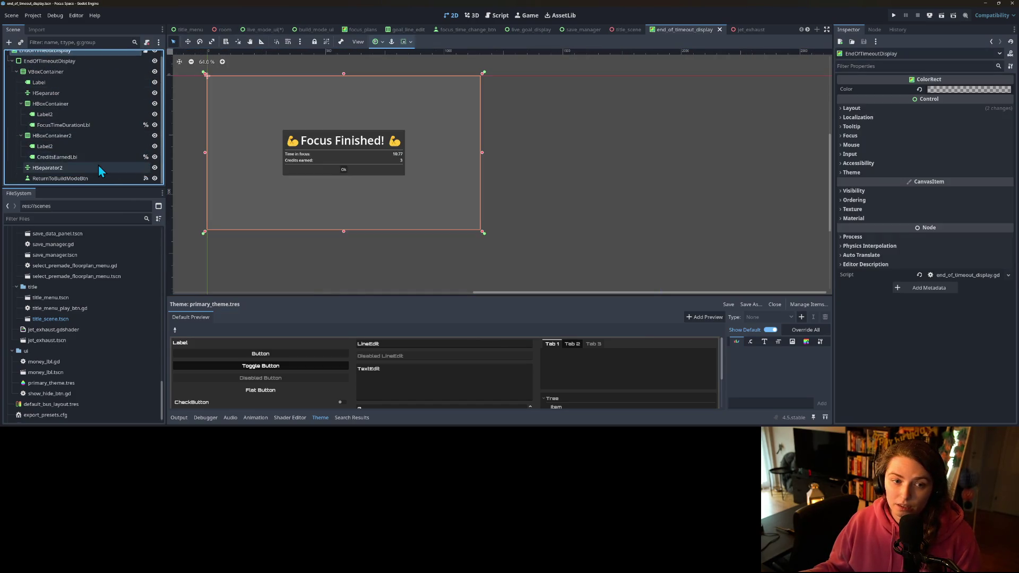
- Assign primary_theme.tres to all thirteen end_of_timeout_display nodes and save the scene
left_click(79, 179, "shift")
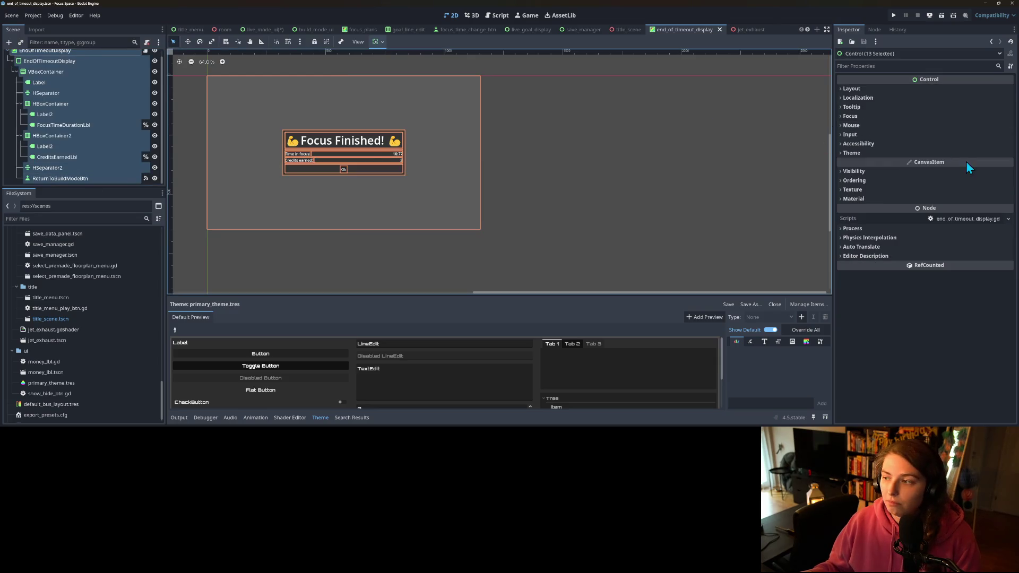
left_click(862, 152)
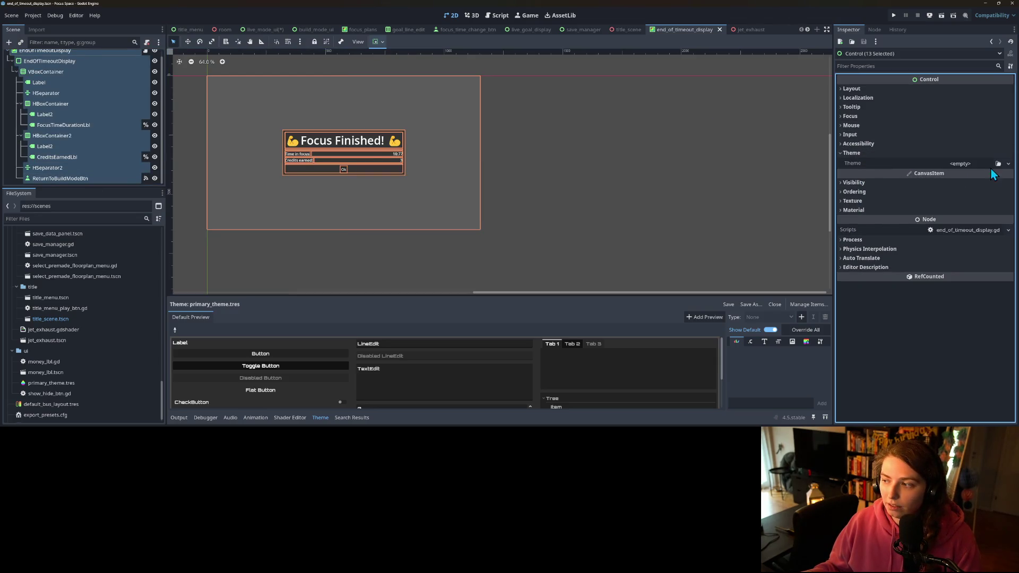
left_click(998, 163)
double_click(495, 128)
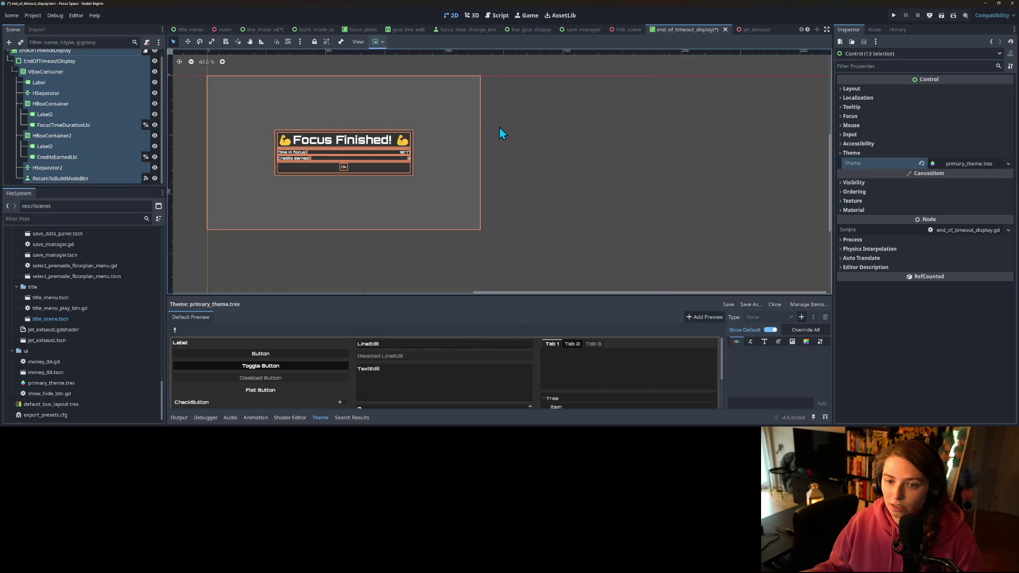
left_click(569, 185)
key("ctrl+s")
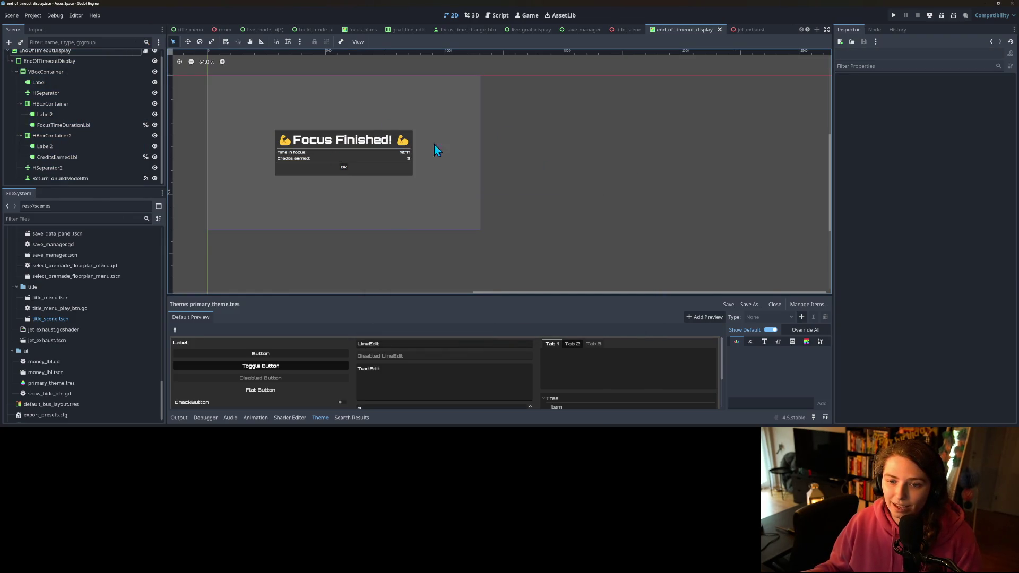
left_click_drag(395, 145, 455, 171)
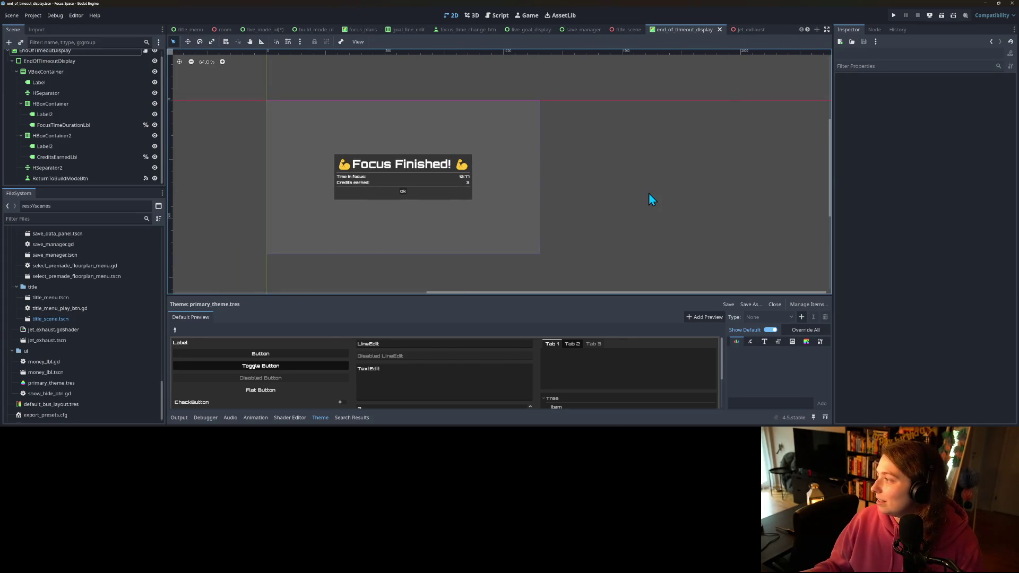
- Quick Load primary_theme.tres onto every save_manager node except MoneyLbl, then save
left_click(578, 29)
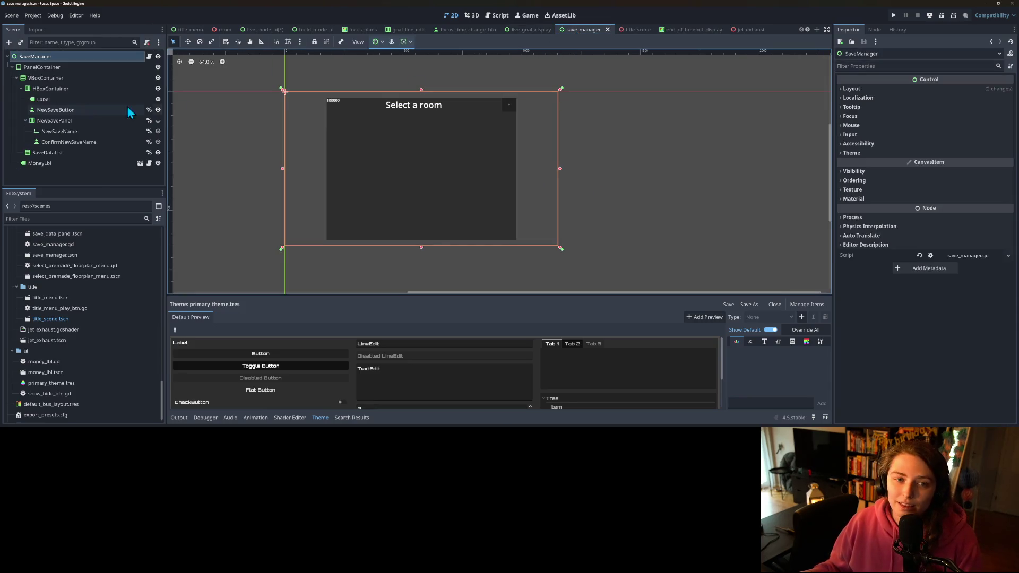
left_click(55, 163, "shift")
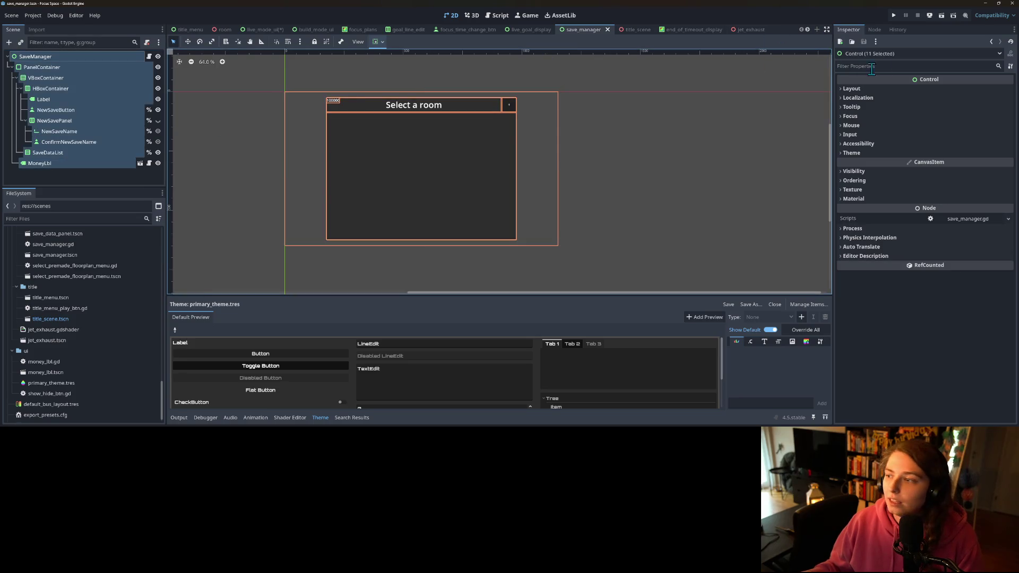
left_click(101, 161, "ctrl")
left_click(888, 154)
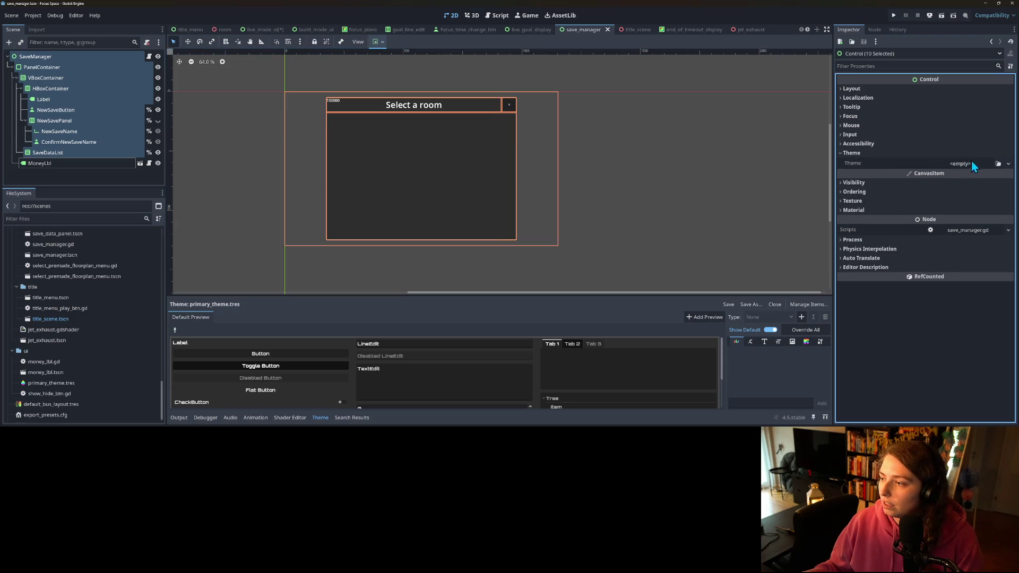
left_click(998, 163)
double_click(517, 122)
left_click(644, 184)
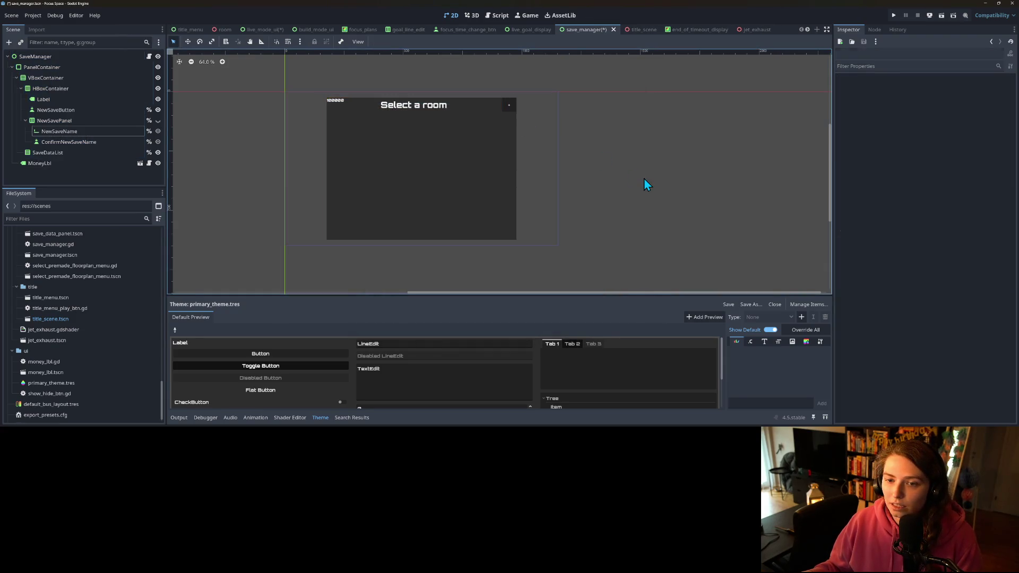
key("ctrl+s")
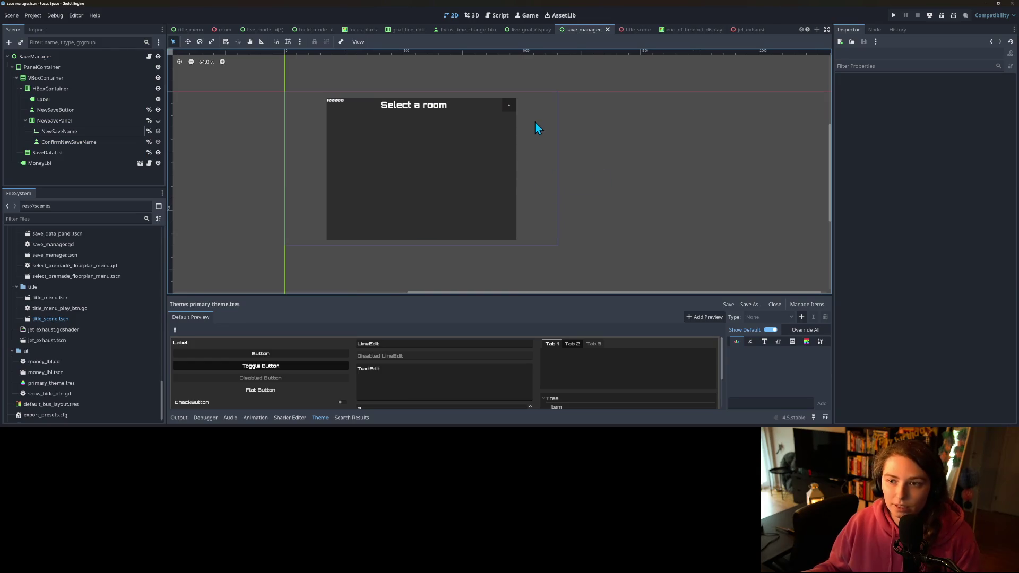
- Give both live_goal_display nodes, including GoalText, primary_theme.tres and save the scene
left_click(524, 30)
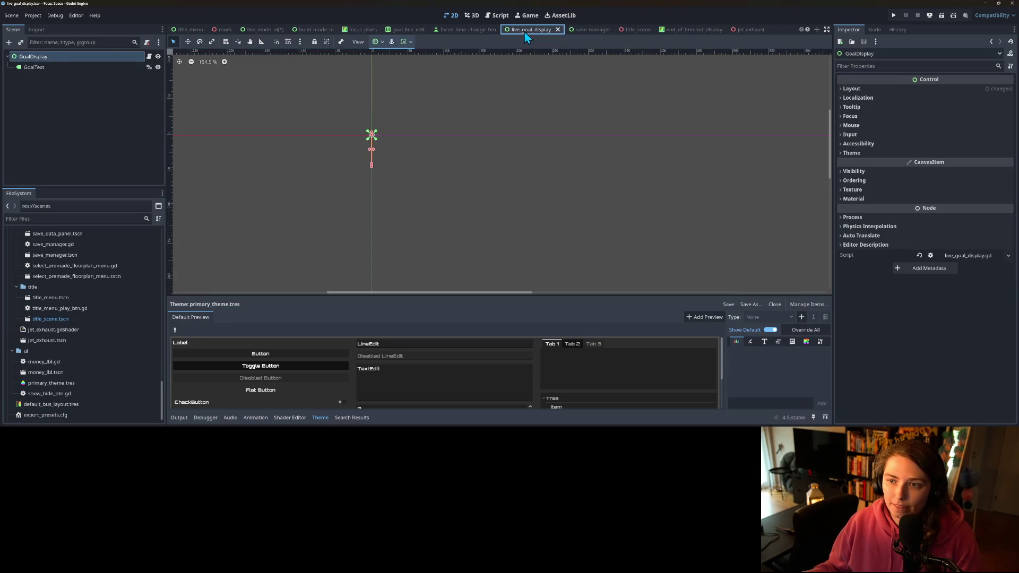
left_click(40, 69, "ctrl")
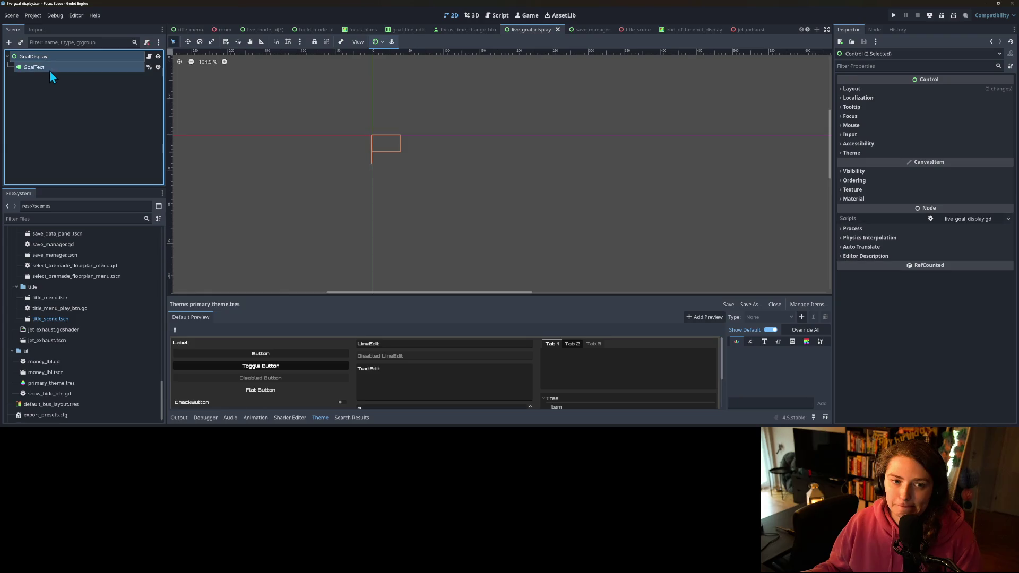
left_click(852, 152)
left_click(980, 166)
double_click(441, 127)
key("ctrl+s")
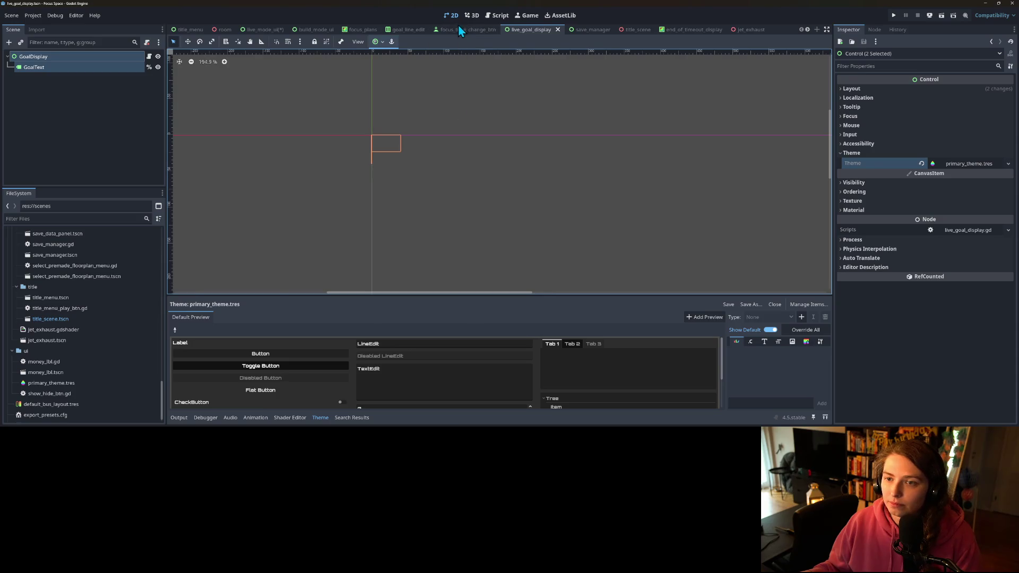
- Assign primary_theme.tres to the FocusTimeChangeBtn root node
left_click(460, 31)
left_click(37, 57)
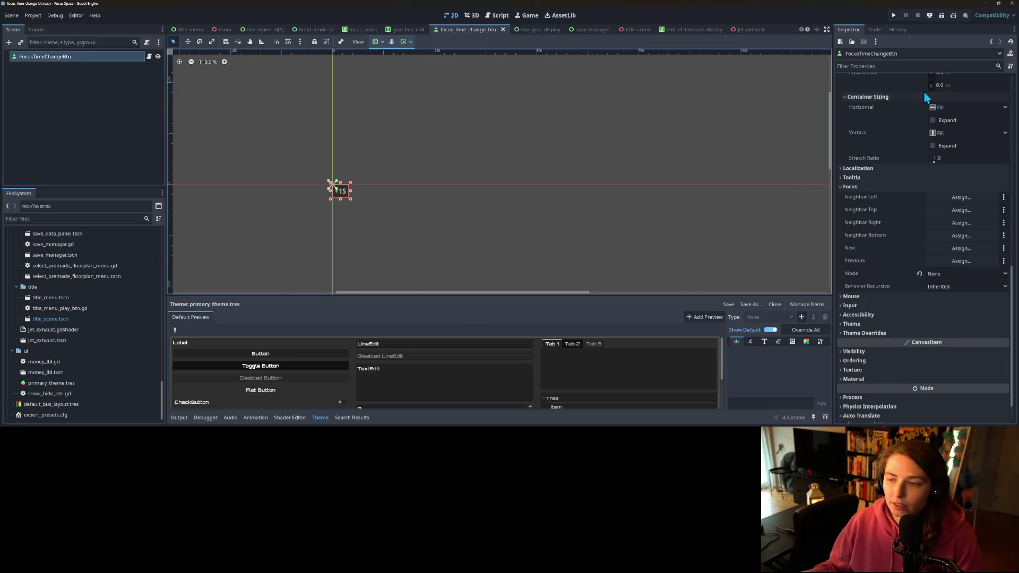
left_click(904, 325)
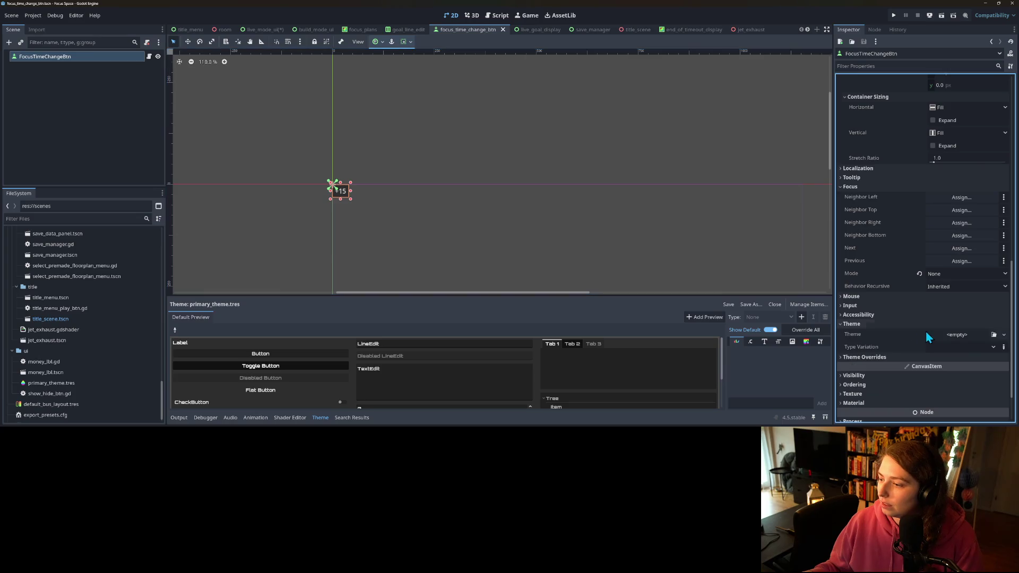
left_click(994, 334)
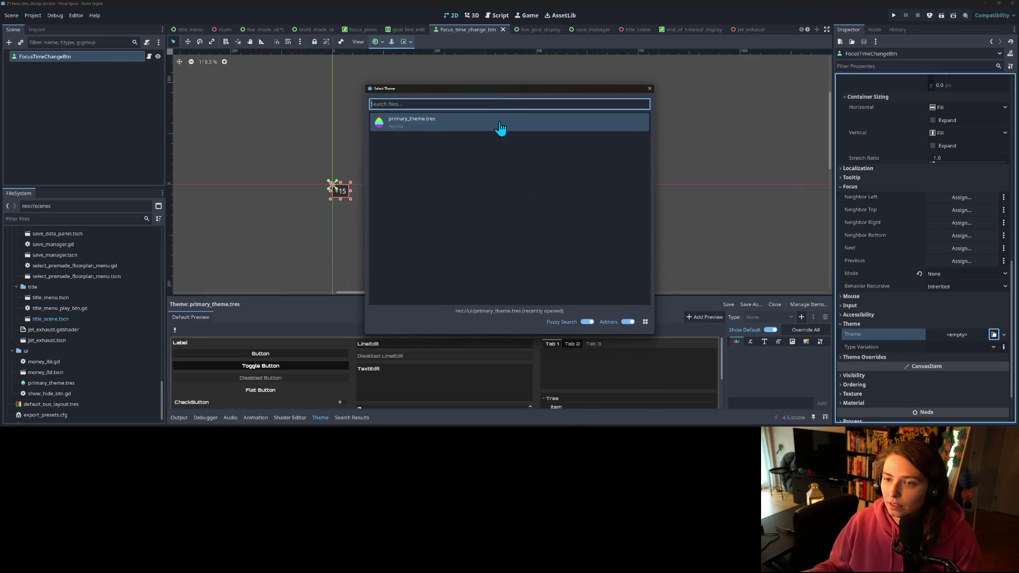
left_click(500, 124)
- Assign primary_theme.tres to the three goal_line_edit nodes through Minus and save the scene
left_click(406, 29)
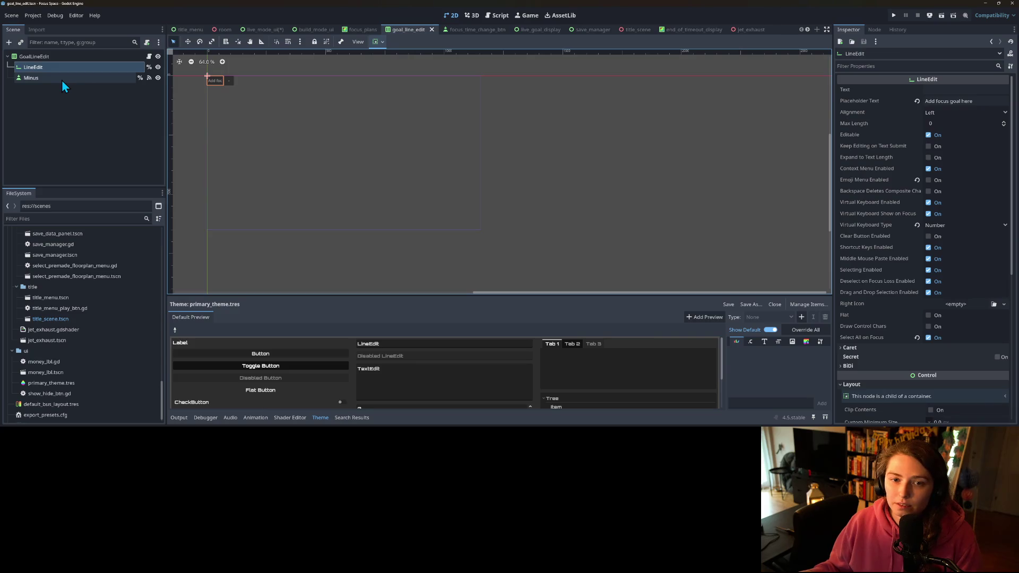
left_click(43, 57)
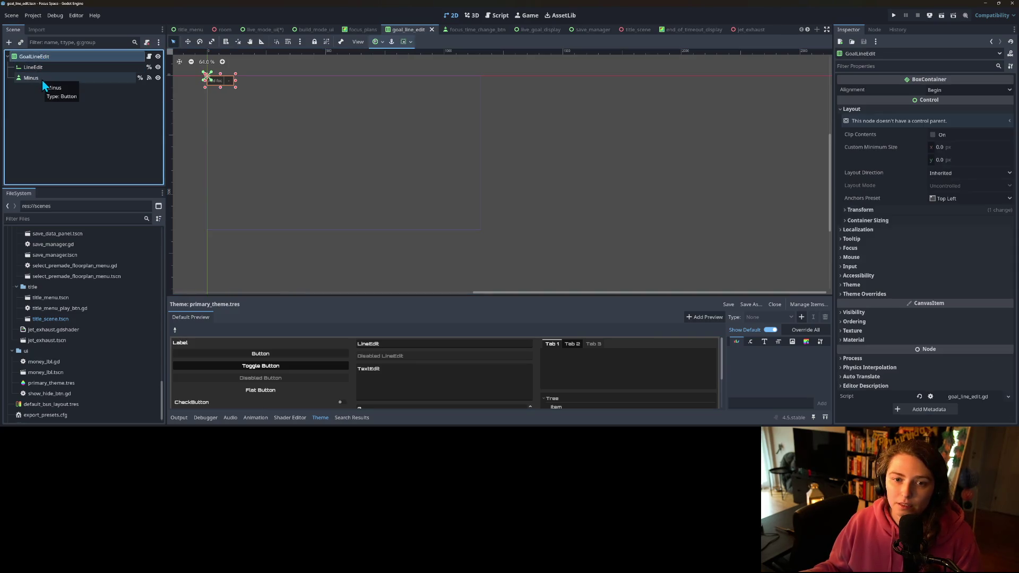
left_click(43, 78, "shift")
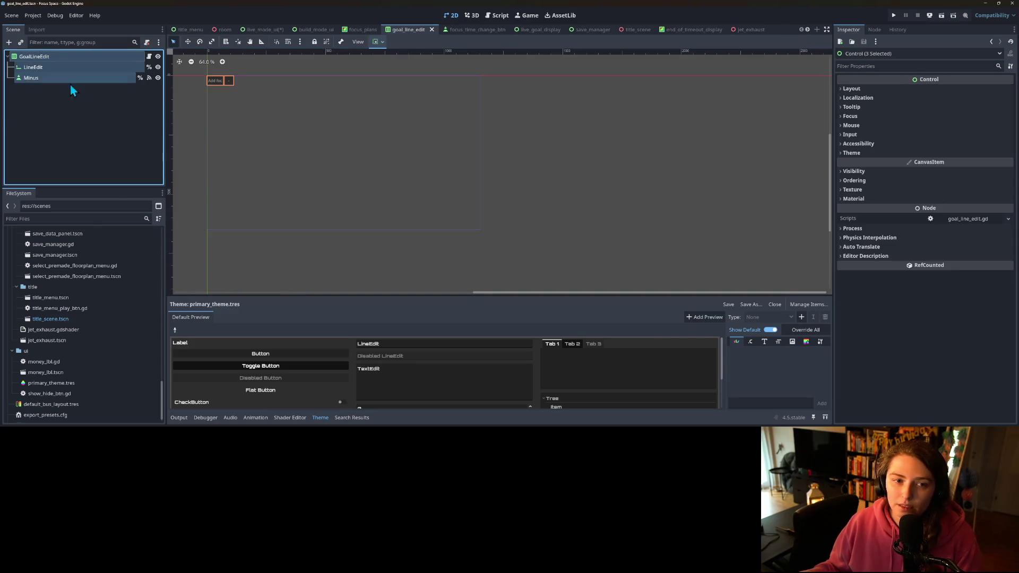
left_click(855, 151)
left_click(966, 165)
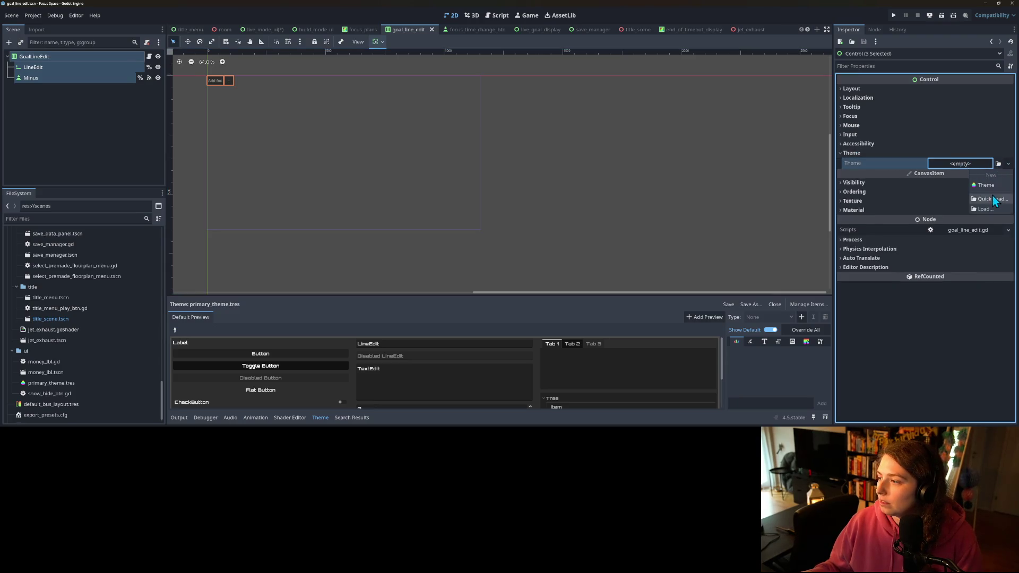
left_click(987, 199)
double_click(419, 124)
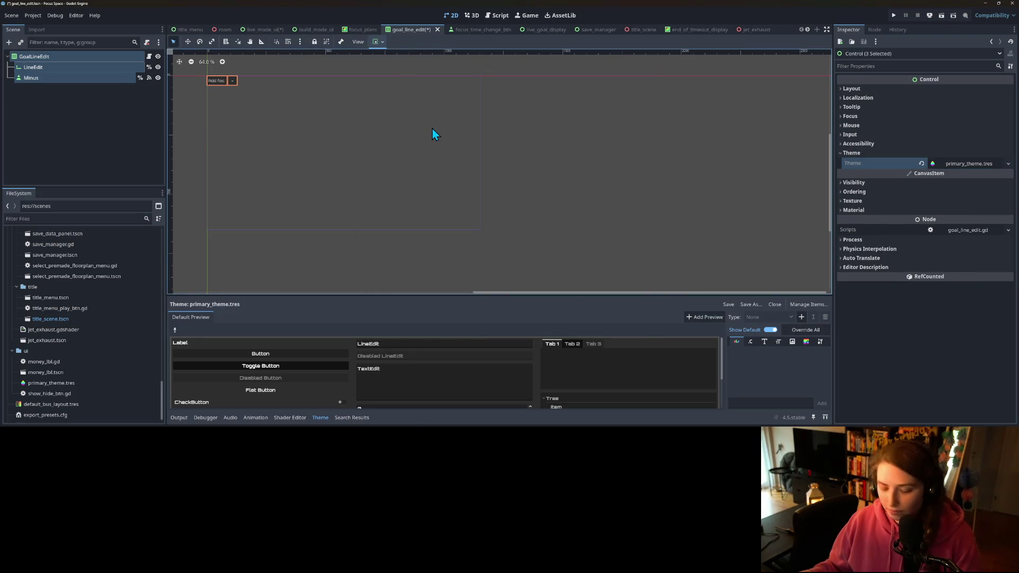
key("ctrl+s")
left_click(387, 157)
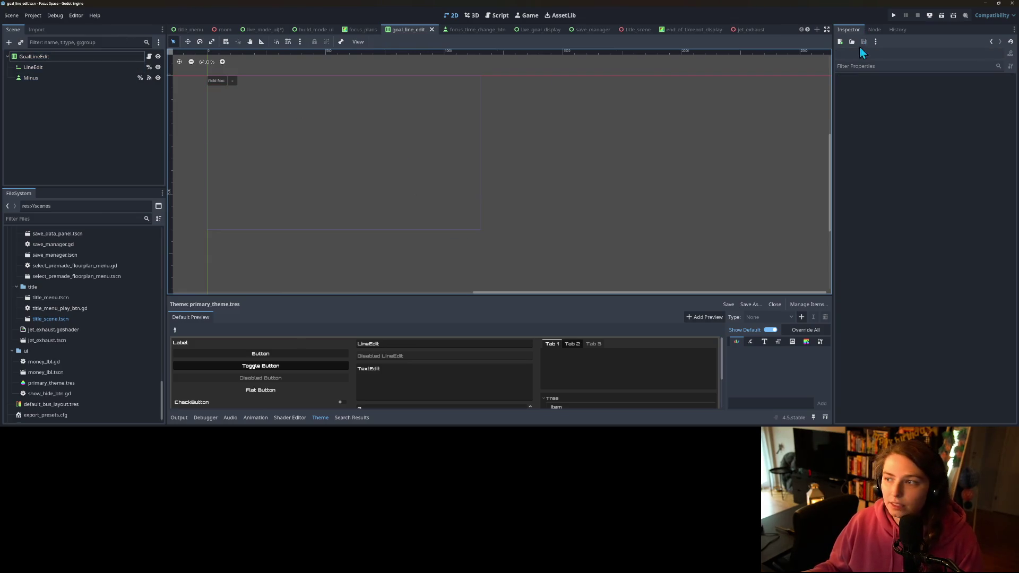
left_click(894, 15)
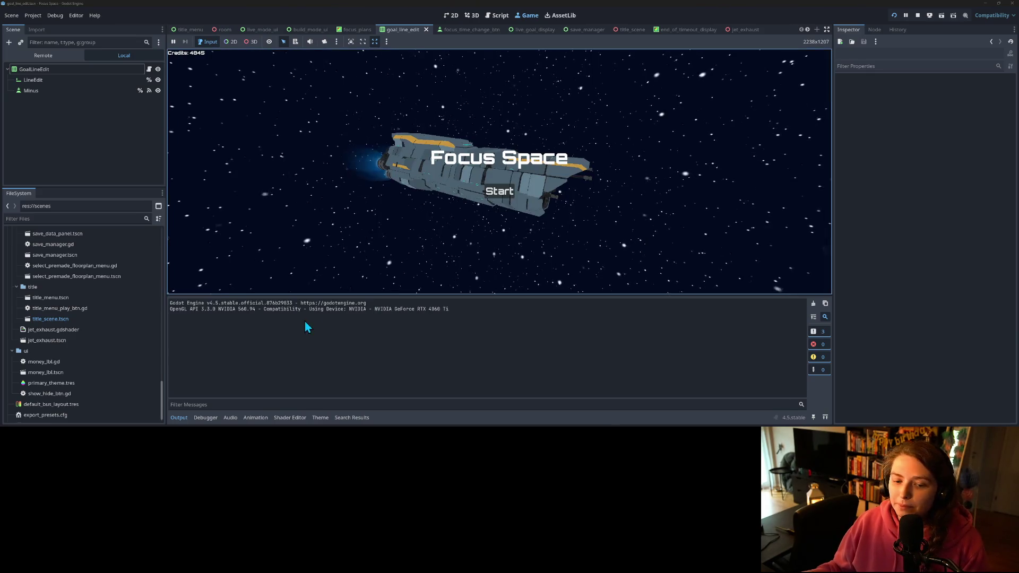
- Start the game, load the saved room, open and close Focus Planner, then return to title
left_click(180, 418)
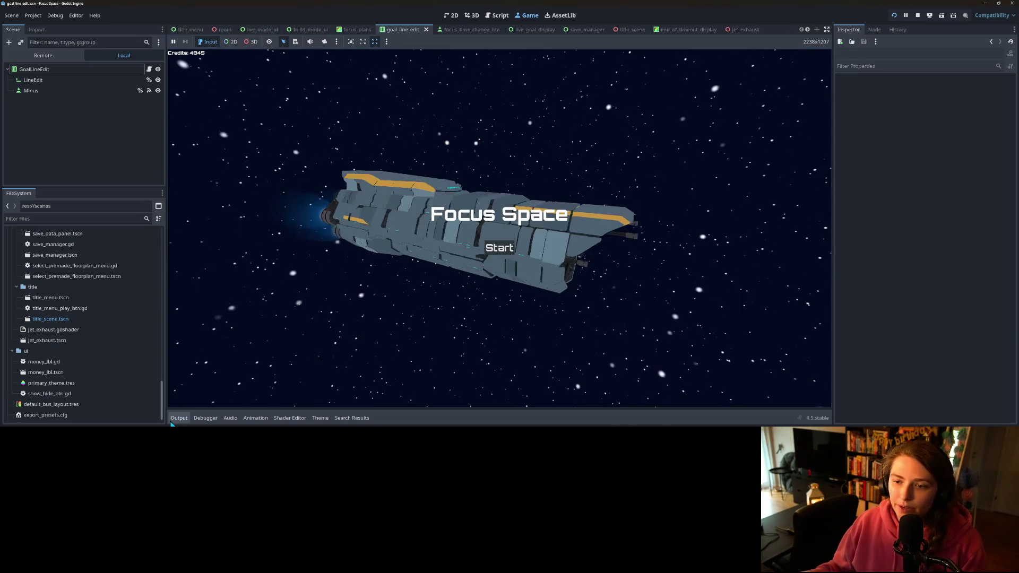
left_click(505, 251)
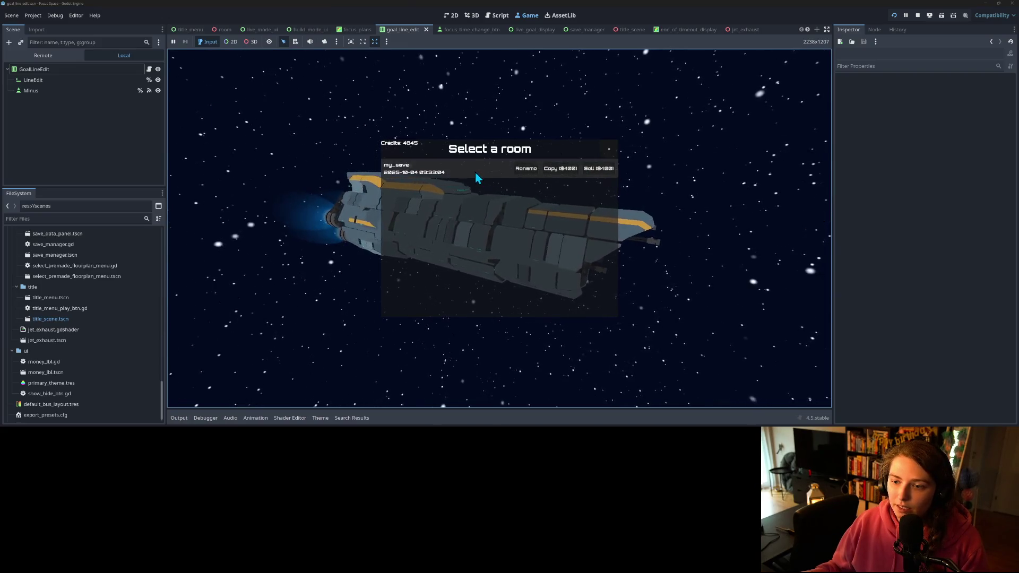
left_click(475, 171)
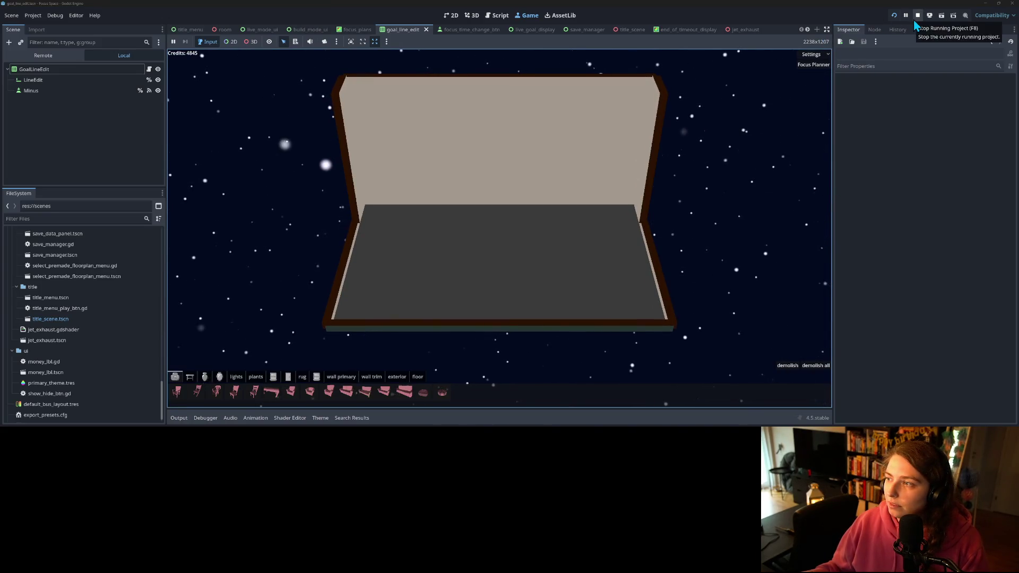
left_click(820, 65)
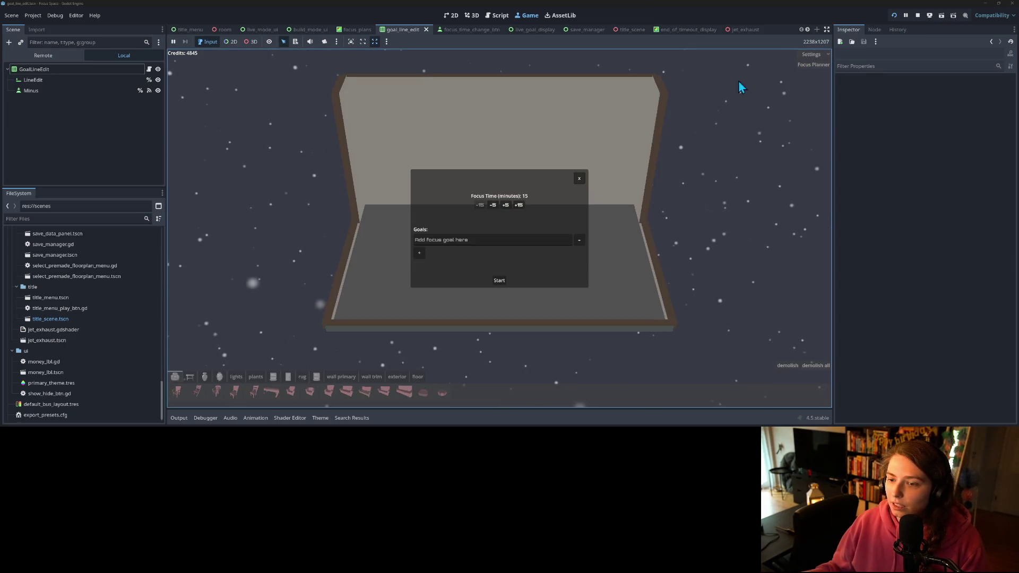
left_click(579, 179)
left_click(811, 54)
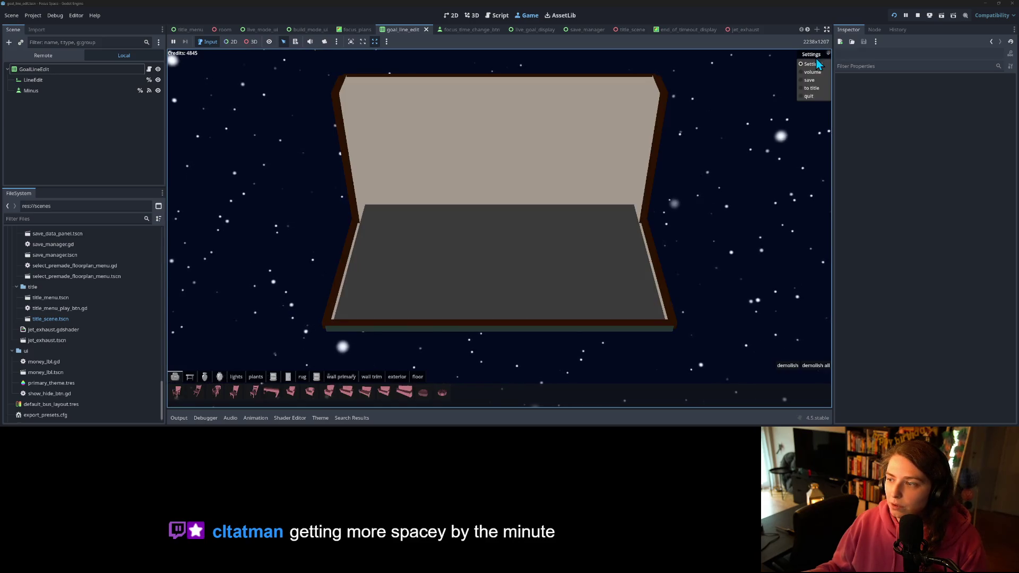
left_click(815, 88)
left_click(826, 30)
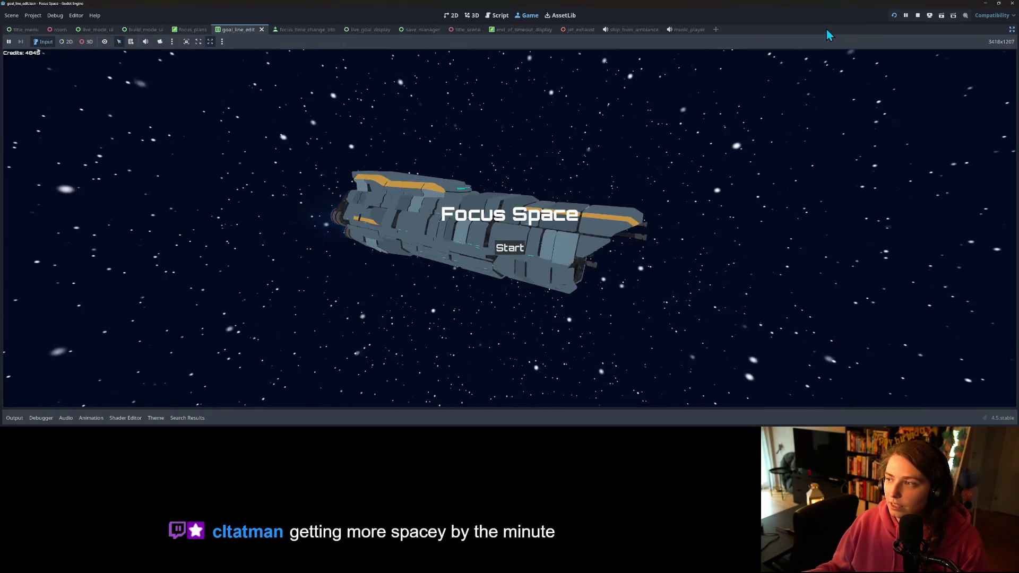
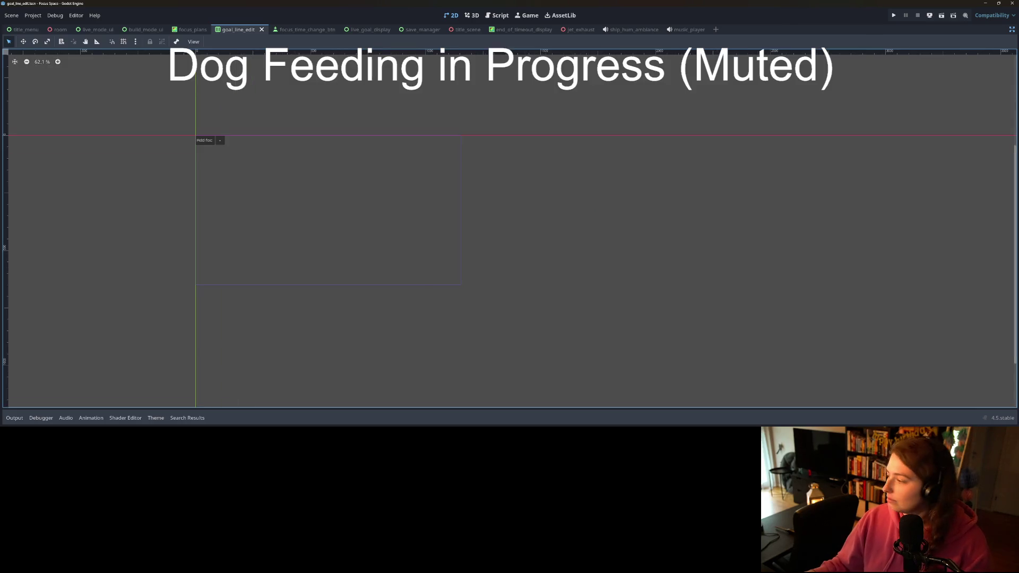
- Minimise the music player and open the focus_plans scene with the side panels restored
key("alt+Tab")
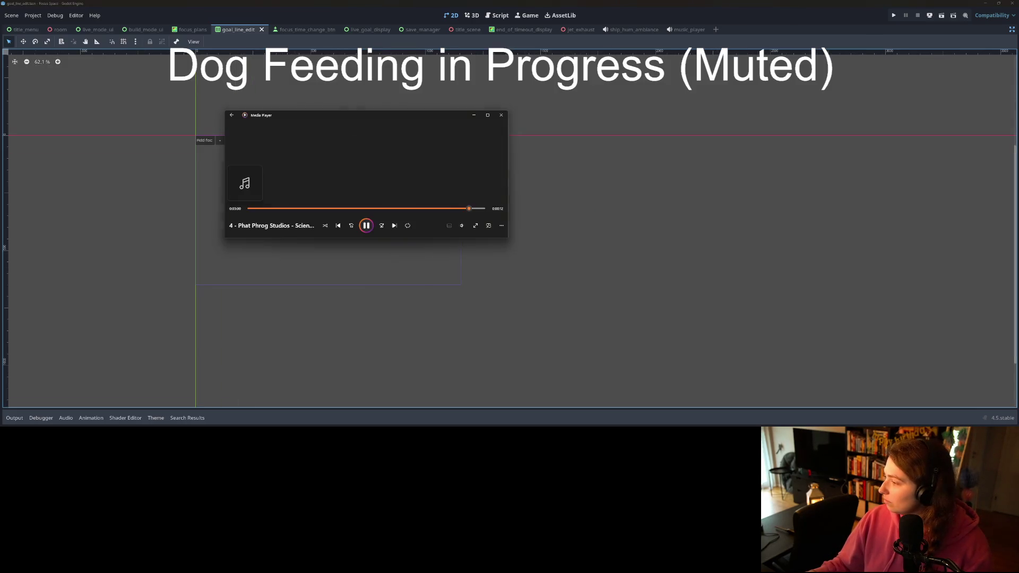
left_click(474, 114)
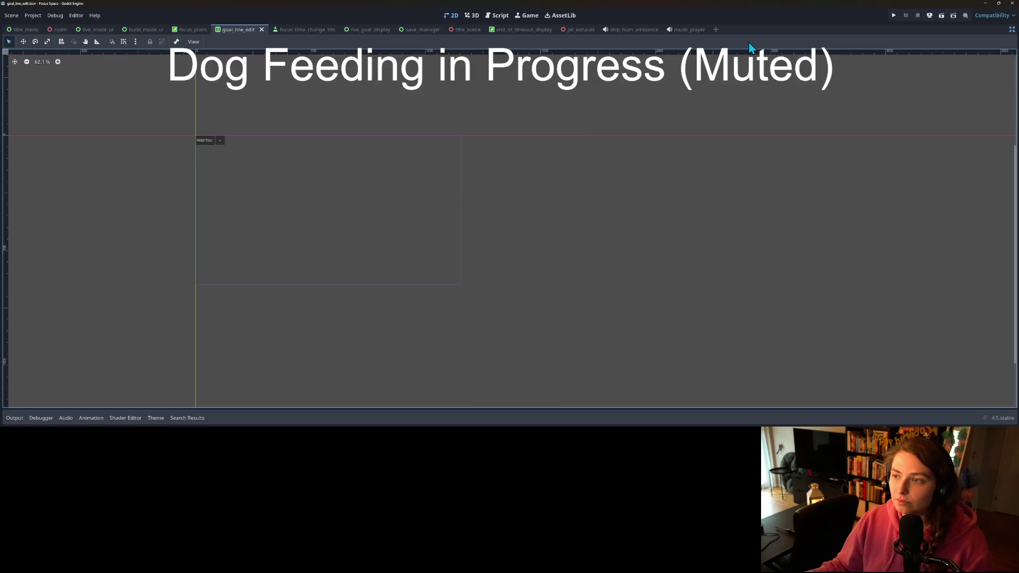
mouse_move(229, 123)
left_mouse_down()
mouse_move(268, 152)
mouse_move(448, 182)
left_mouse_up()
scroll(269, 104, "up", 1)
left_click(182, 30)
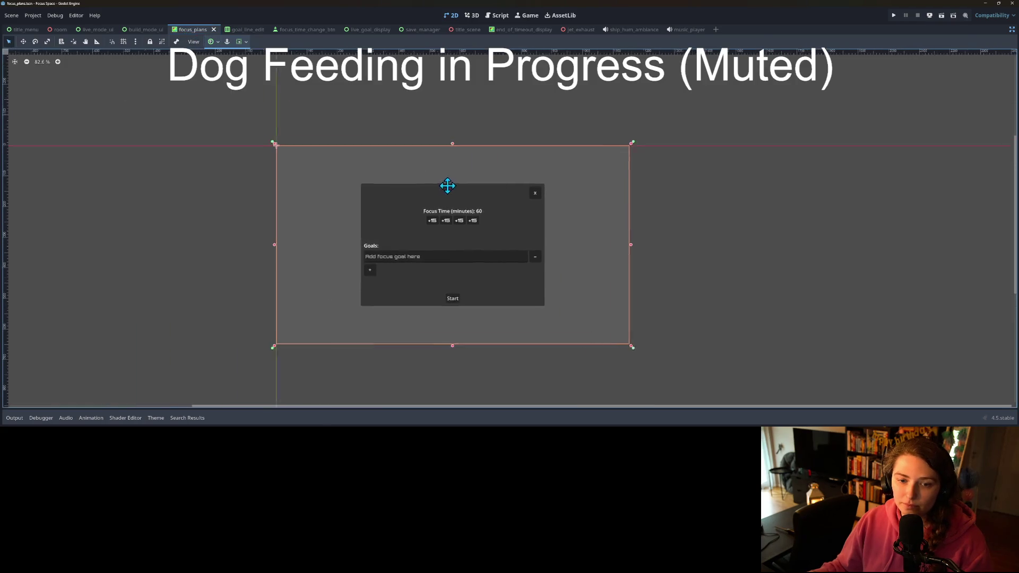
left_click(1012, 30)
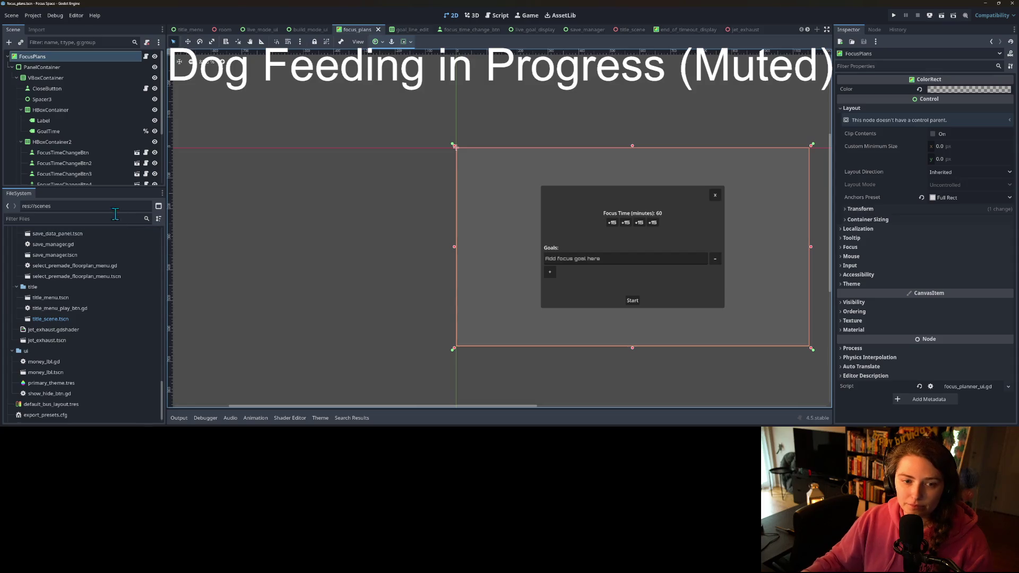
- Save the focus time button scene, return to focus_plans and enlarge the scene tree panel
left_click(137, 163)
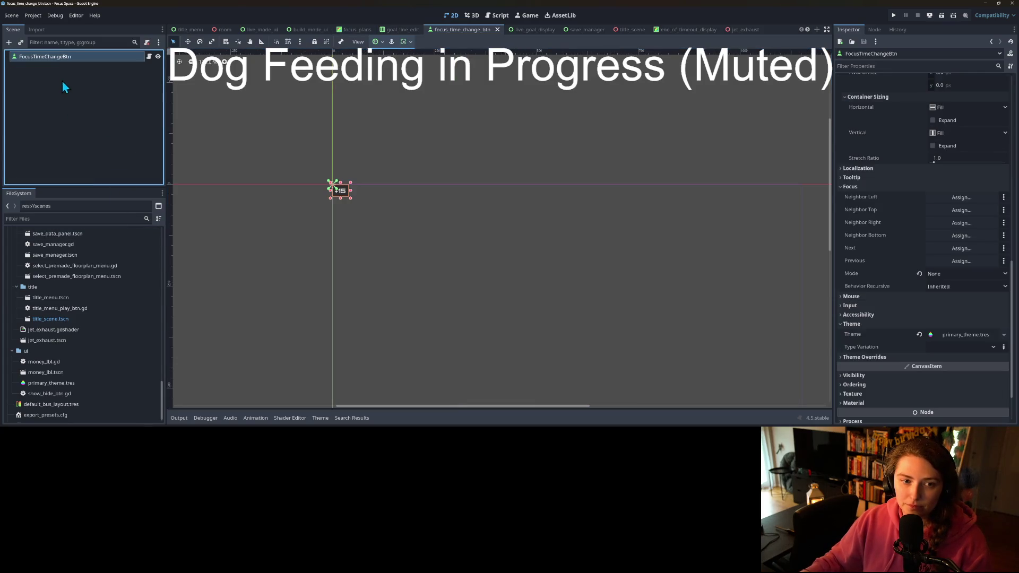
scroll(928, 93, "up", 2)
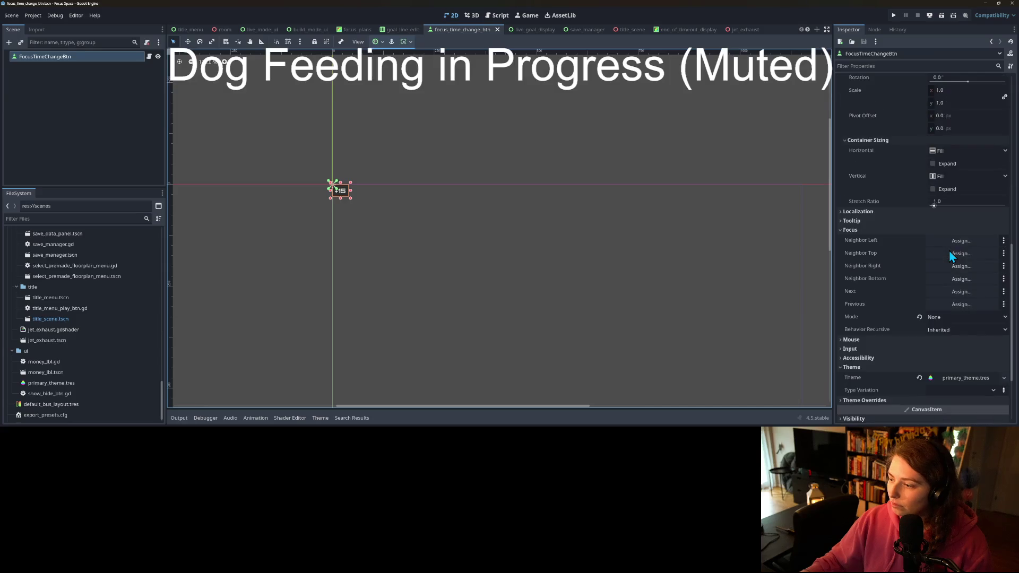
key("ctrl+s")
left_click(401, 30)
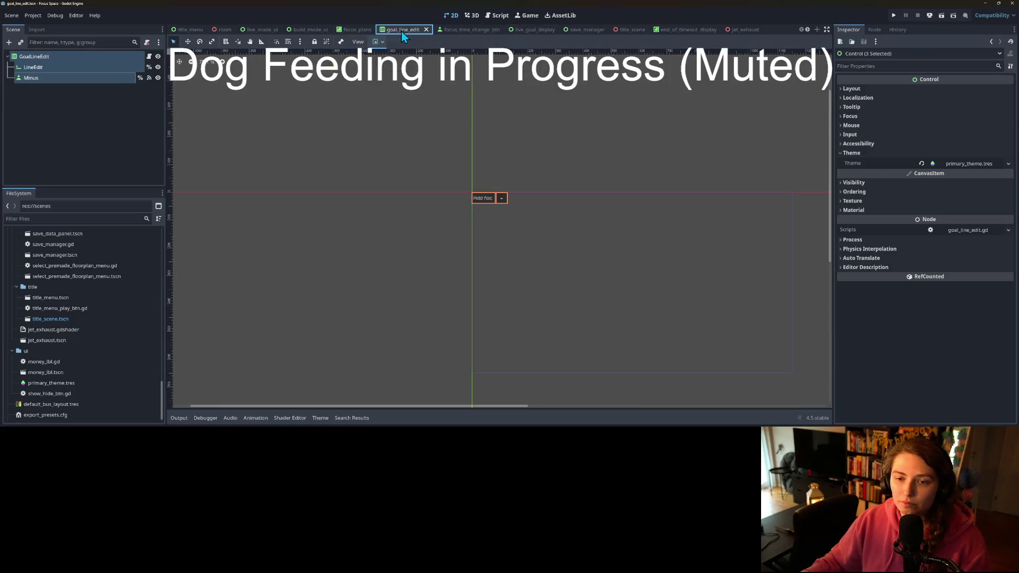
left_click(358, 29)
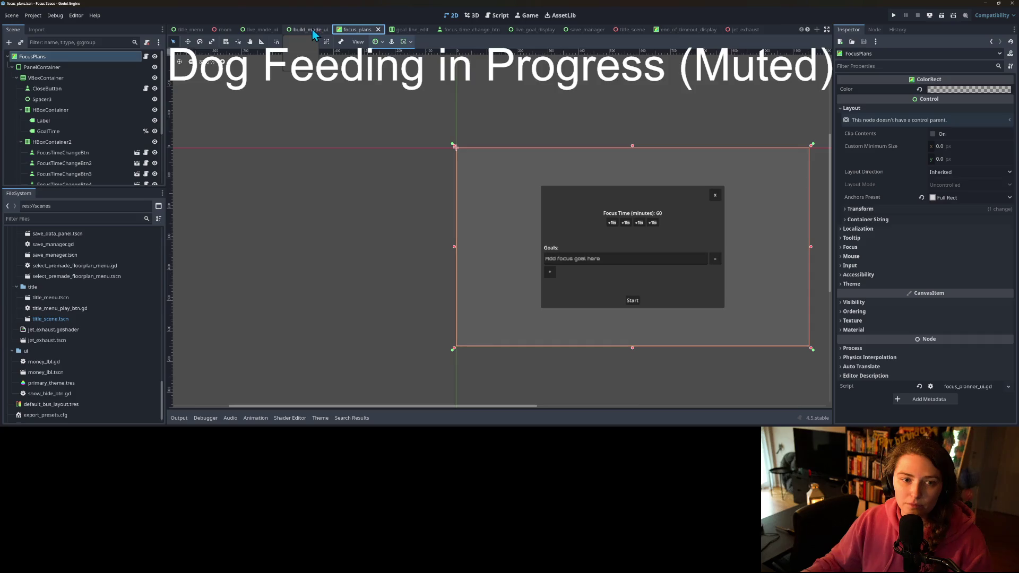
scroll(528, 275, "down", 2)
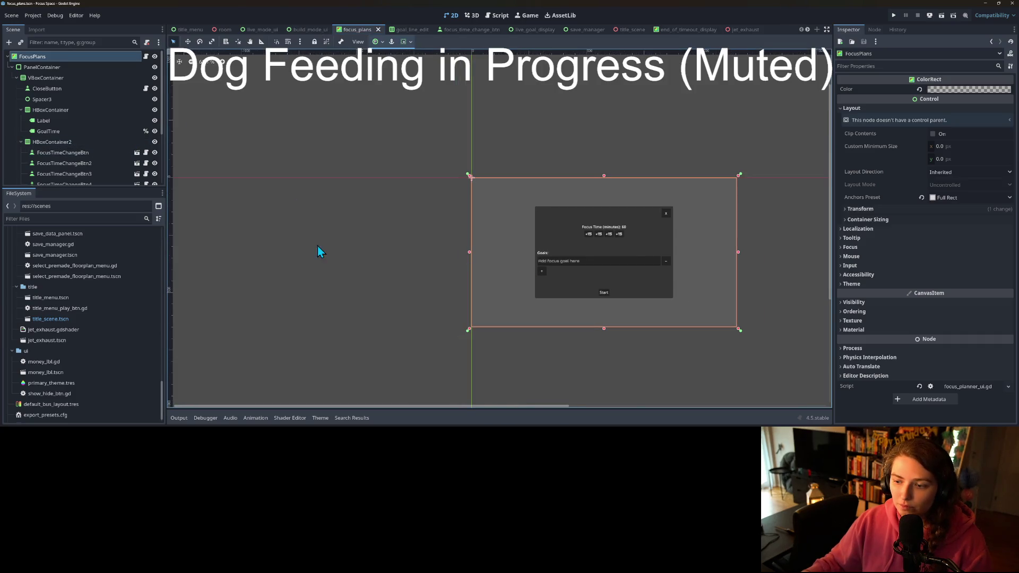
left_click_drag(99, 186, 90, 377)
left_click(67, 259)
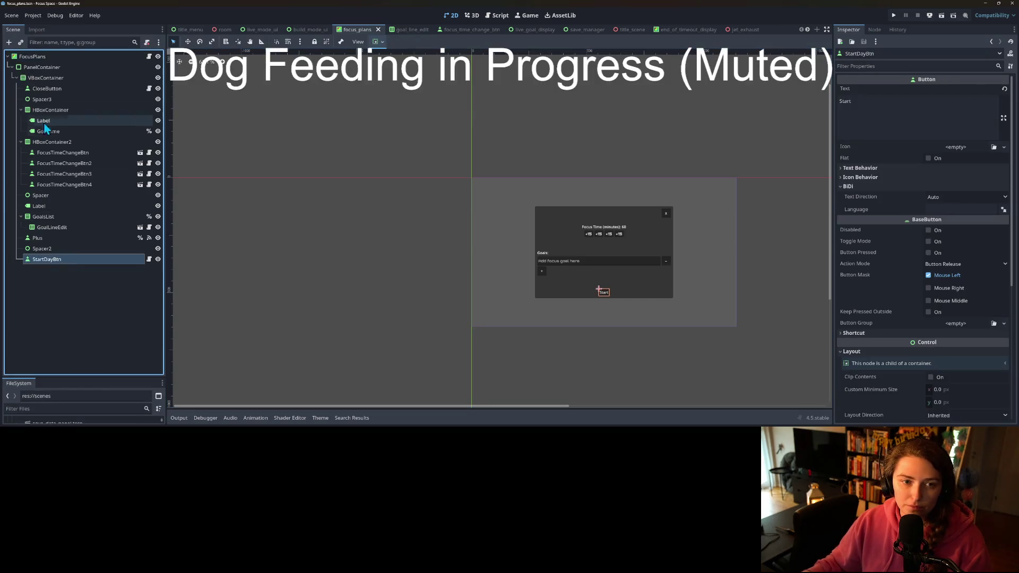
- Apply primary_theme.tres to the FocusPlans nodes except the four time buttons and GoalLineEdit
left_click(46, 59, "shift")
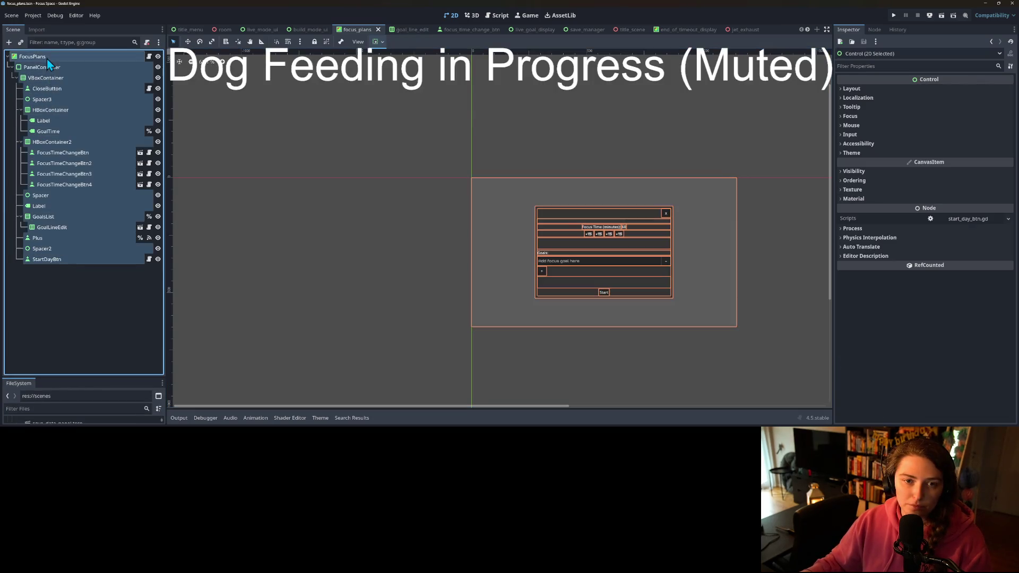
left_click(58, 153, "ctrl")
left_click(59, 163, "ctrl")
left_click(58, 174, "ctrl")
left_click(58, 184, "ctrl")
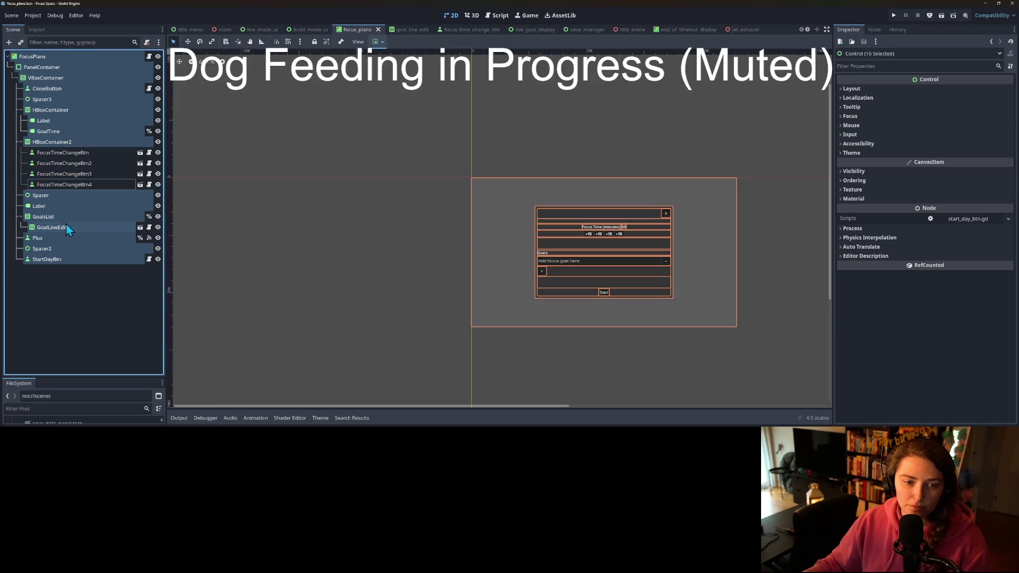
left_click(67, 227, "ctrl")
left_click(906, 154)
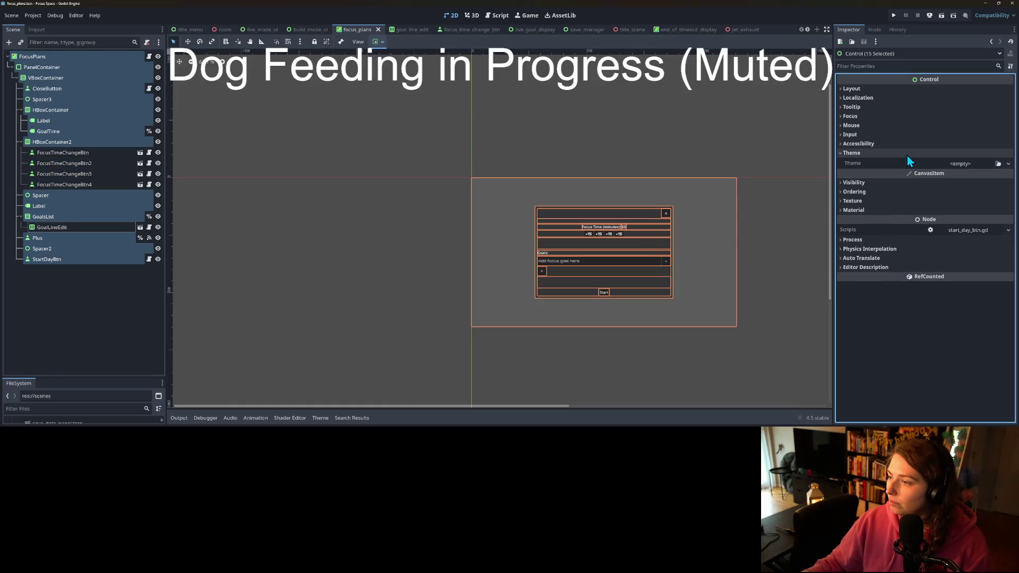
left_click(998, 164)
double_click(480, 122)
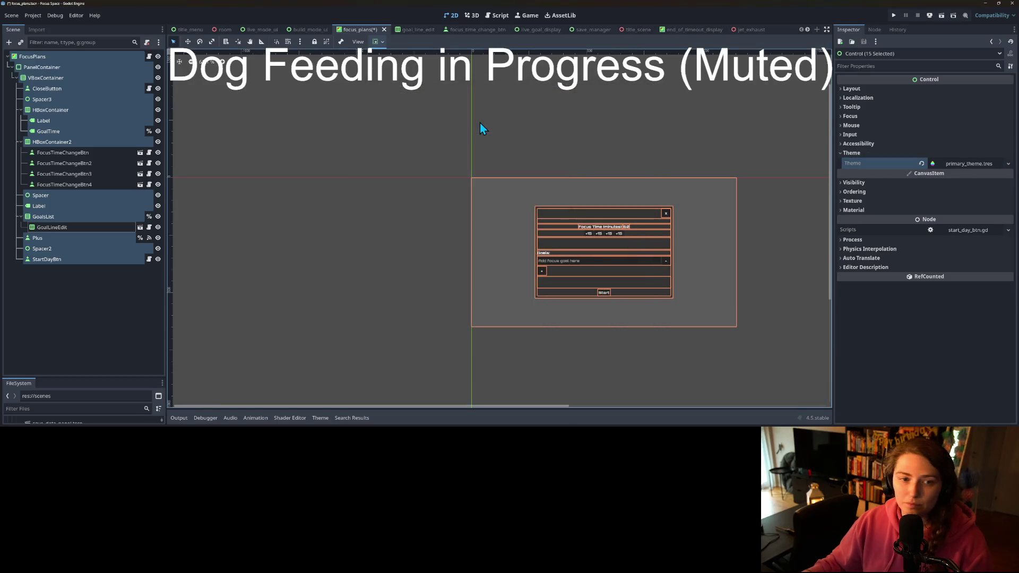
- Save the focus_plans scene and switch to the build_mode_ui scene
key("ctrl+s")
left_click(334, 244)
scroll(674, 318, "up", 2)
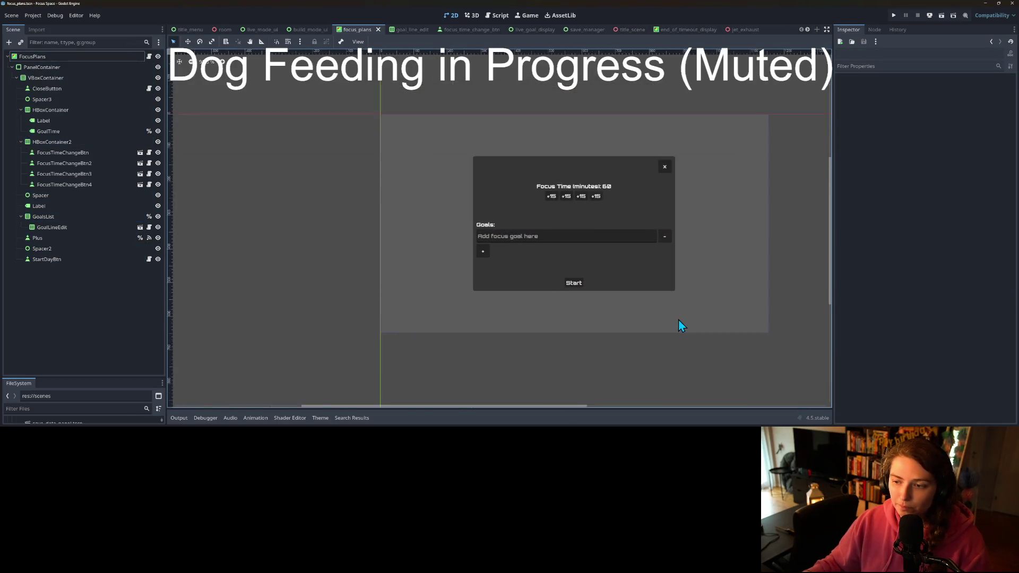
scroll(659, 313, "up", 2)
scroll(579, 276, "up", 1)
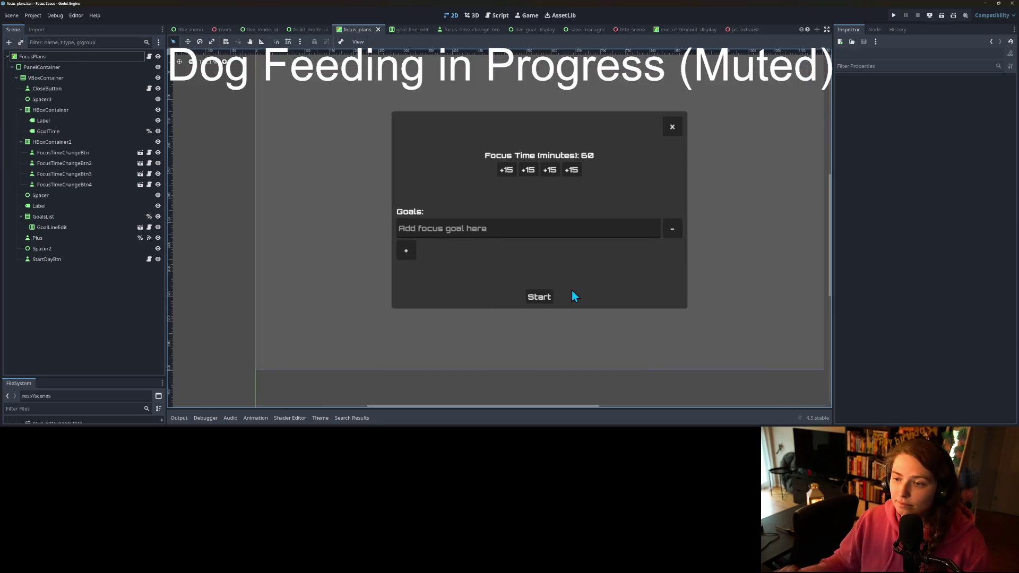
scroll(589, 333, "down", 1)
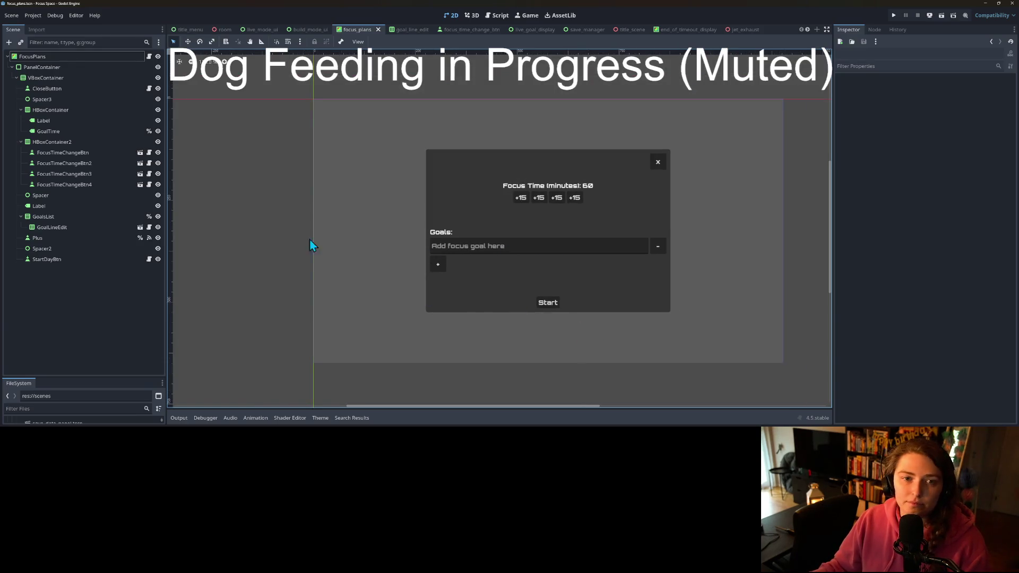
left_click(303, 30)
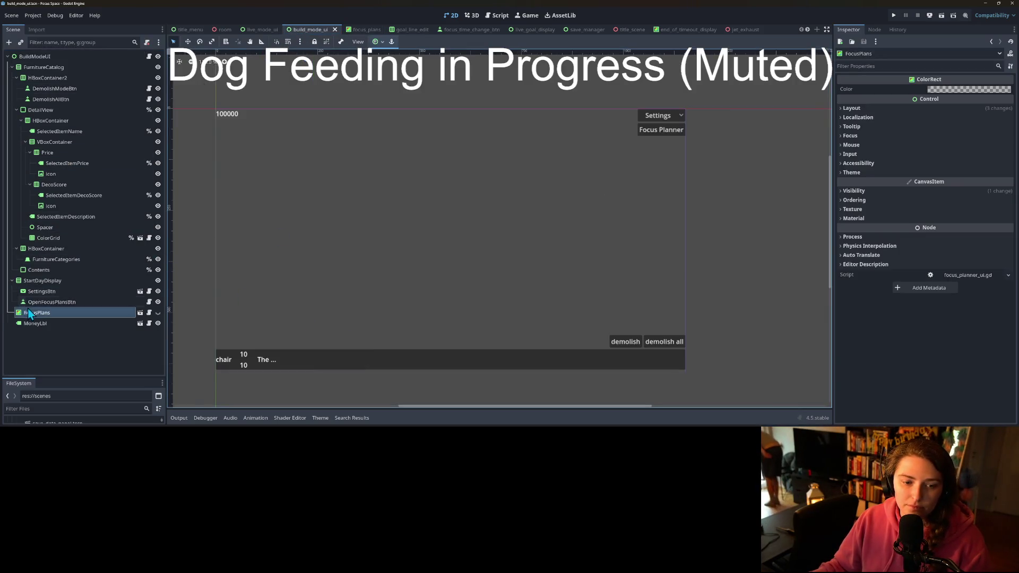
- Theme OpenFocusPlansBtn through BuildModeUI with primary_theme.tres, skipping SettingsBtn and ColorGrid, then open ColorGrid's scene
left_click(77, 303)
left_click(71, 56, "shift")
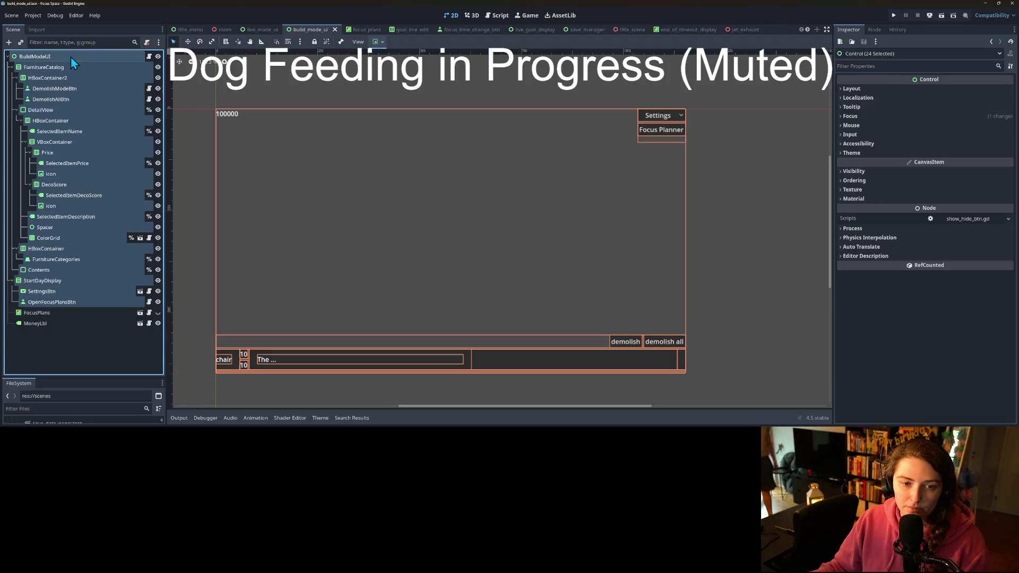
left_click(62, 292, "ctrl")
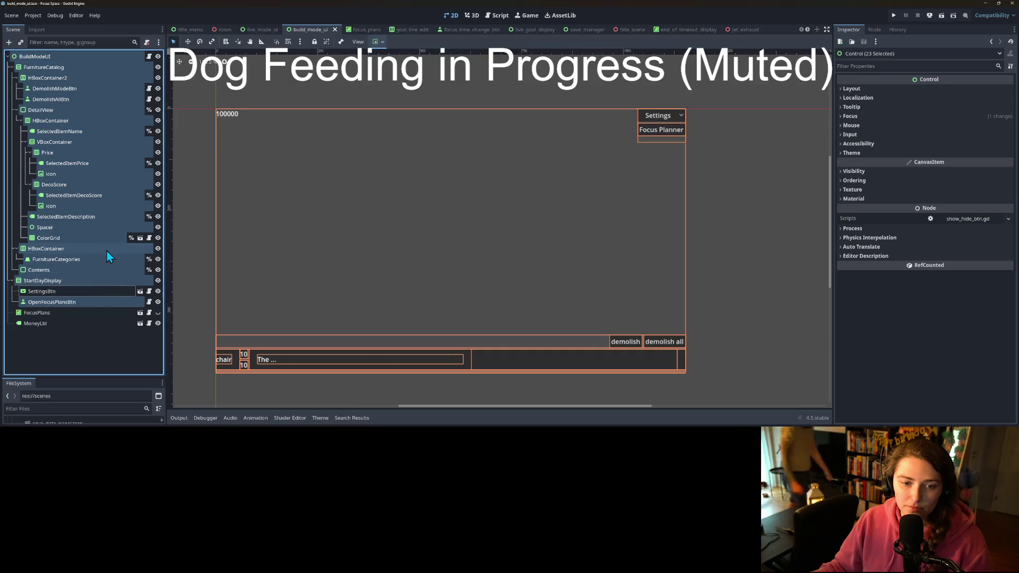
left_click(80, 238, "ctrl")
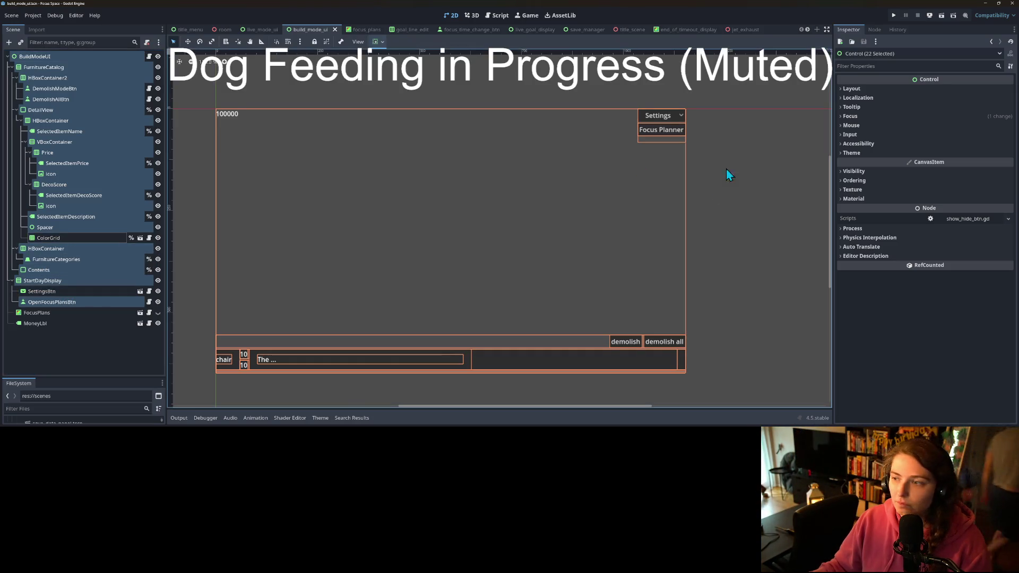
left_click(894, 153)
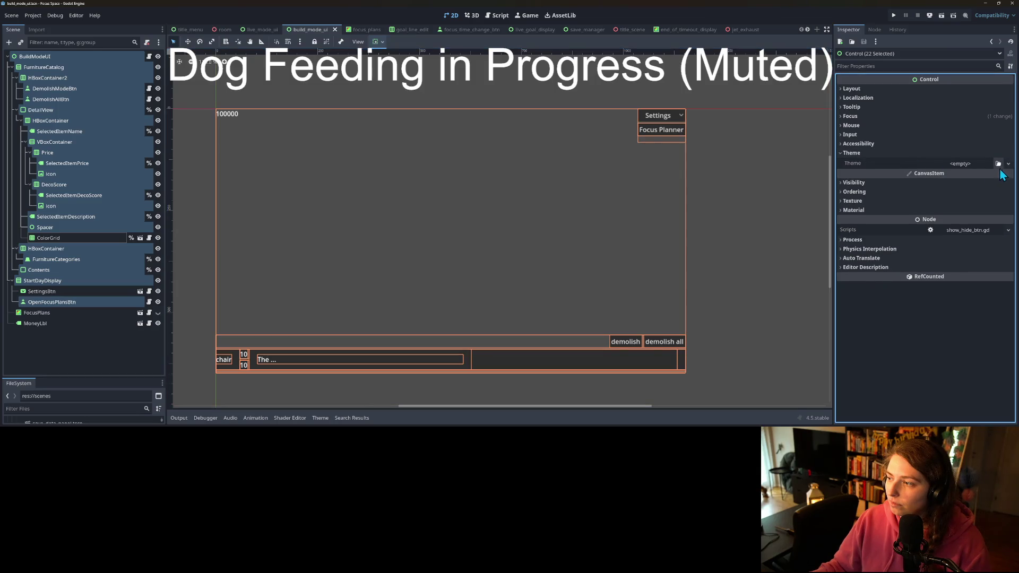
left_click(998, 164)
left_click(505, 122)
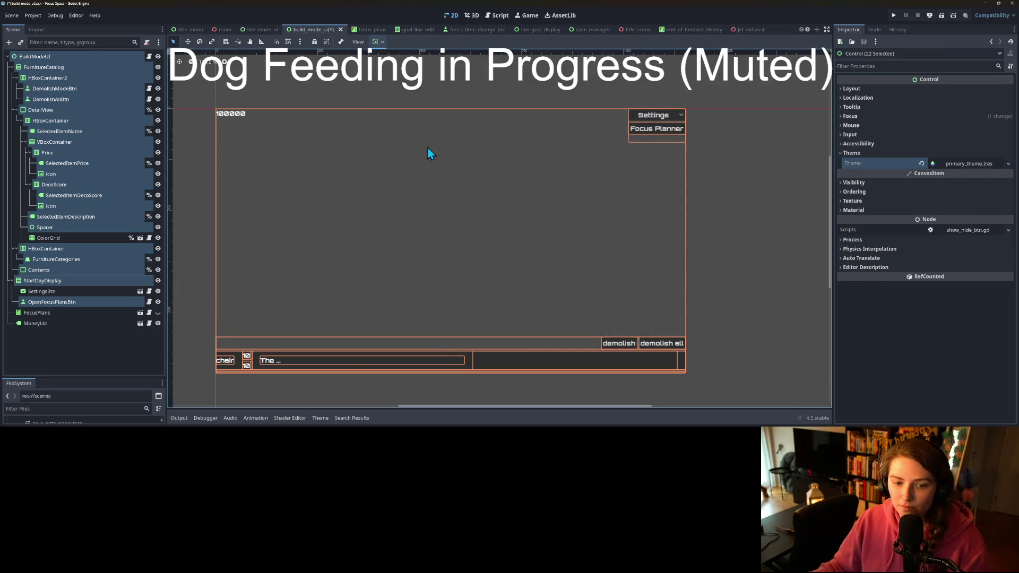
left_click(140, 239)
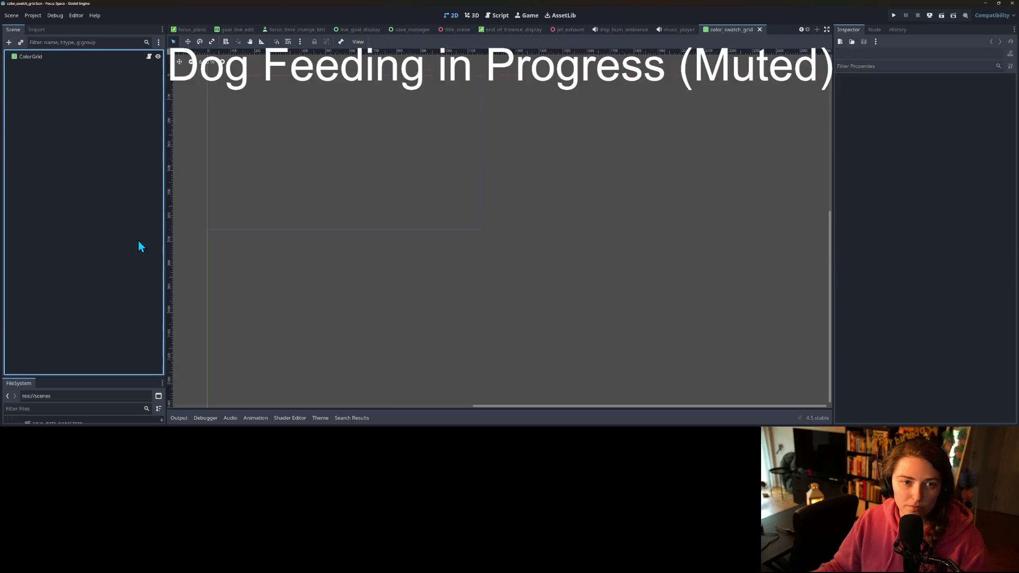
- Give ColorGrid the primary_theme.tres theme, save and close the colour swatch grid scene
left_click(57, 57)
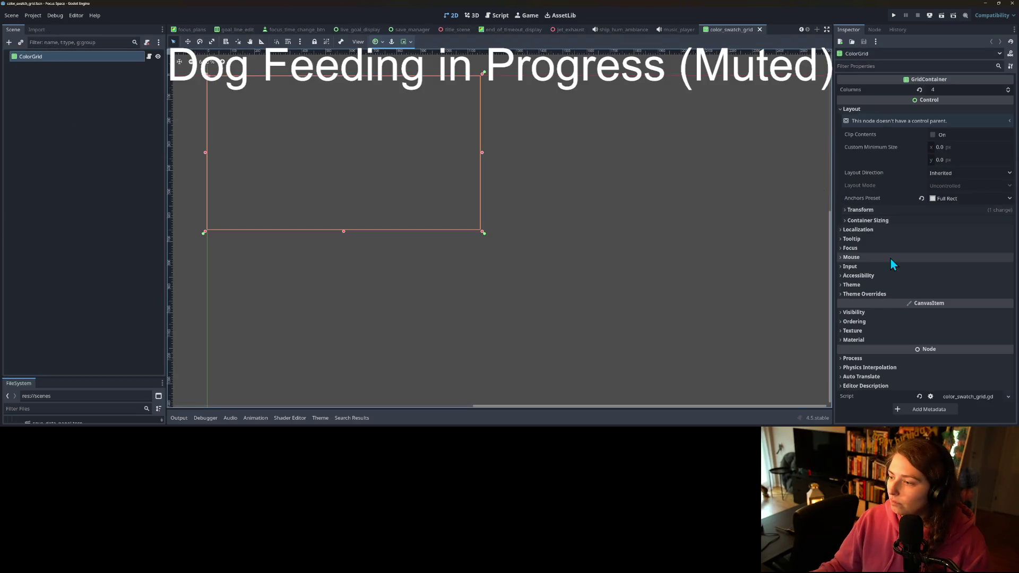
left_click(891, 285)
left_click(957, 295)
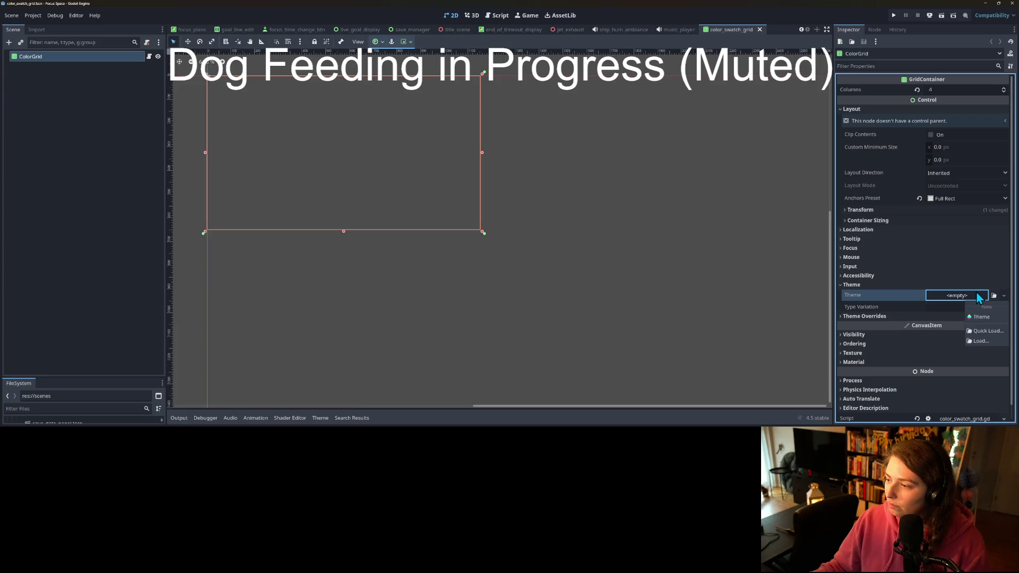
left_click(987, 331)
left_click(456, 126)
key("ctrl+s")
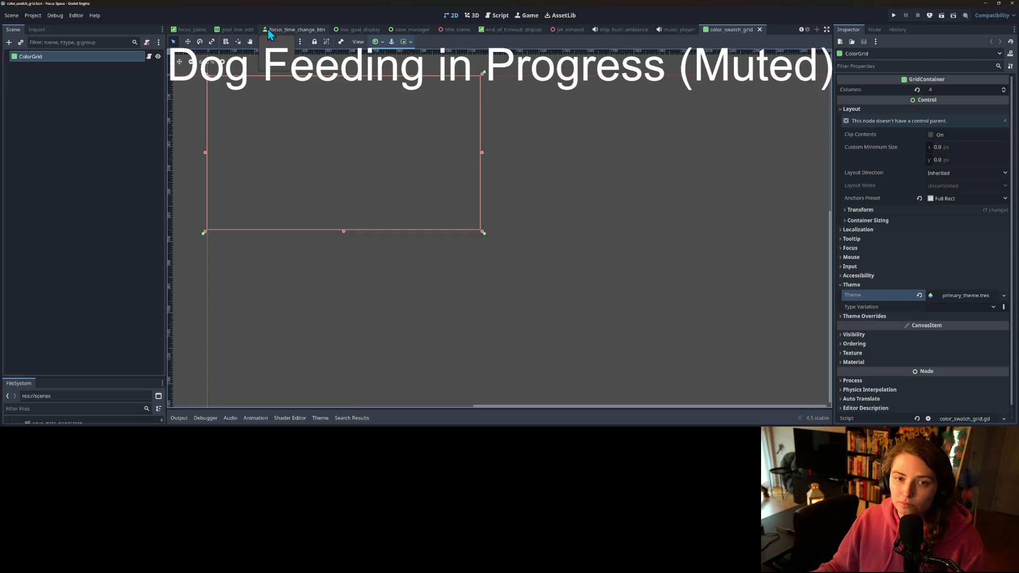
left_click(759, 30)
- Open the SettingsBtn scene from build_mode_ui, assign primary_theme.tres, and close it
left_click(199, 30)
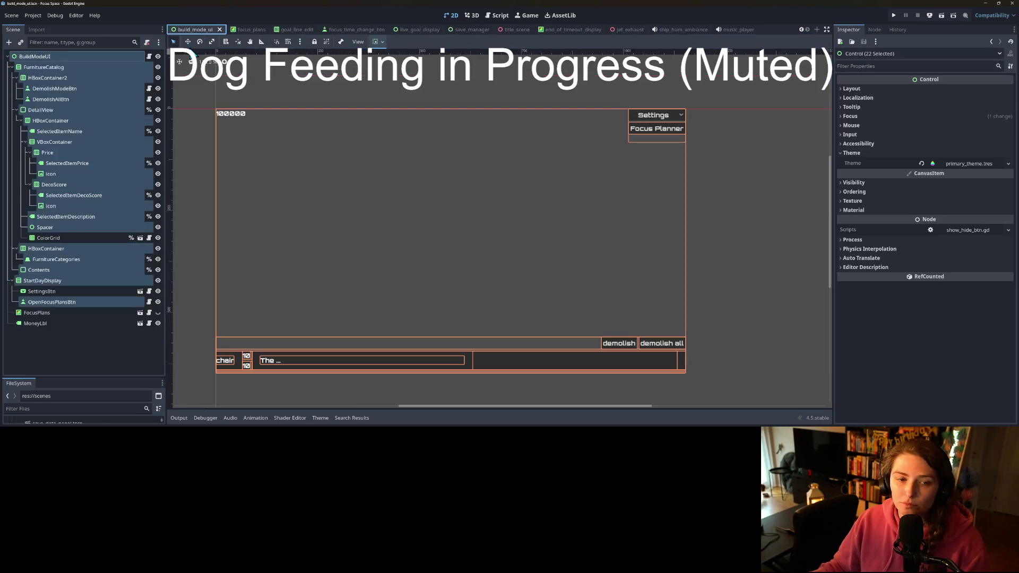
left_click(140, 291)
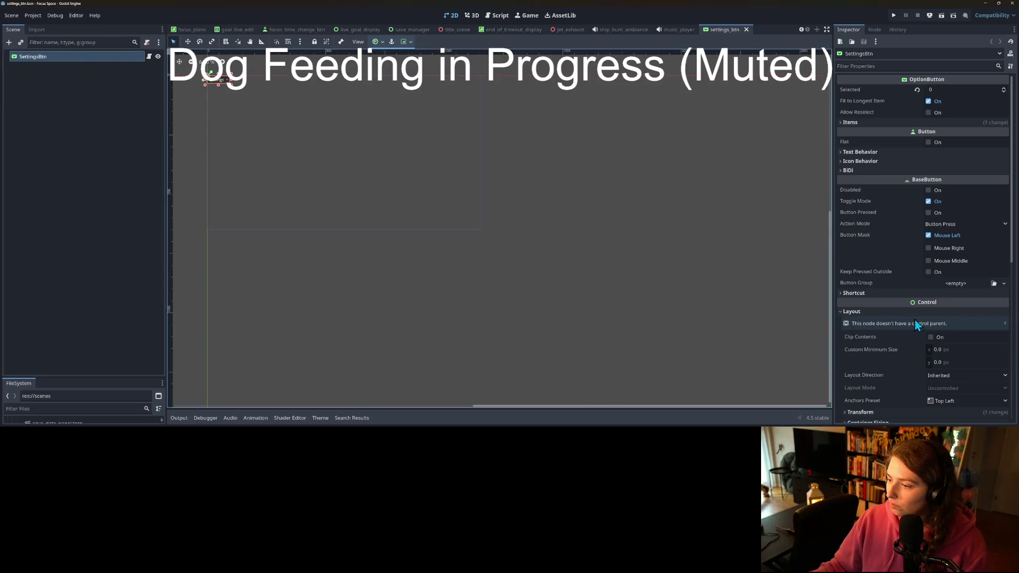
scroll(910, 319, "down", 5)
scroll(897, 329, "down", 2)
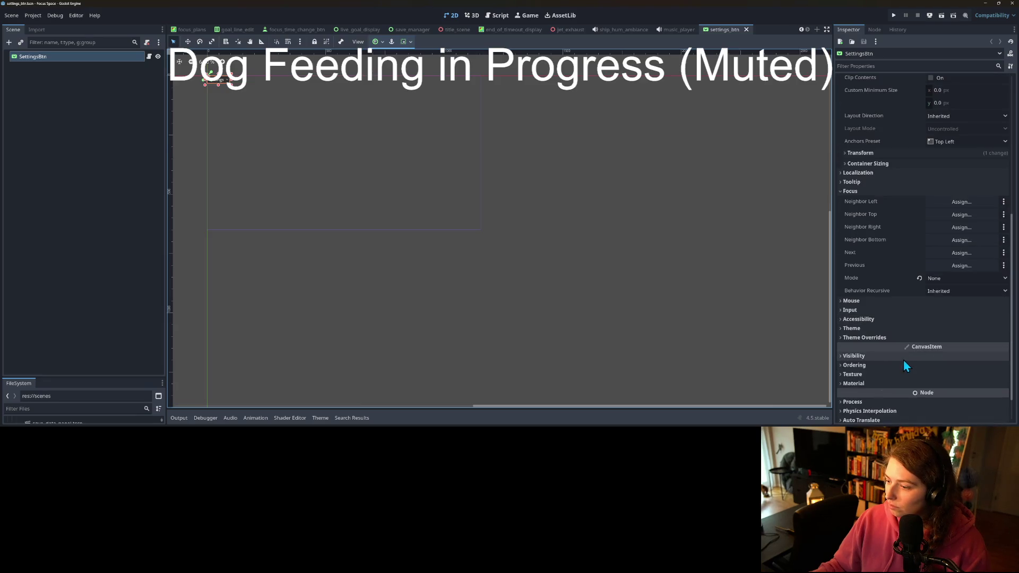
left_click(878, 329)
left_click(992, 339)
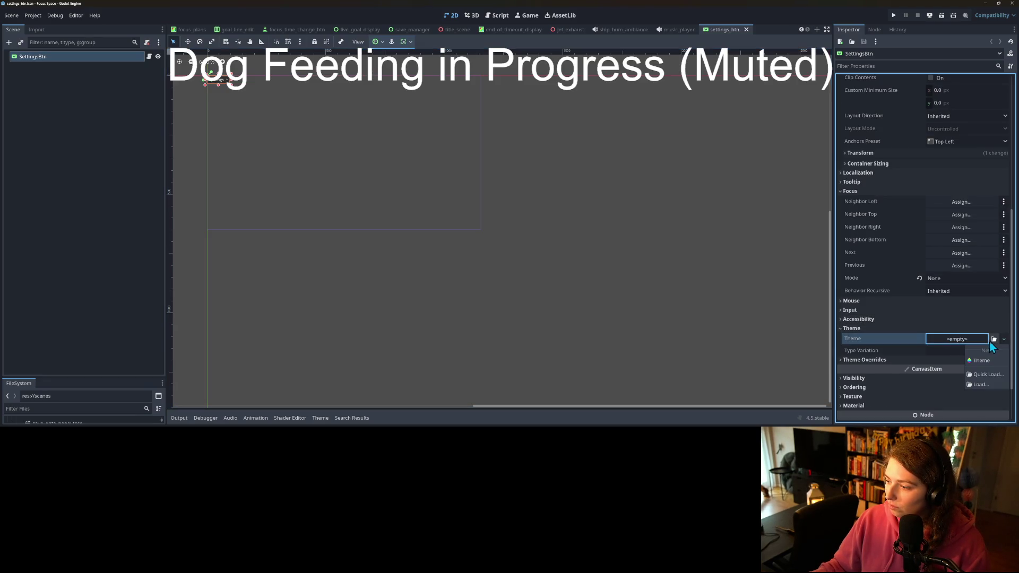
left_click(520, 122)
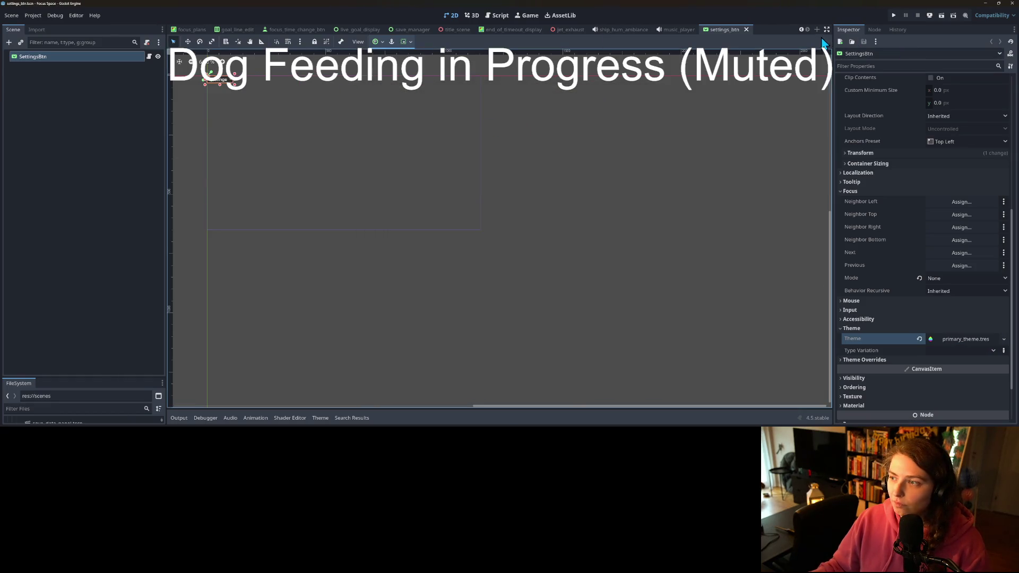
left_click(746, 29)
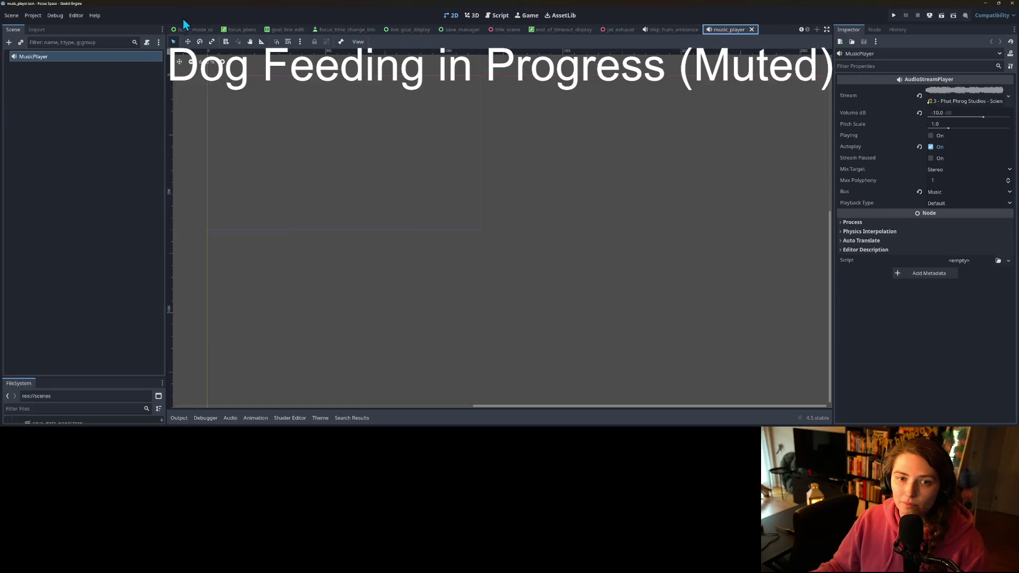
- Open the focus_plans scene, then the money_lbl scene, from build_mode_ui
left_click(192, 29)
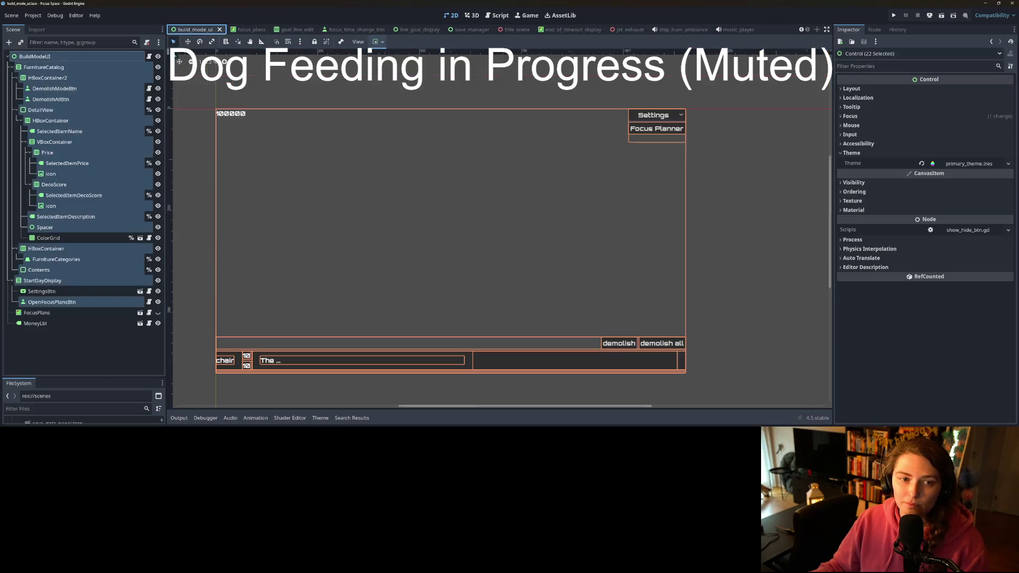
left_click(140, 314)
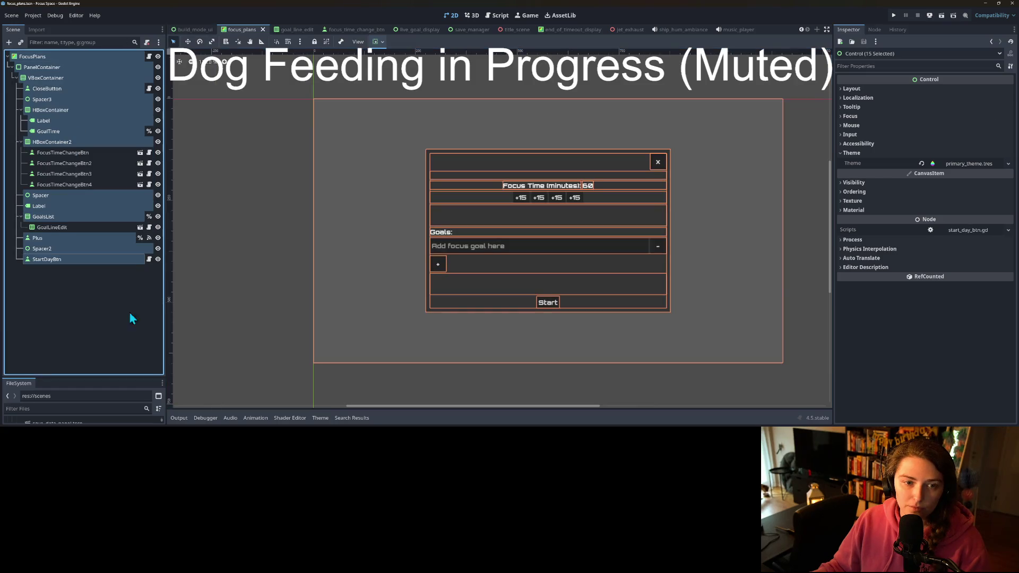
left_click(194, 30)
left_click(141, 324)
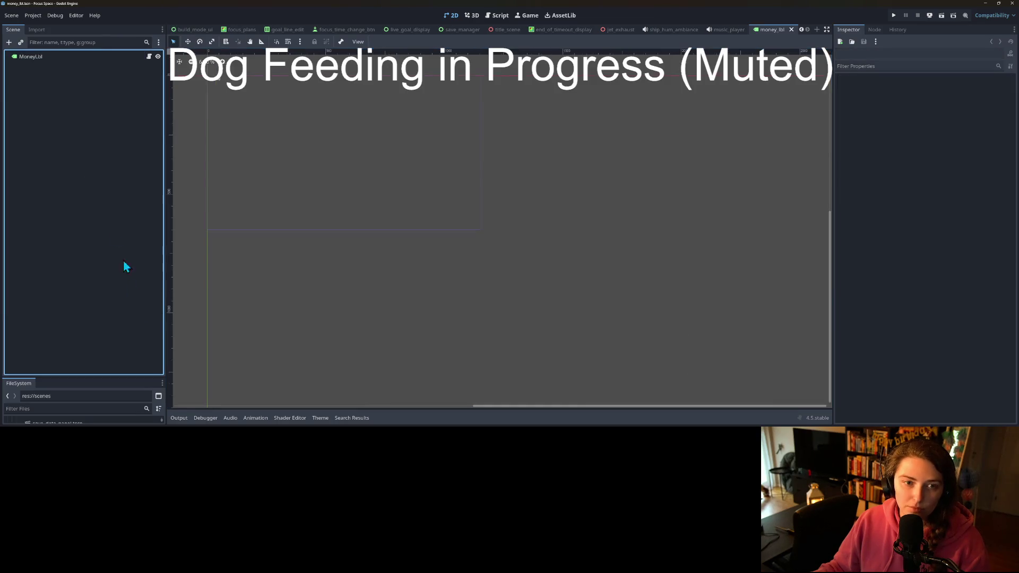
- Set the MoneyLbl label's theme to primary_theme.tres and save the money_lbl scene
left_click(33, 57)
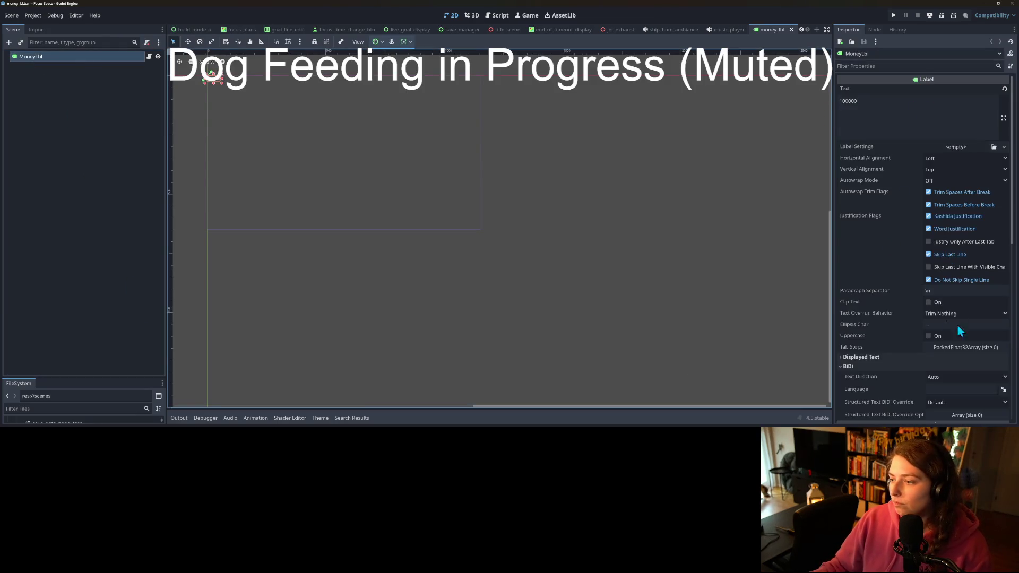
scroll(948, 316, "down", 5)
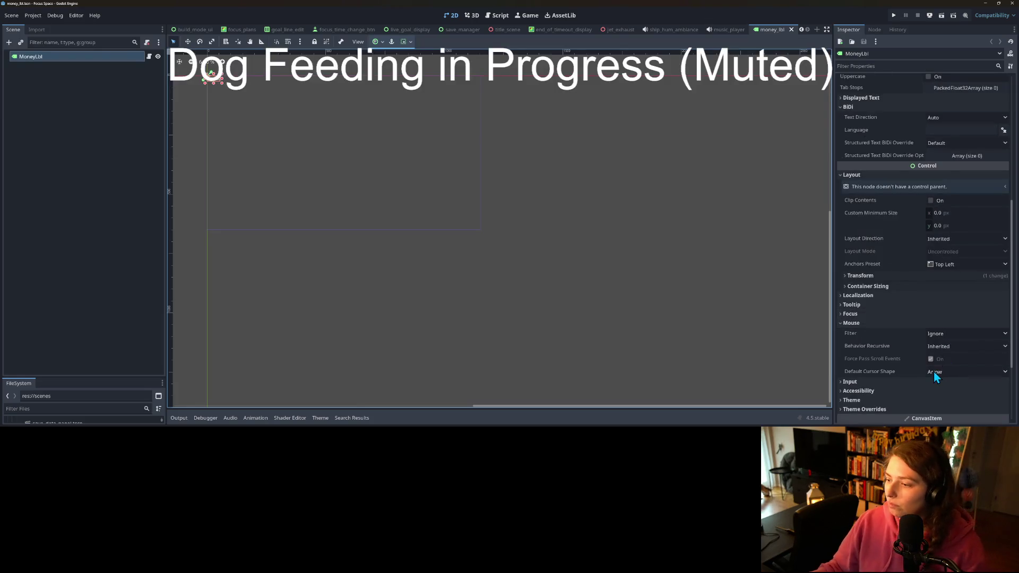
scroll(935, 371, "down", 2)
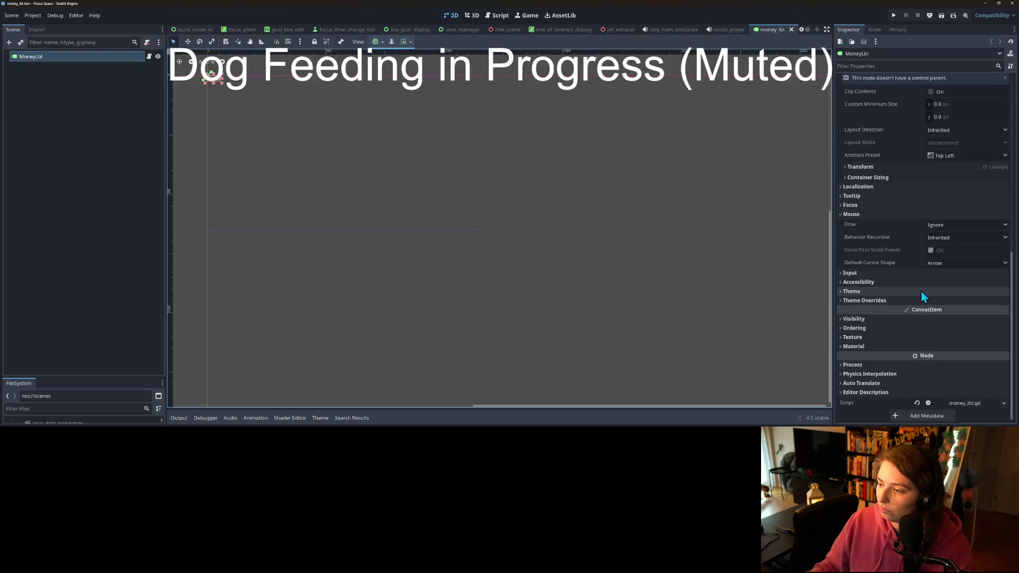
left_click(948, 292)
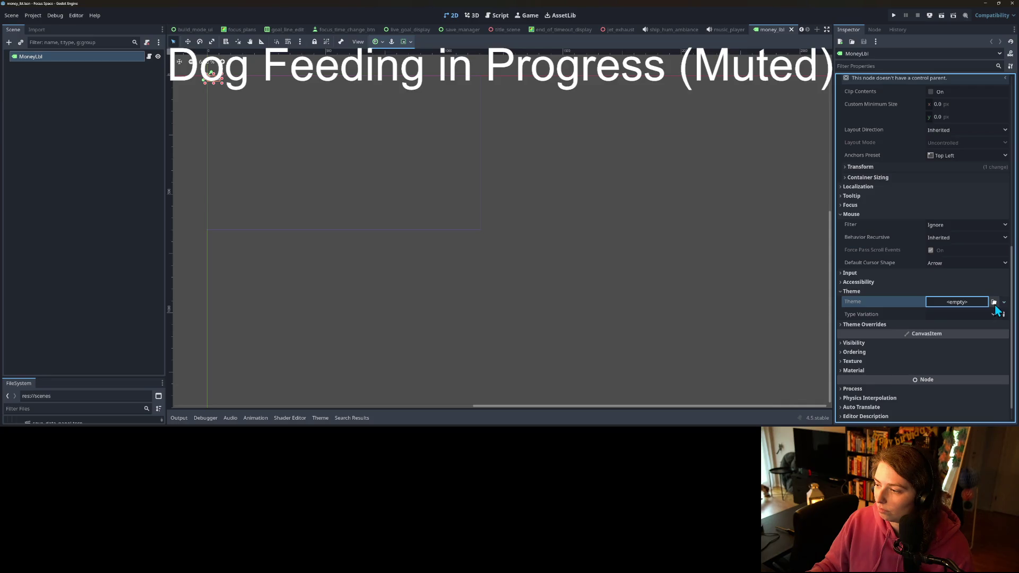
left_click(994, 303)
double_click(432, 123)
key("ctrl+s")
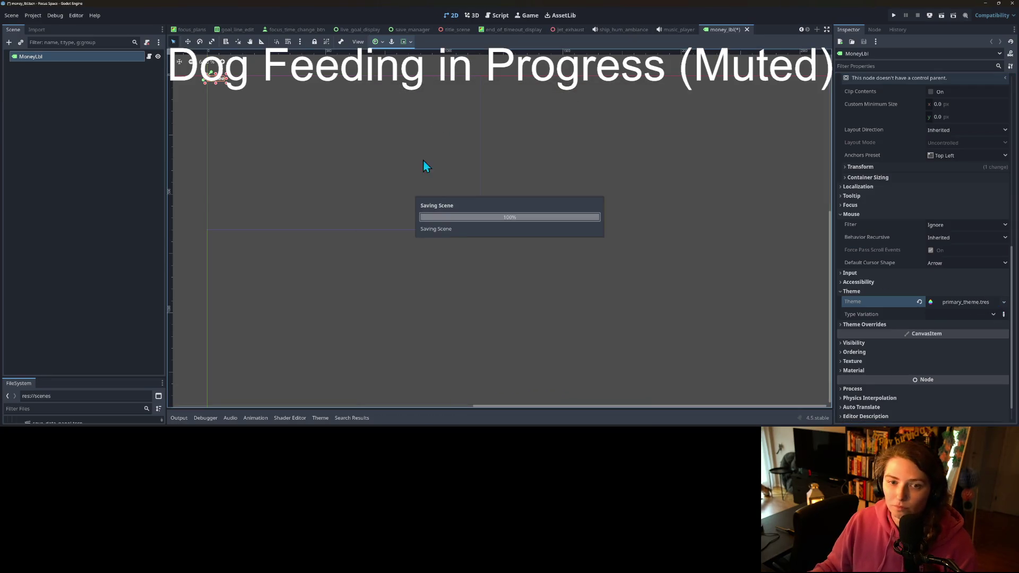
left_click(227, 152)
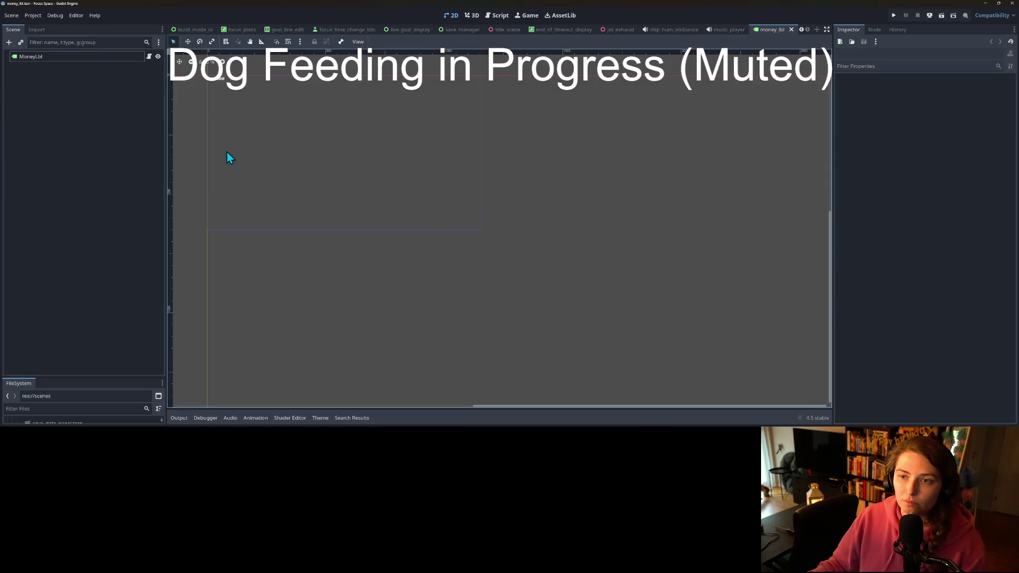
- Save the live_mode_ui scene after checking its Focus Finished panel, then run the project
left_click(801, 30)
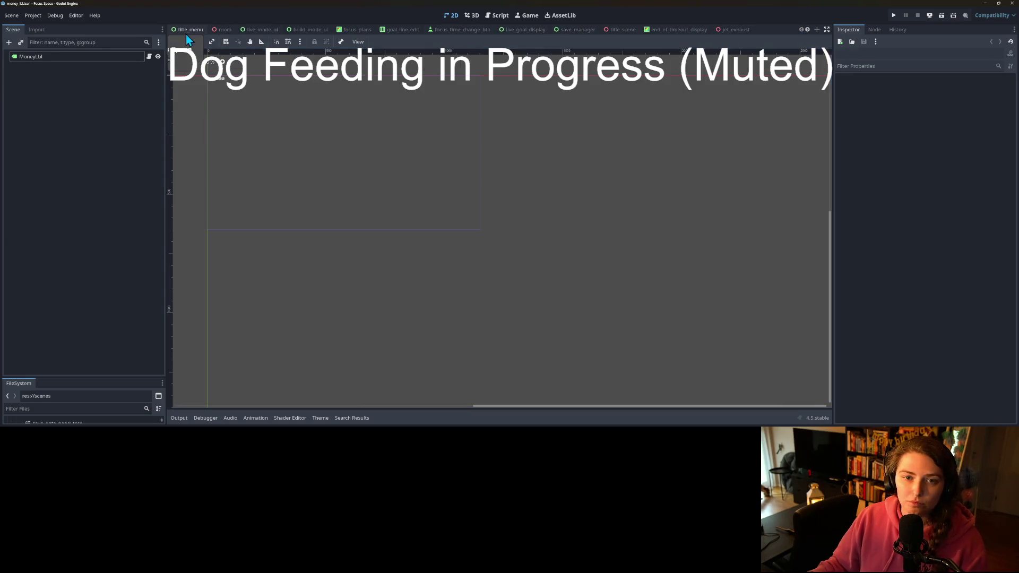
left_click(187, 33)
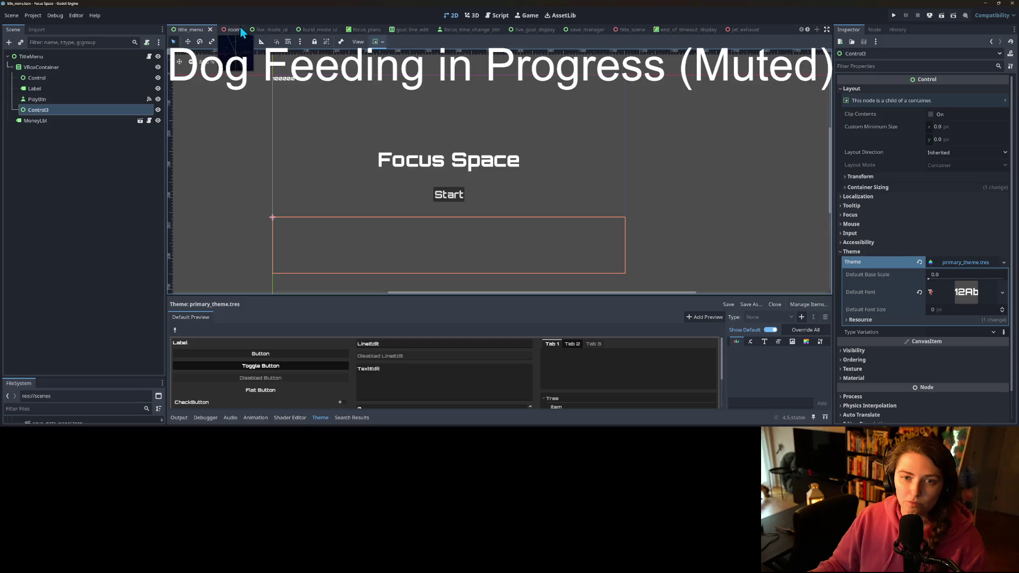
left_click(263, 31)
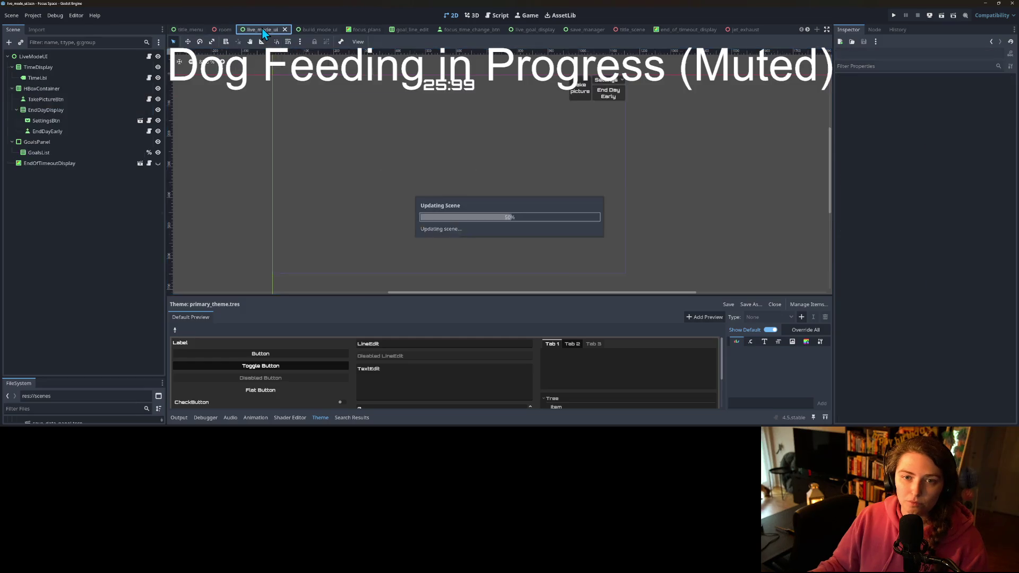
left_click(73, 181)
key("ctrl+s")
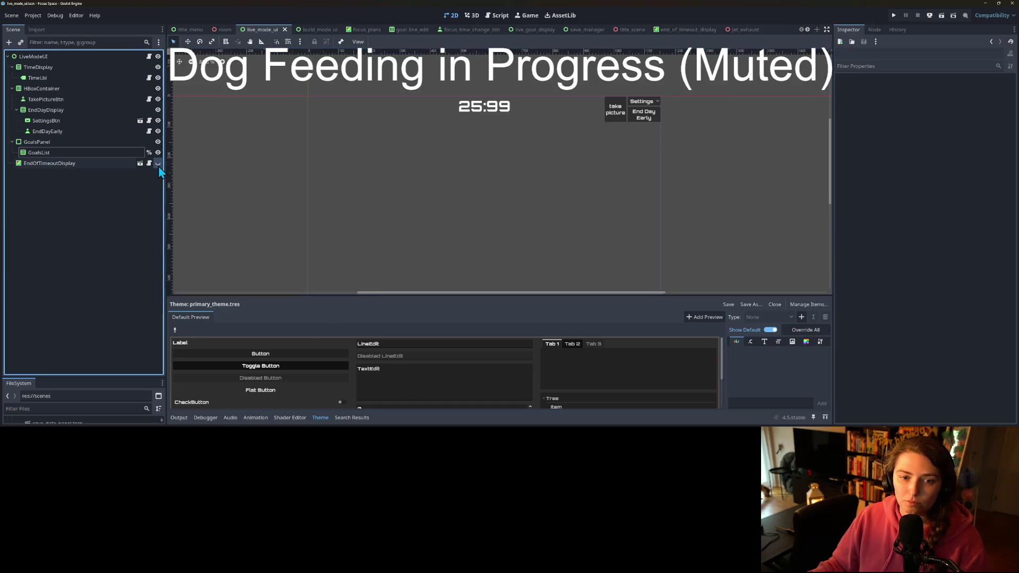
left_click(158, 164)
left_click(158, 164)
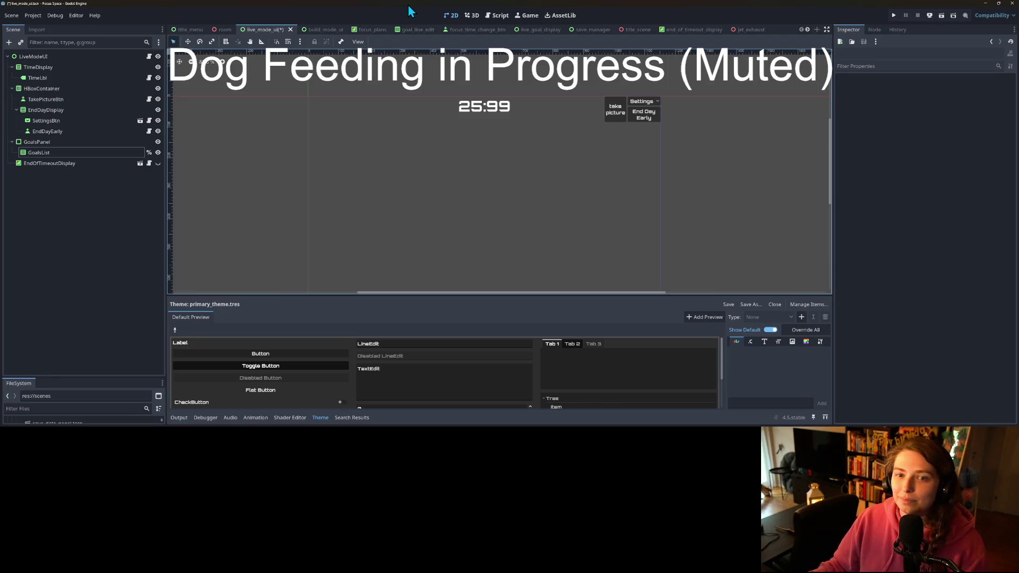
key("ctrl+s")
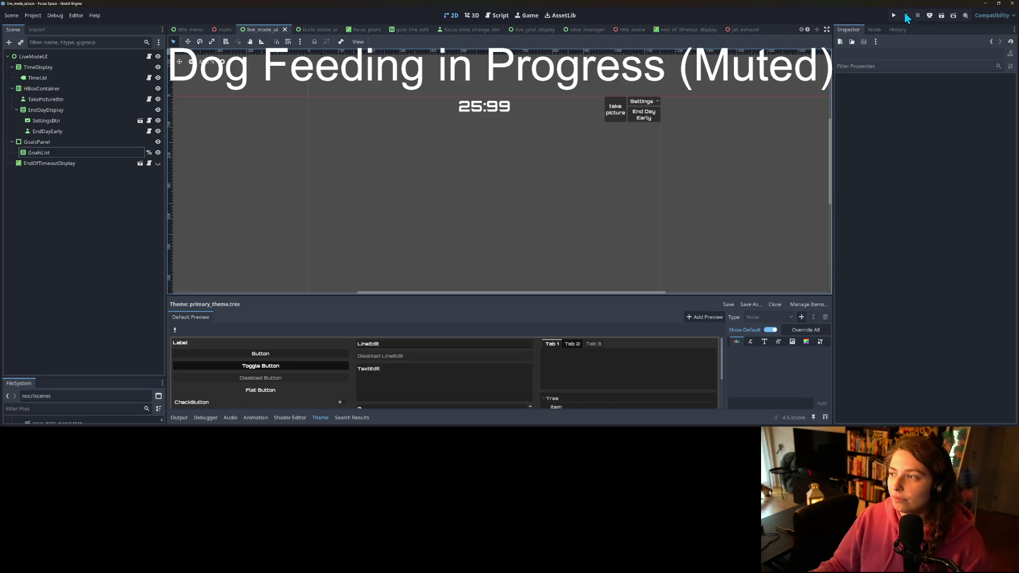
left_click(893, 15)
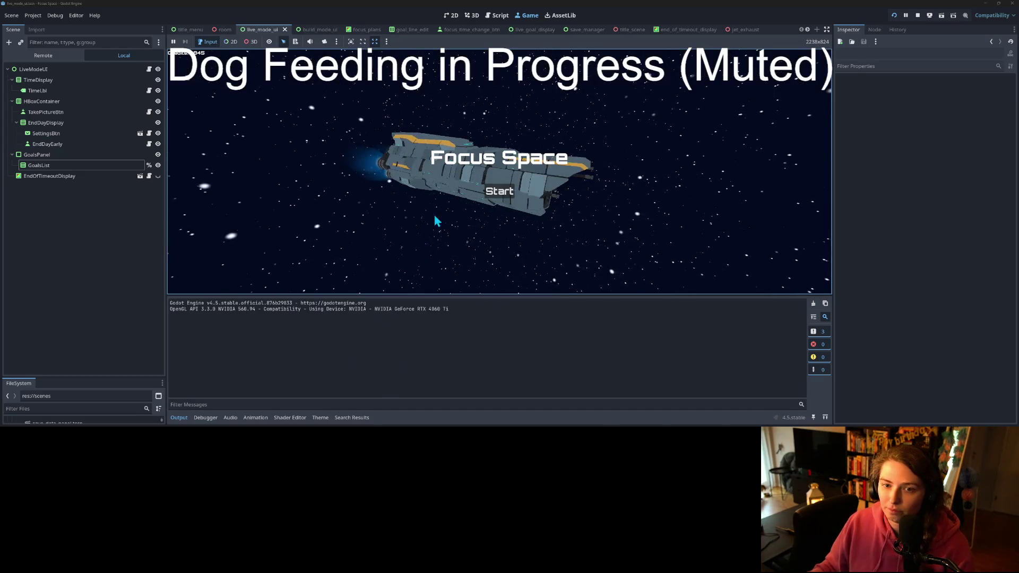
- Start the game, load the my_save room, and browse the rug and plant build items
left_click(504, 194)
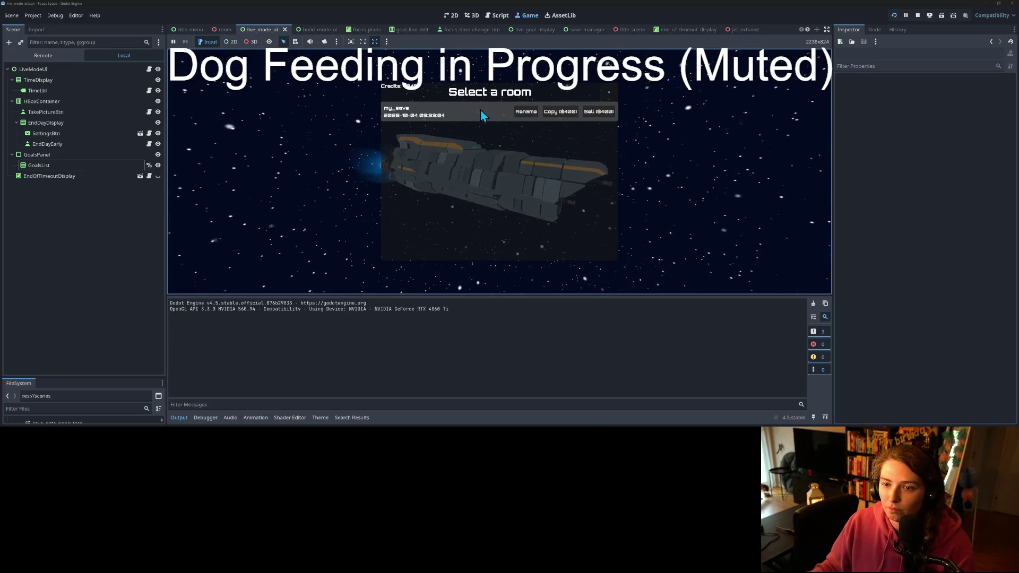
left_click(481, 111)
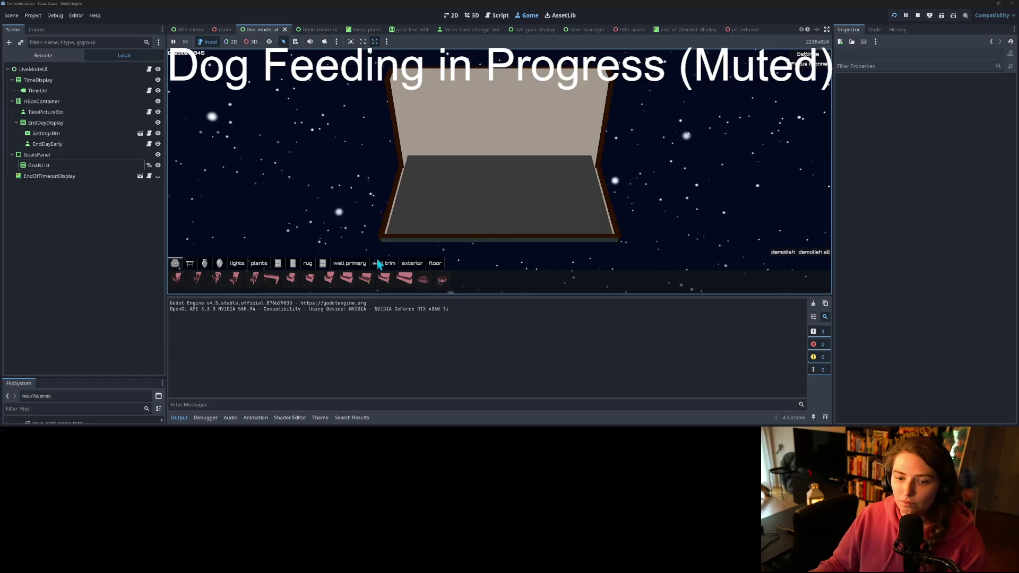
left_click(308, 264)
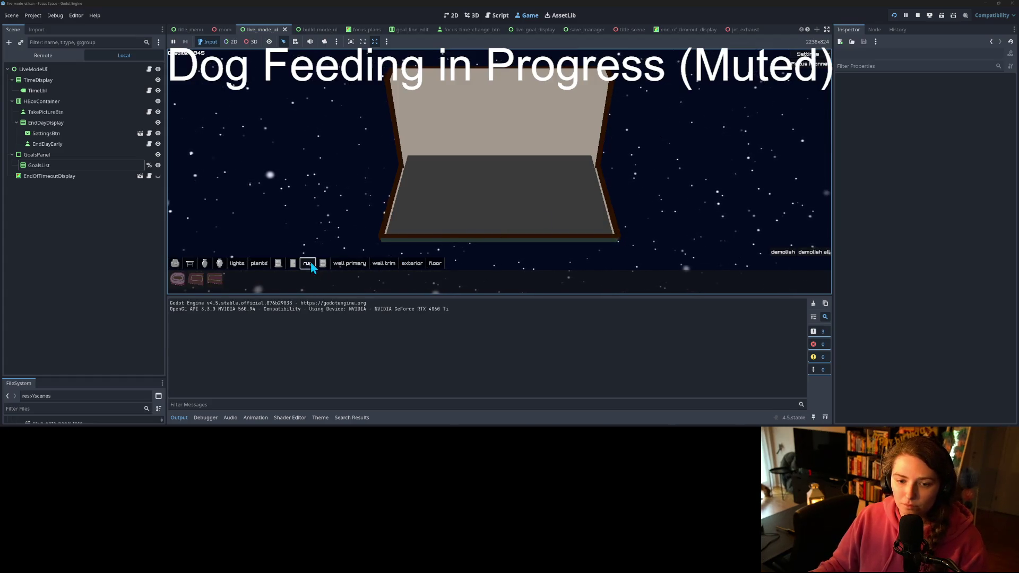
left_click(251, 264)
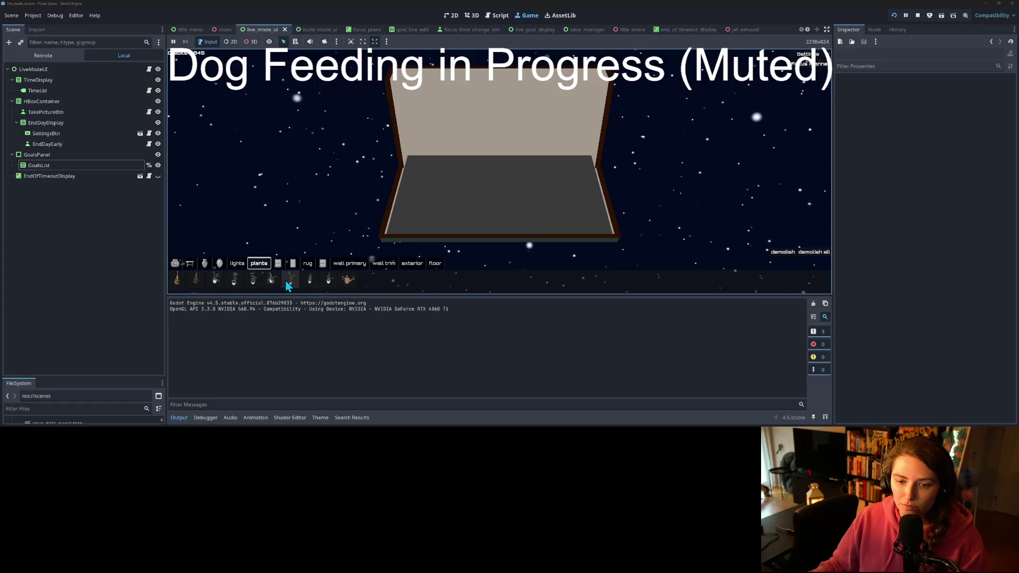
left_click(310, 279)
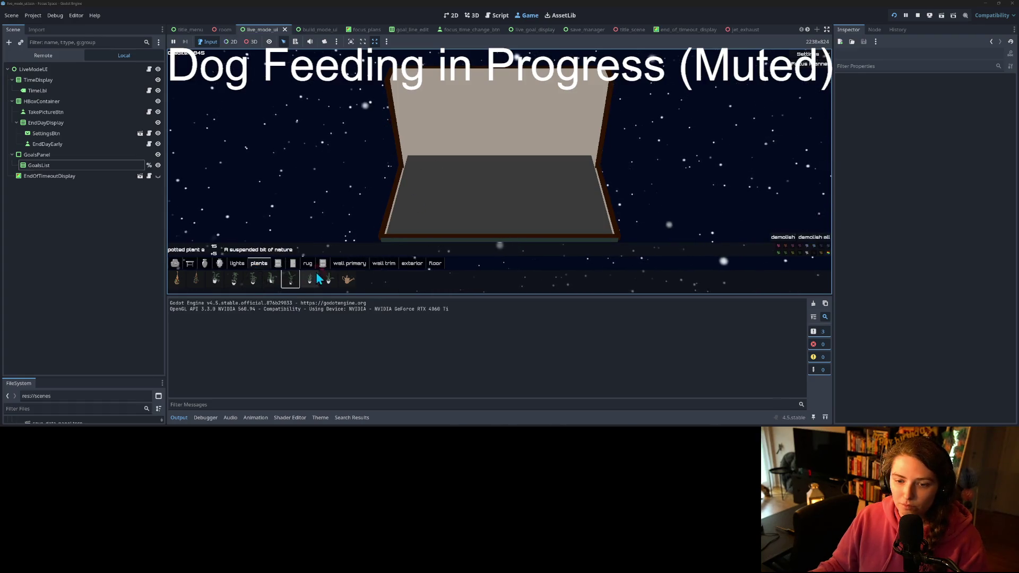
left_click(333, 281)
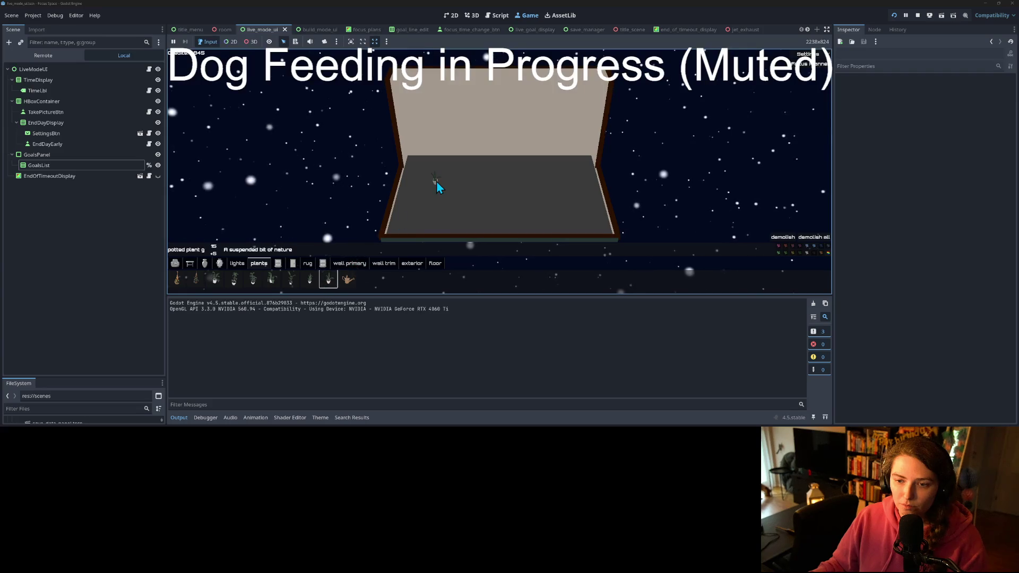
- Place potted plants b, a and d in the room, then stop the game
scroll(433, 199, "up", 3)
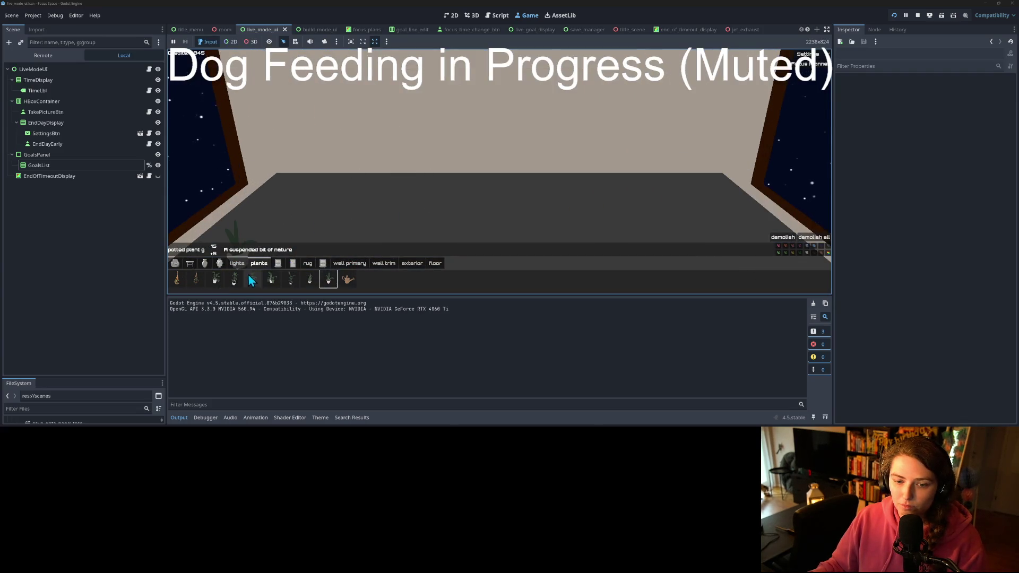
left_click(276, 282)
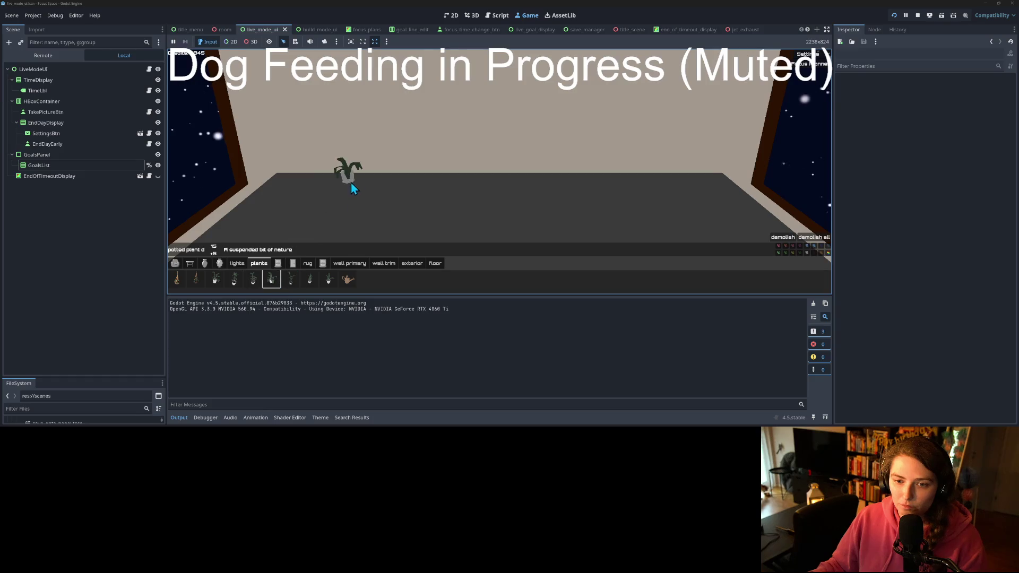
left_click(231, 282)
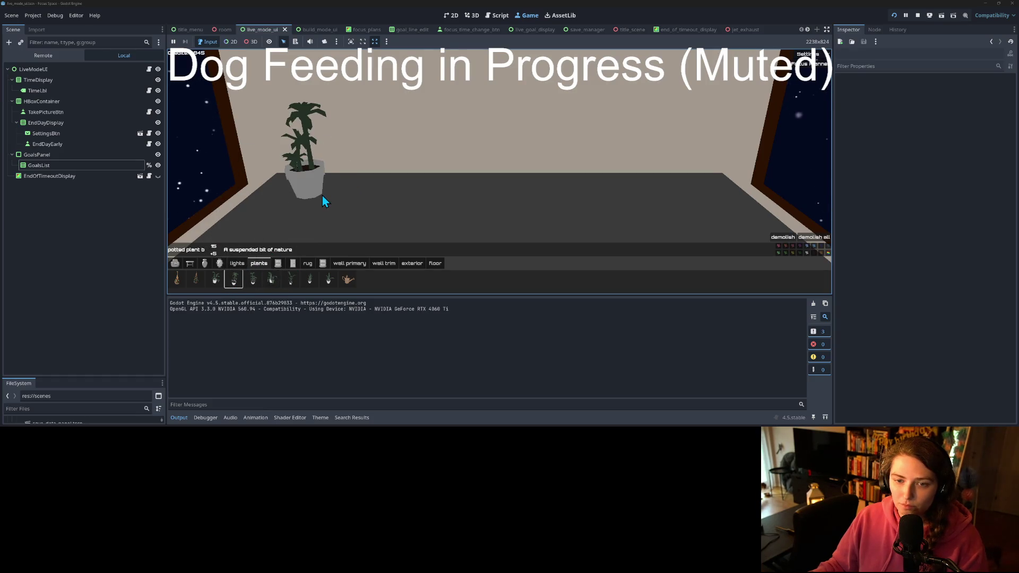
left_click(323, 195)
left_click(211, 283)
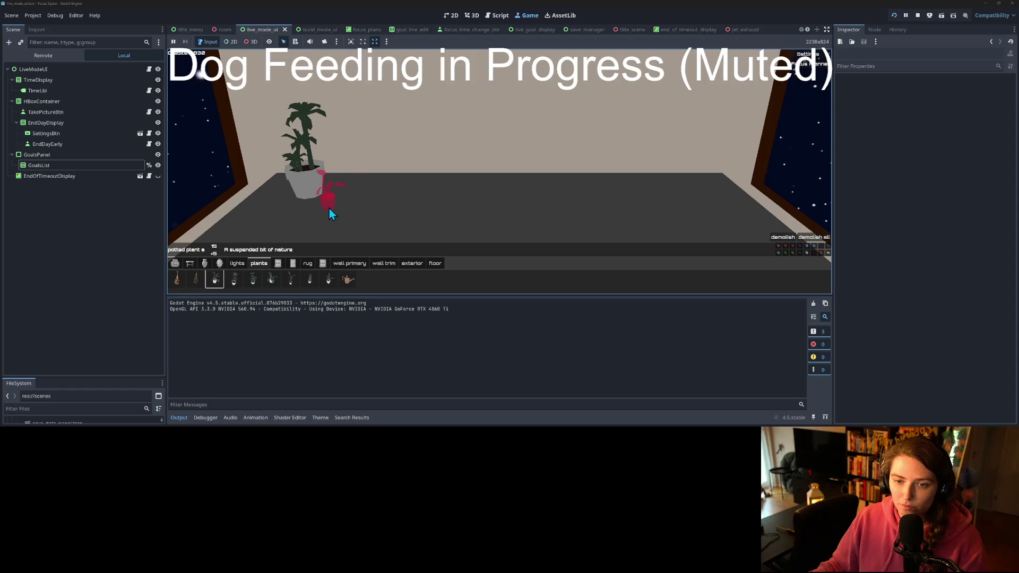
left_click(371, 199)
left_click(271, 278)
scroll(349, 185, "down", 3)
left_click(349, 186)
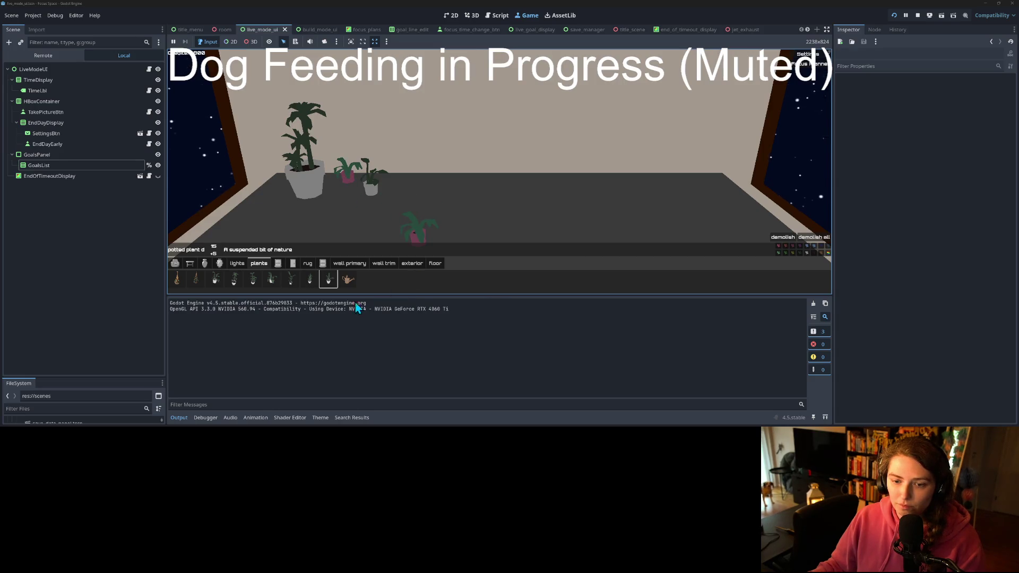
left_click(917, 15)
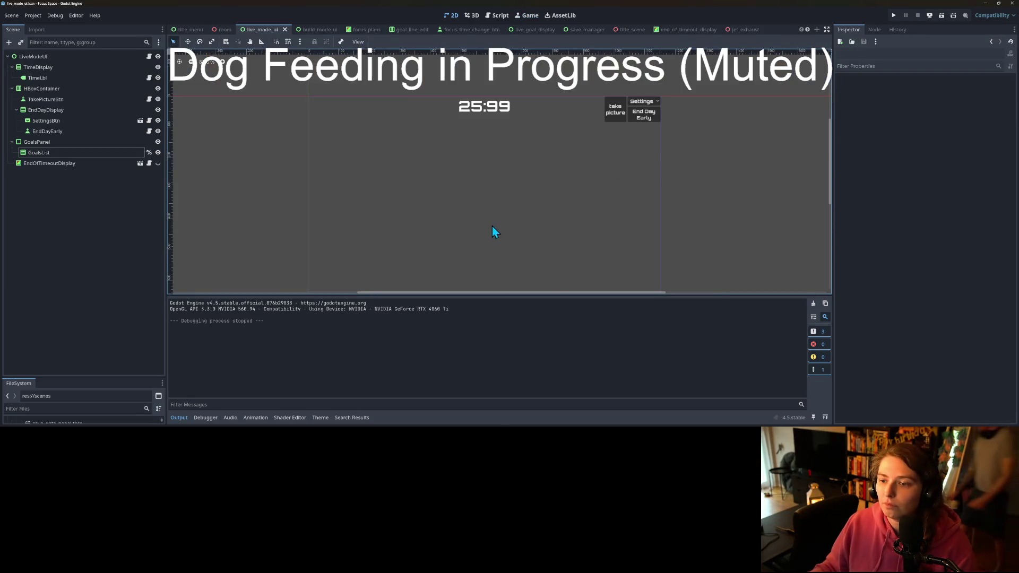
scroll(492, 228, "down", 2)
mouse_move(494, 229)
left_mouse_down()
mouse_move(505, 225)
mouse_move(489, 208)
left_mouse_up()
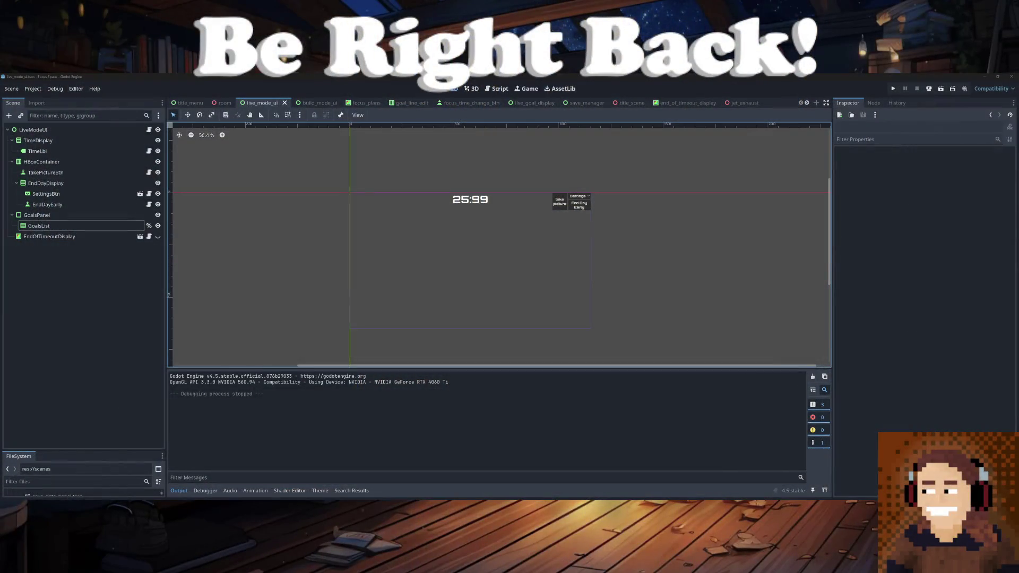
- After a quick test run, insert # before '* 500.0' on line 16 of time_transition.gd
key("F5")
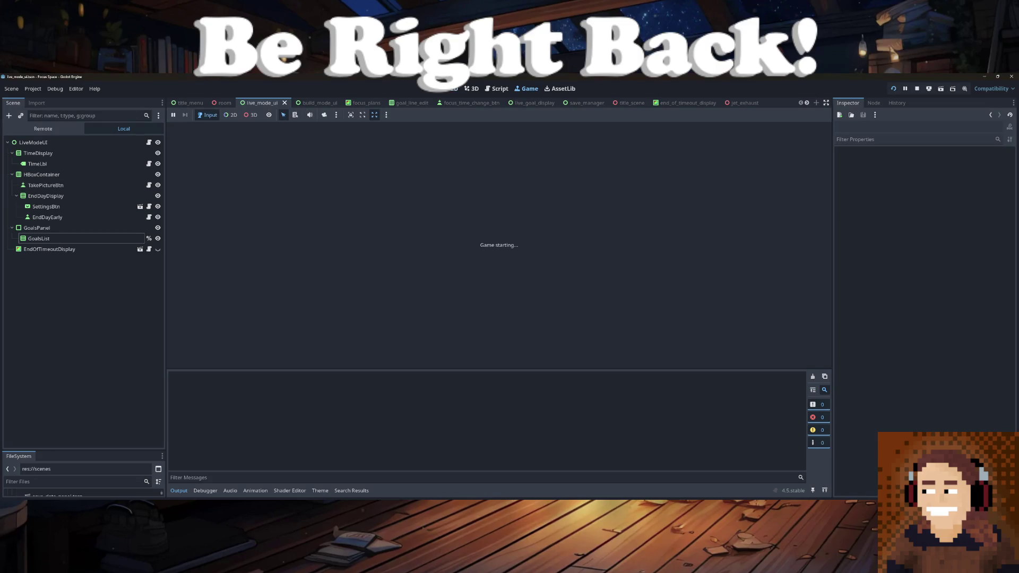
key("F8")
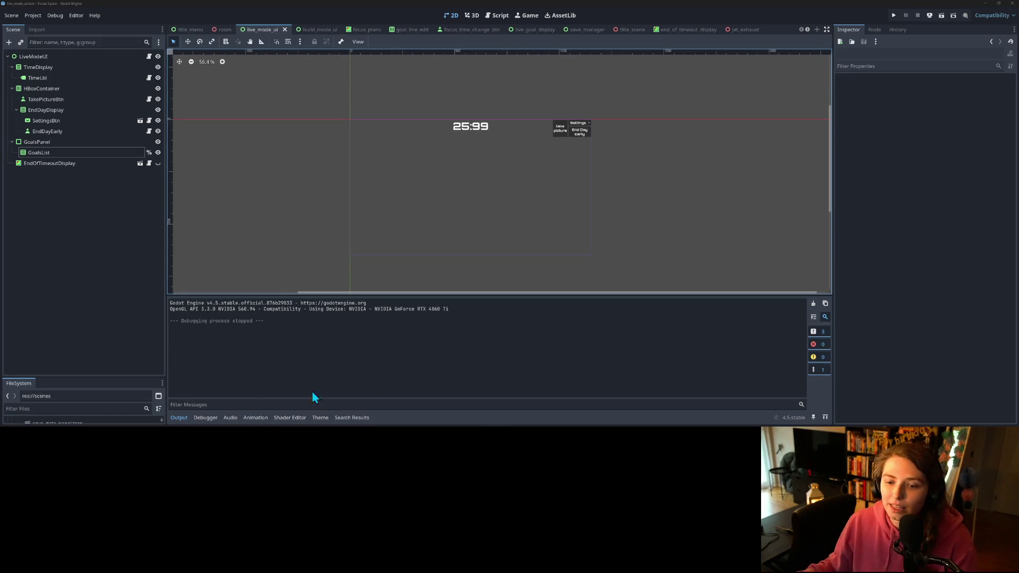
left_click(179, 418)
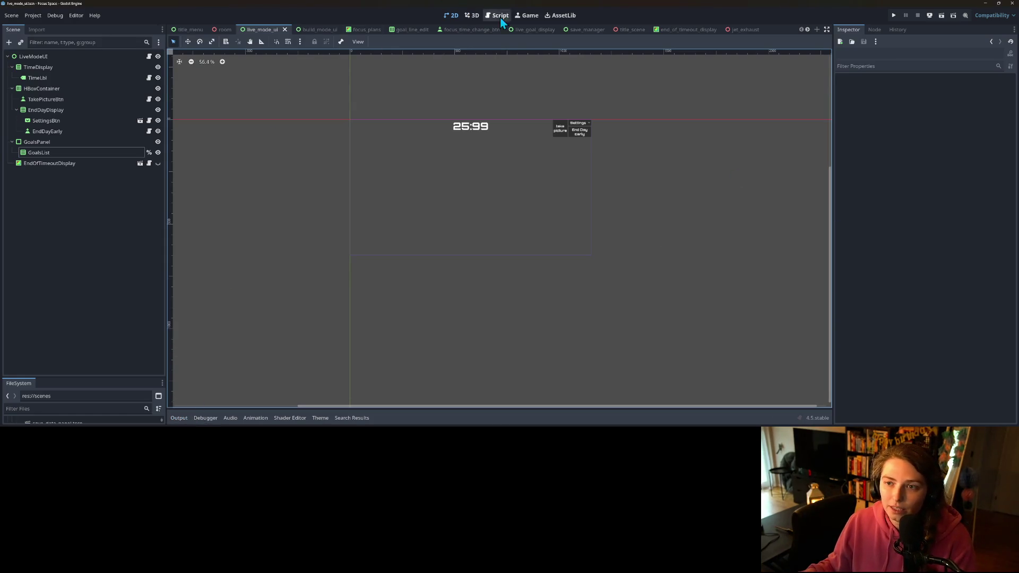
left_click(497, 15)
scroll(219, 135, "up", 6)
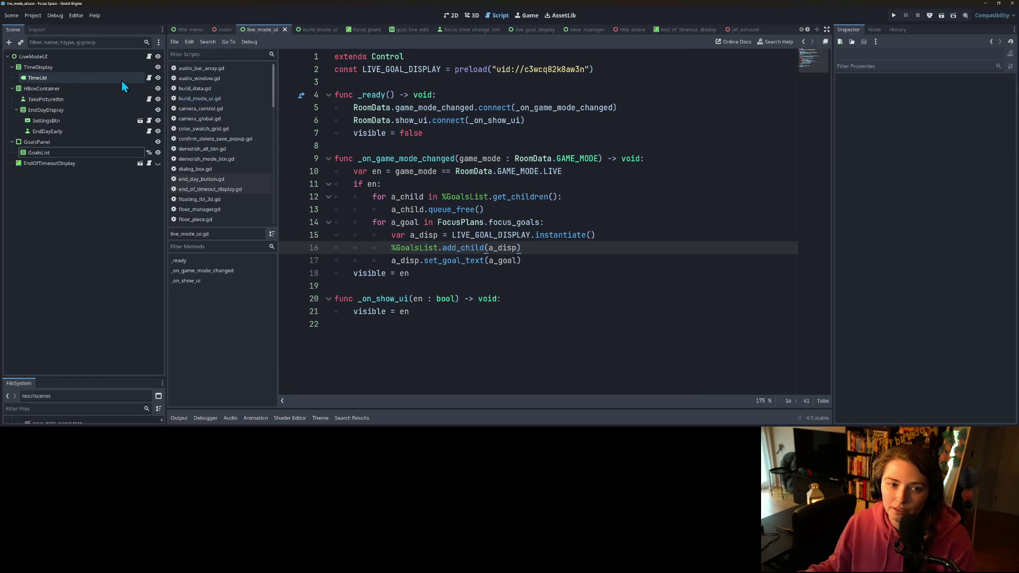
left_click(222, 30)
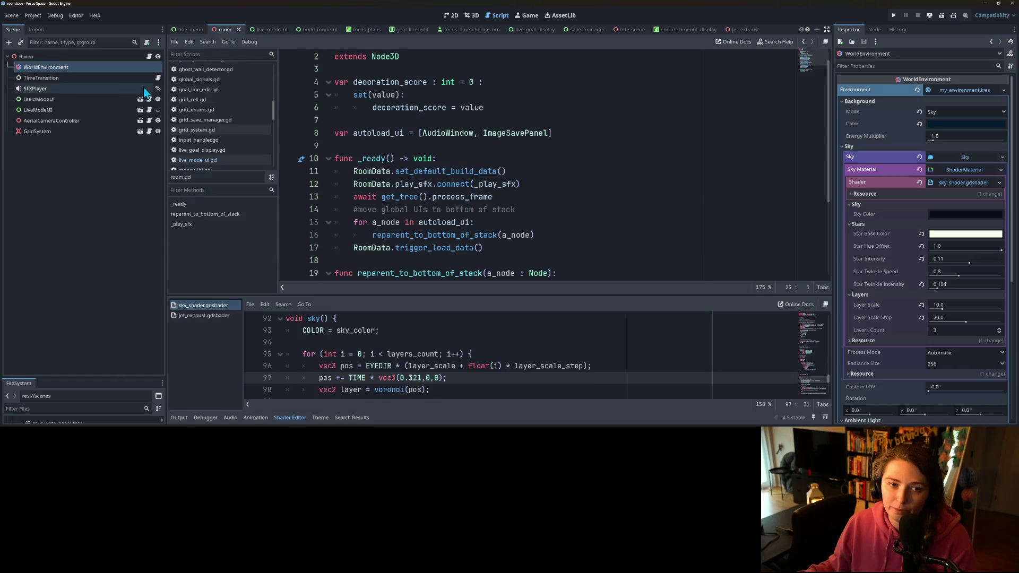
left_click(158, 77)
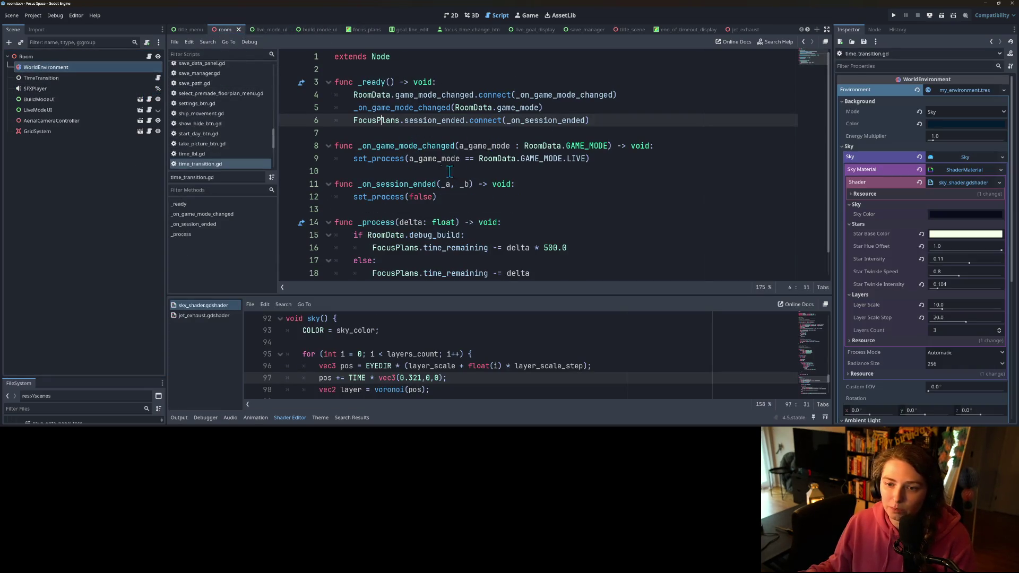
scroll(454, 184, "down", 1)
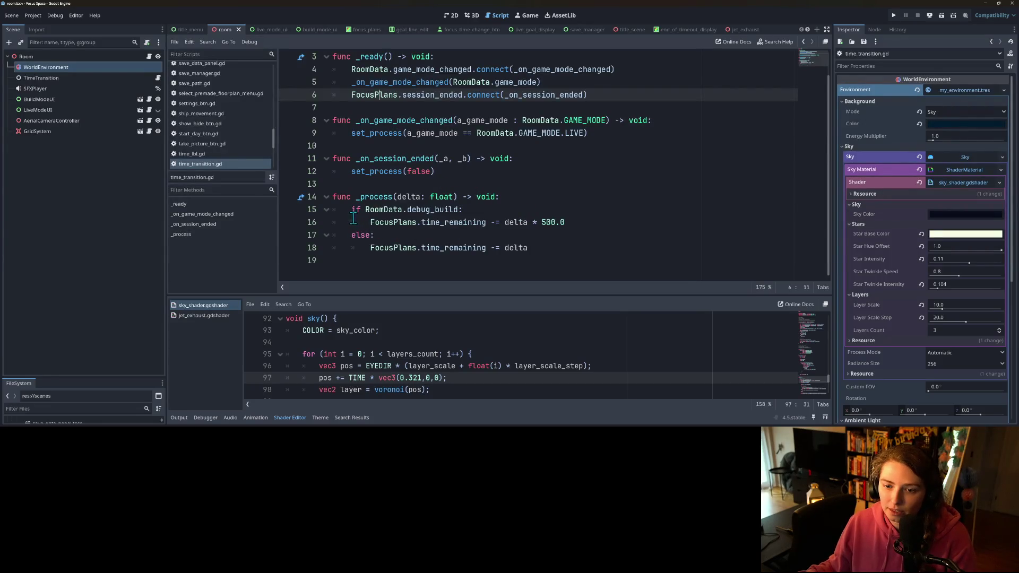
left_click(454, 223)
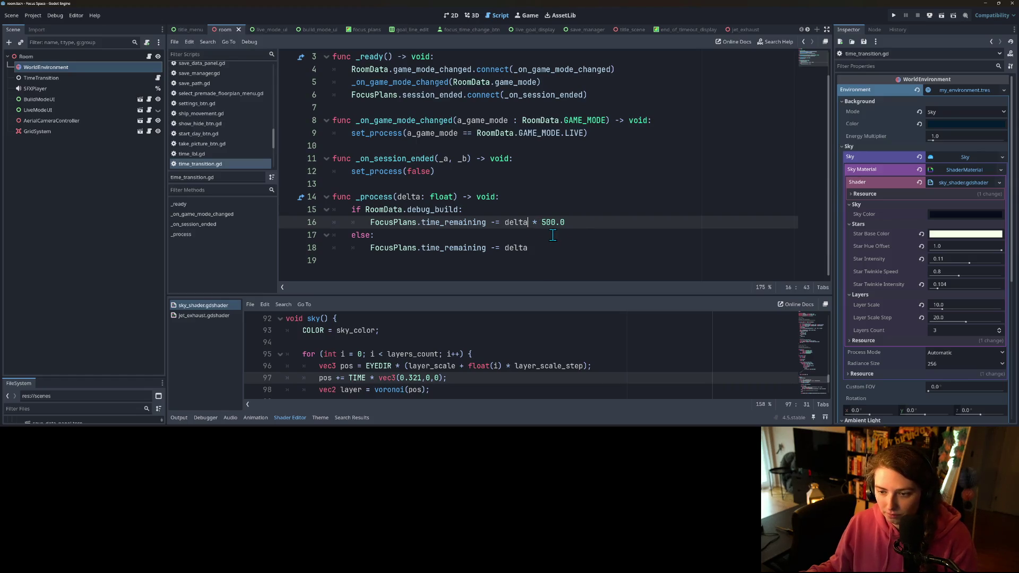
type("#")
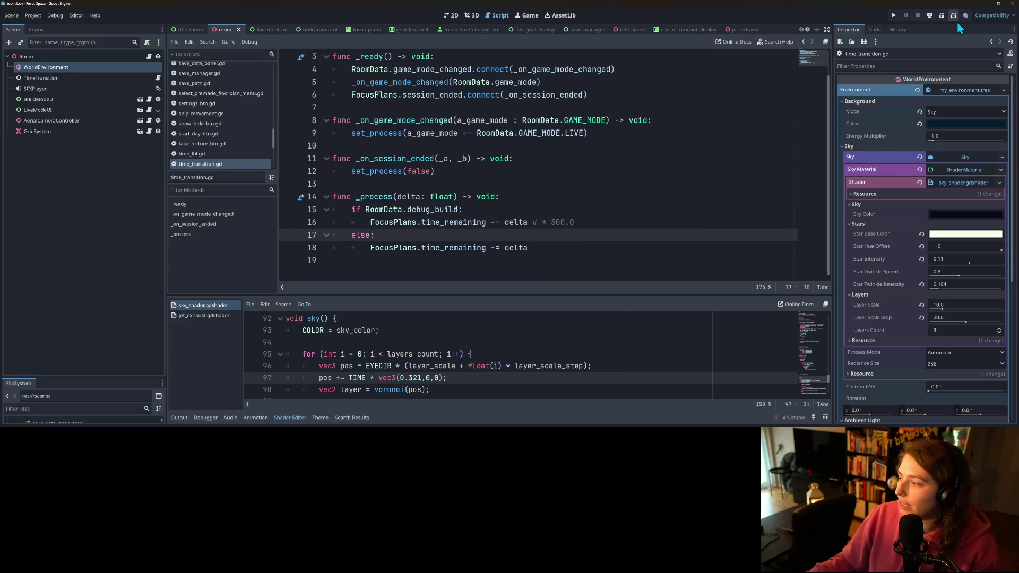
- Run the game full-width with Output collapsed, start it, then switch to the browser
left_click(894, 15)
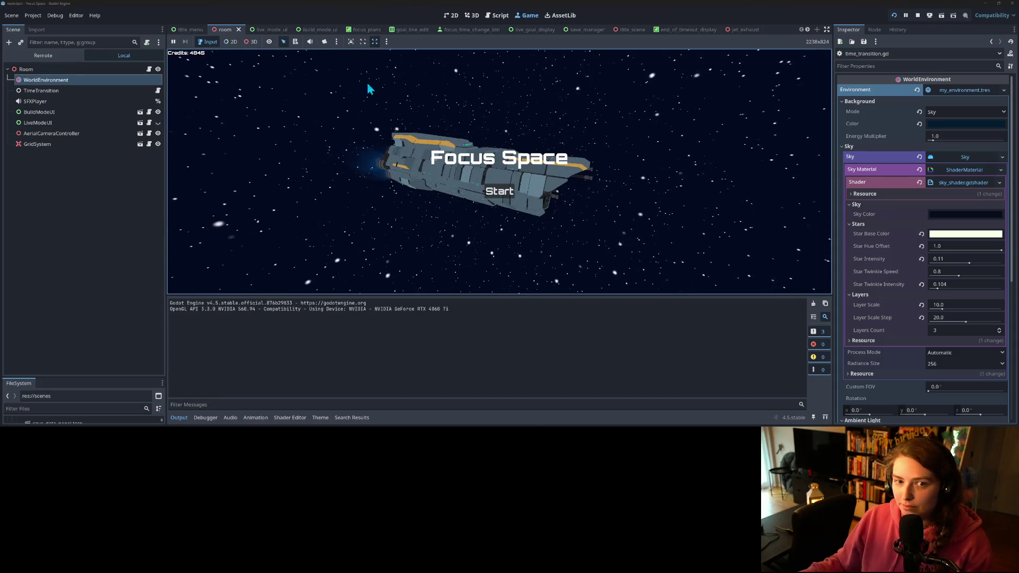
left_click(827, 29)
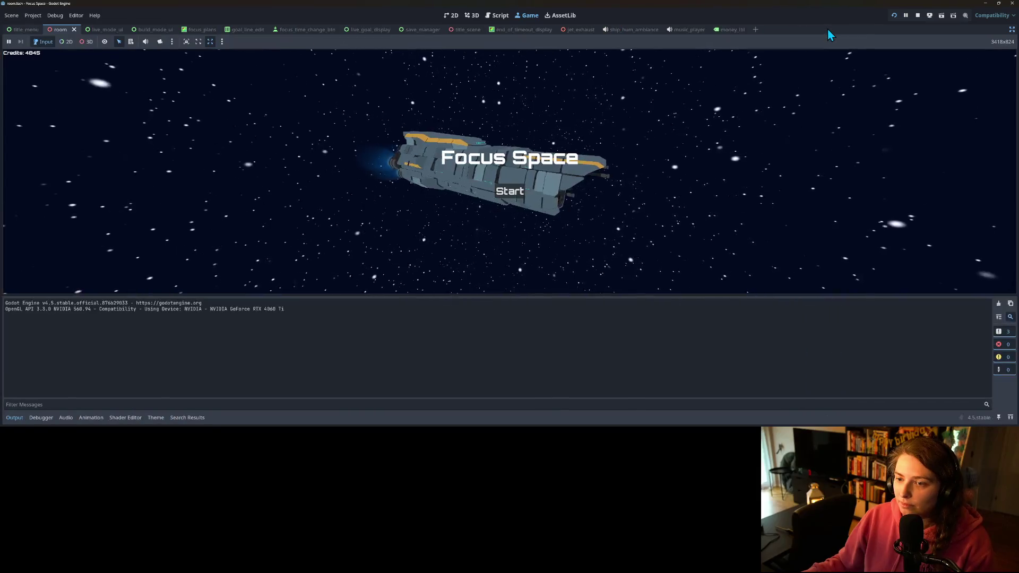
left_click(14, 418)
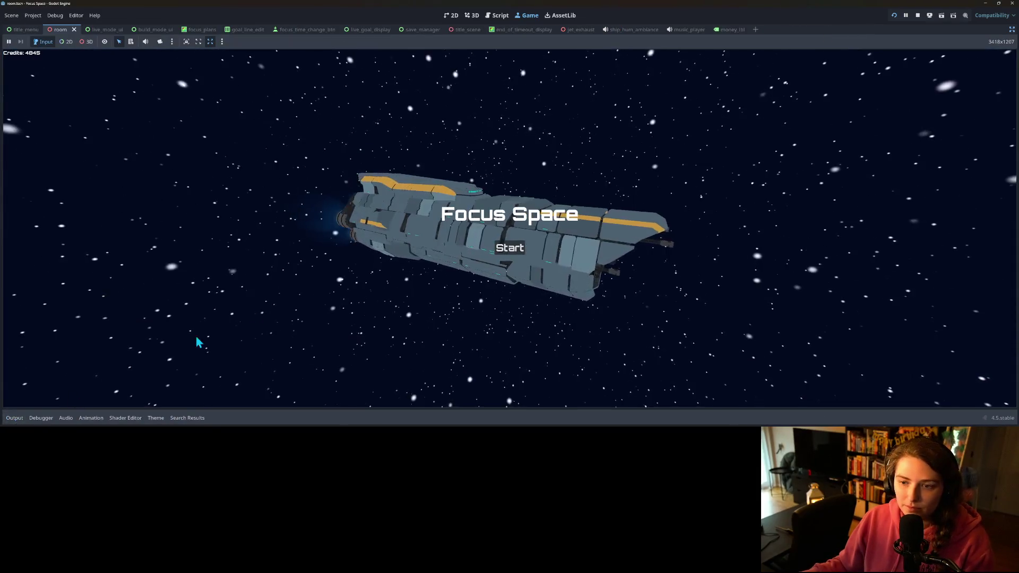
left_click(516, 246)
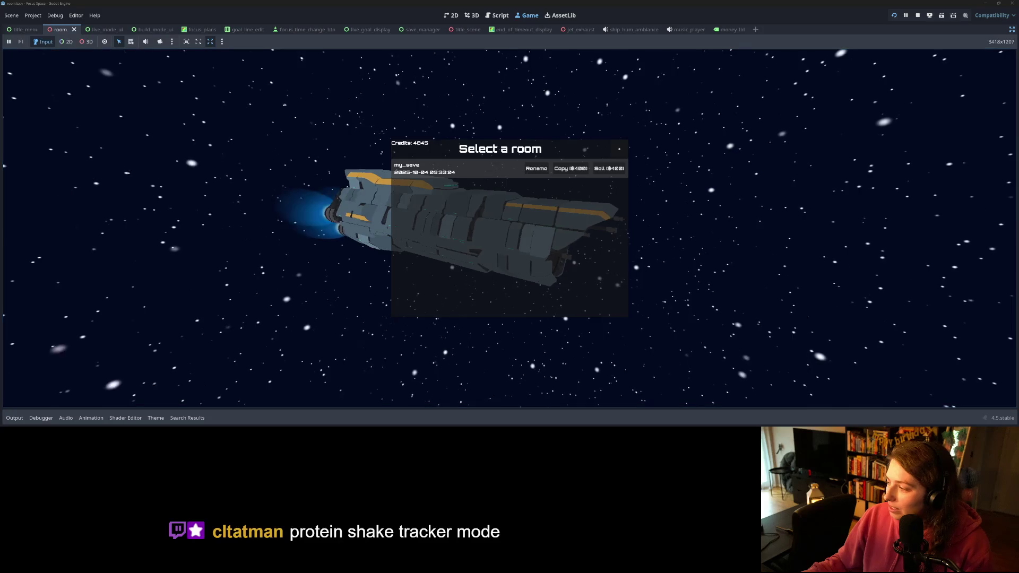
key("alt+Tab")
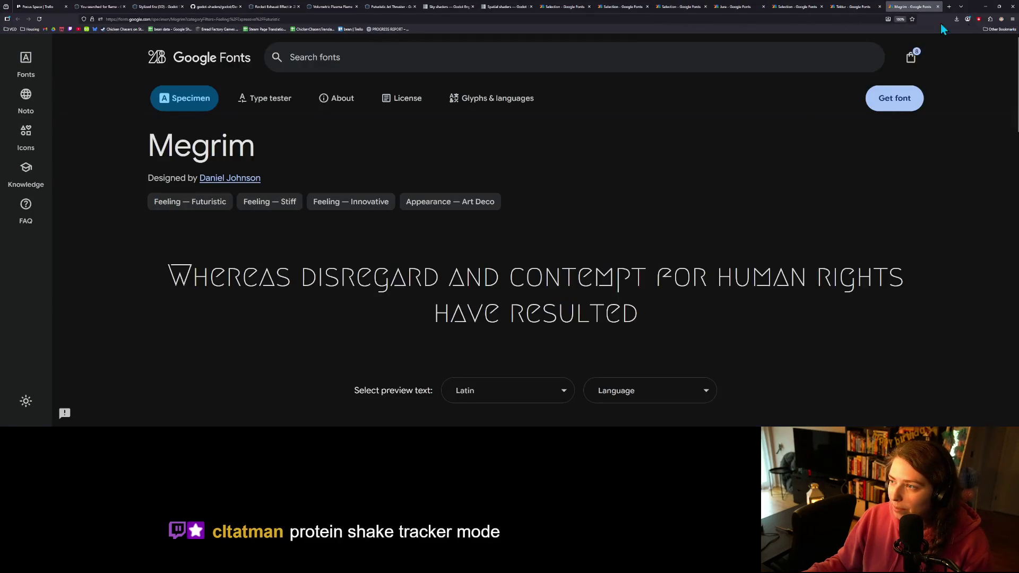
- Shrink the browser beside the game and add the Backlog card 'Change copy and sell units to credits (maybe make a custom credit icon)'
key("ctrl+1")
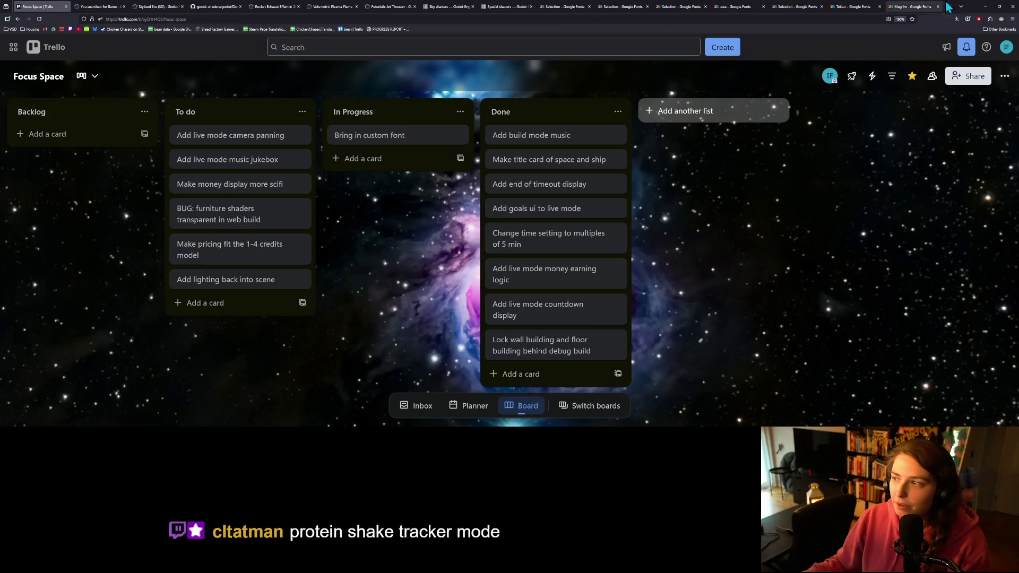
mouse_move(987, 6)
left_mouse_down()
mouse_move(910, 119)
mouse_move(913, 103)
left_mouse_up()
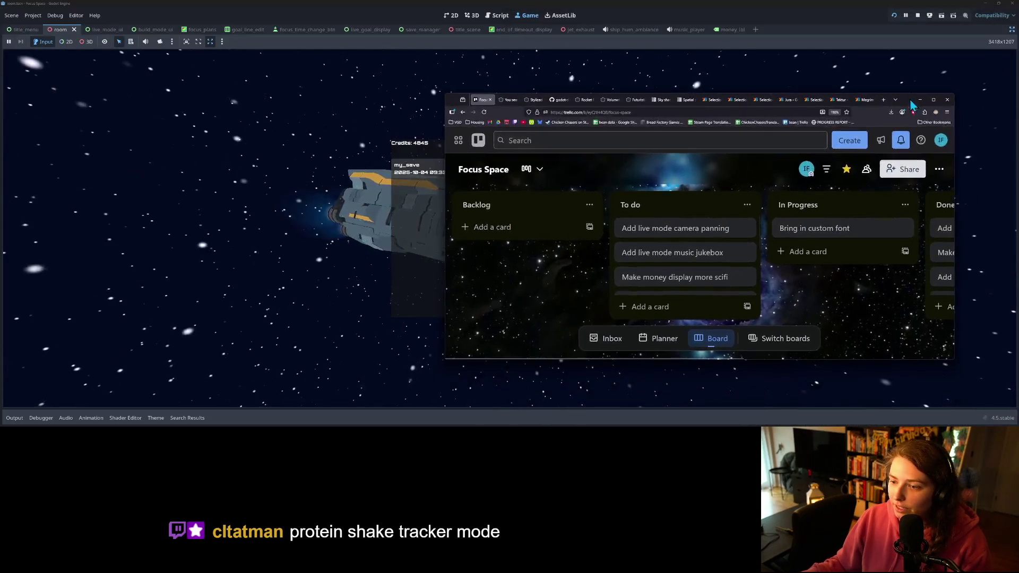
left_click_drag(445, 104, 678, 106)
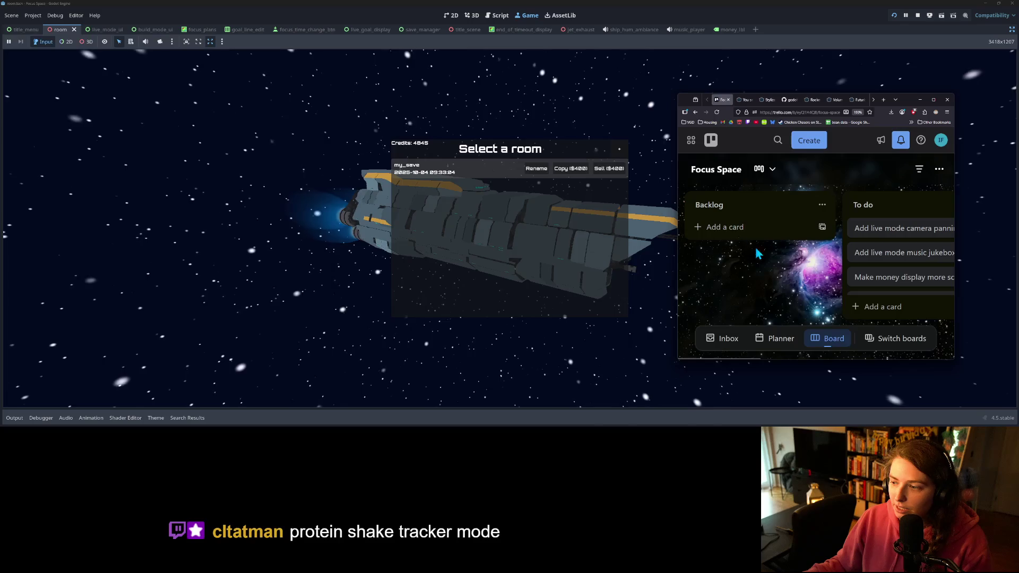
left_click(747, 231)
type("Ch")
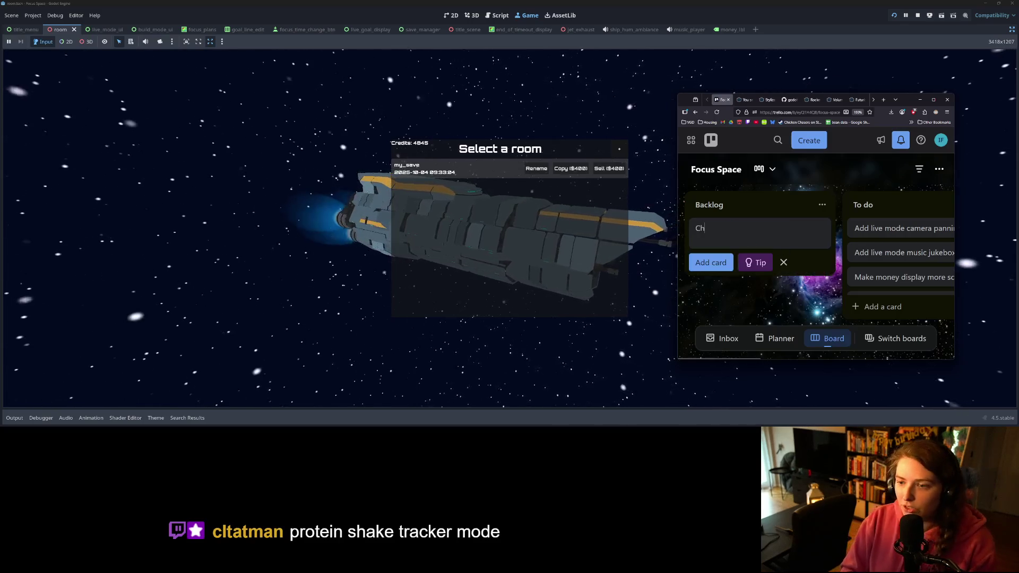
type("ange copy and sell")
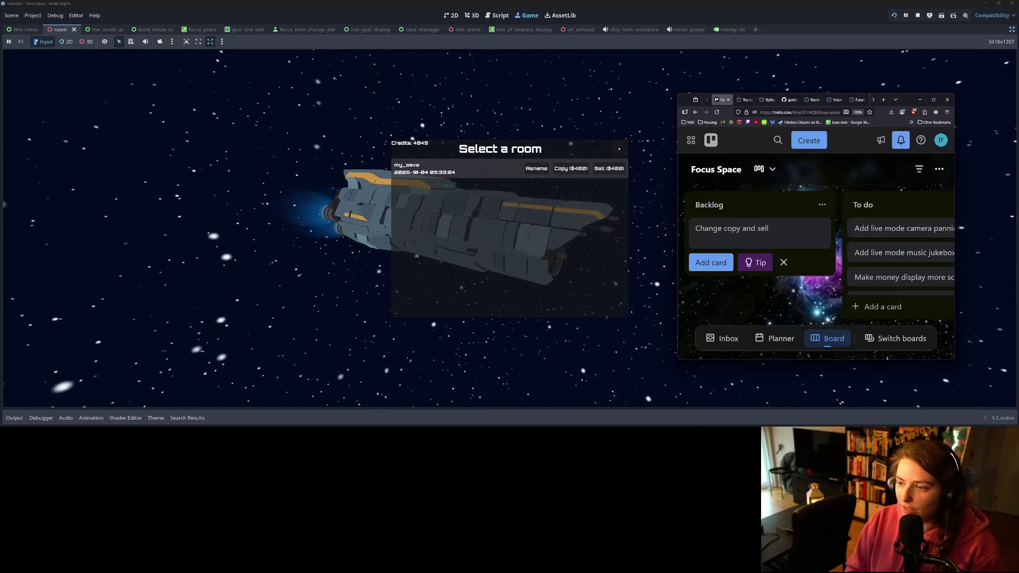
type(" unt")
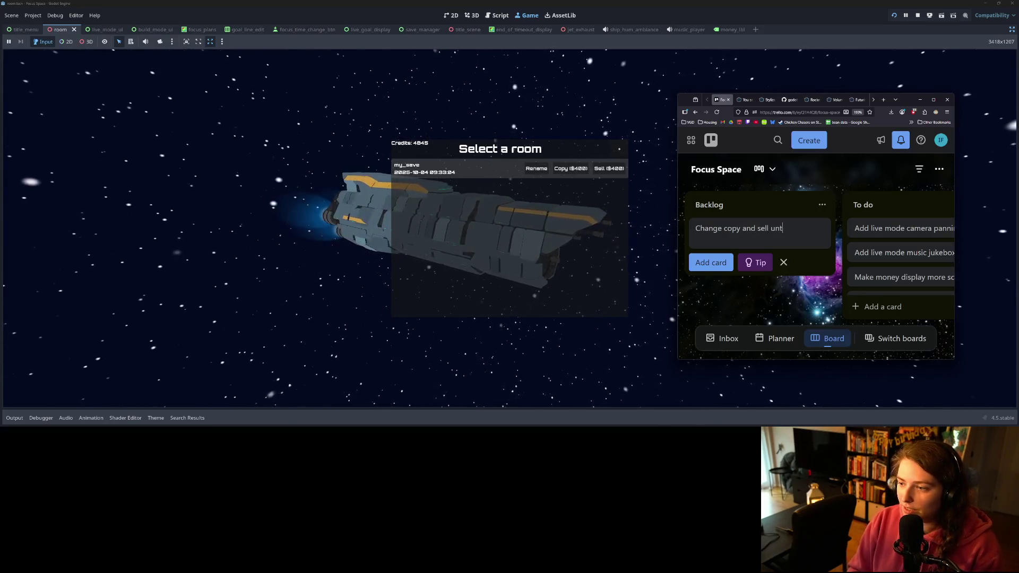
type("iedits")
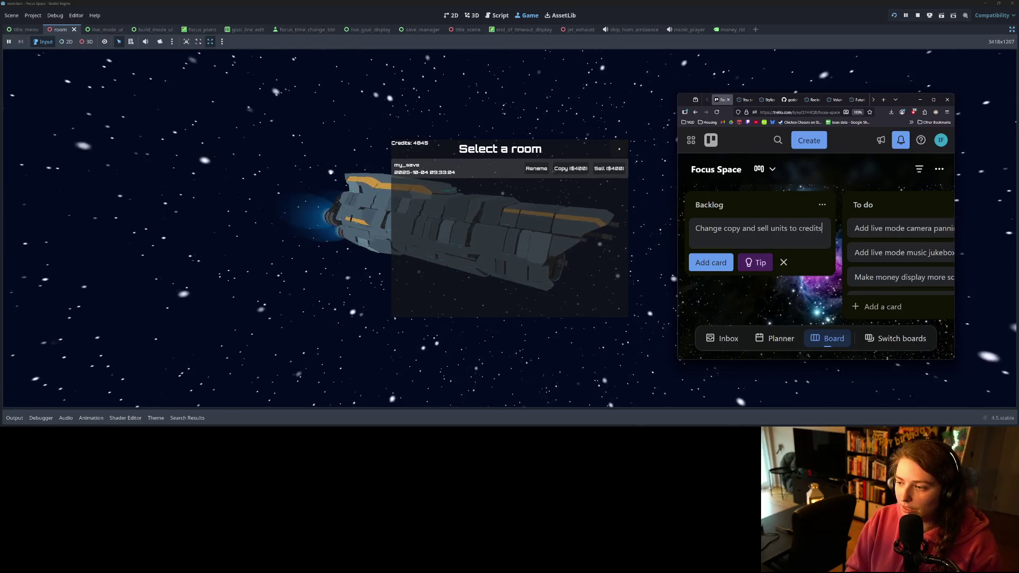
type(" (")
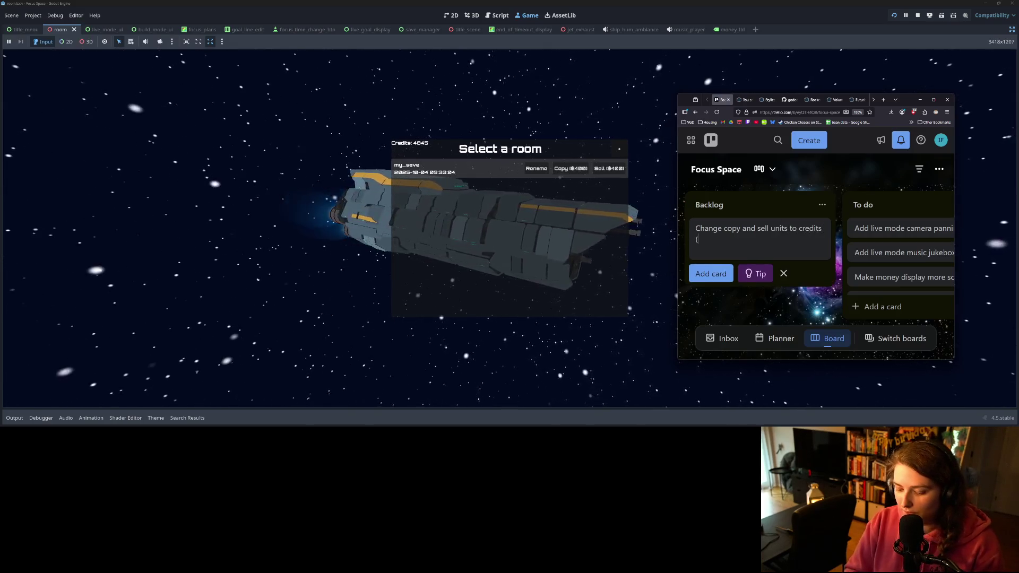
type("maybe make a custom credit")
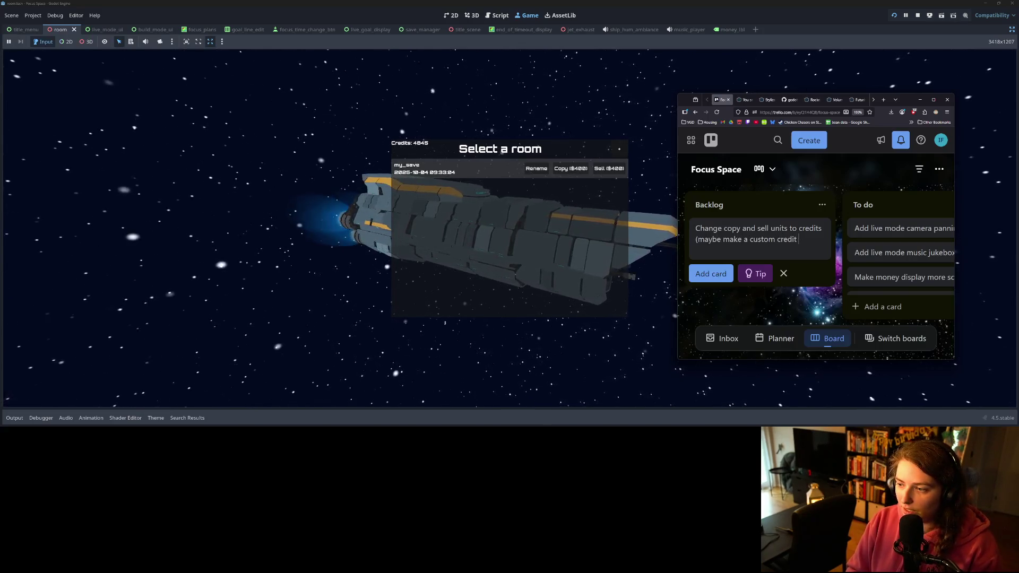
type(" icon)")
key("Return")
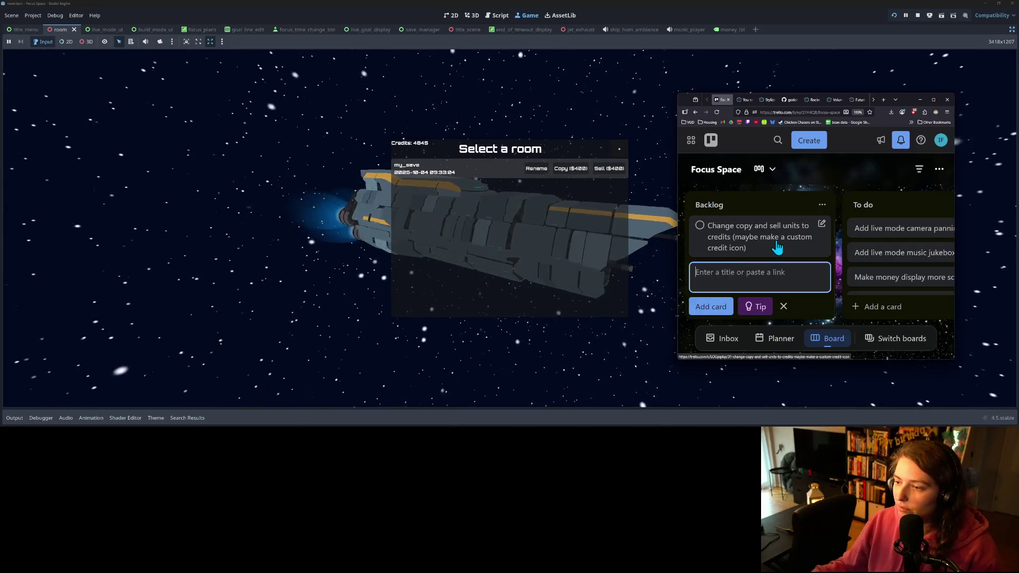
key("Escape")
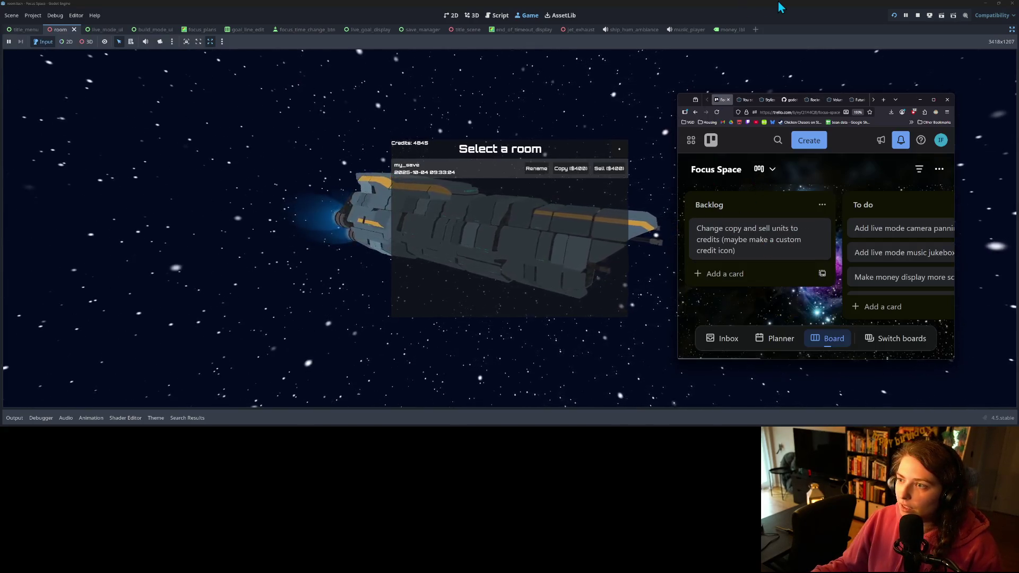
left_click(571, 193)
- Load the my_save room and place the darker dining table at the back-left
left_click(476, 169)
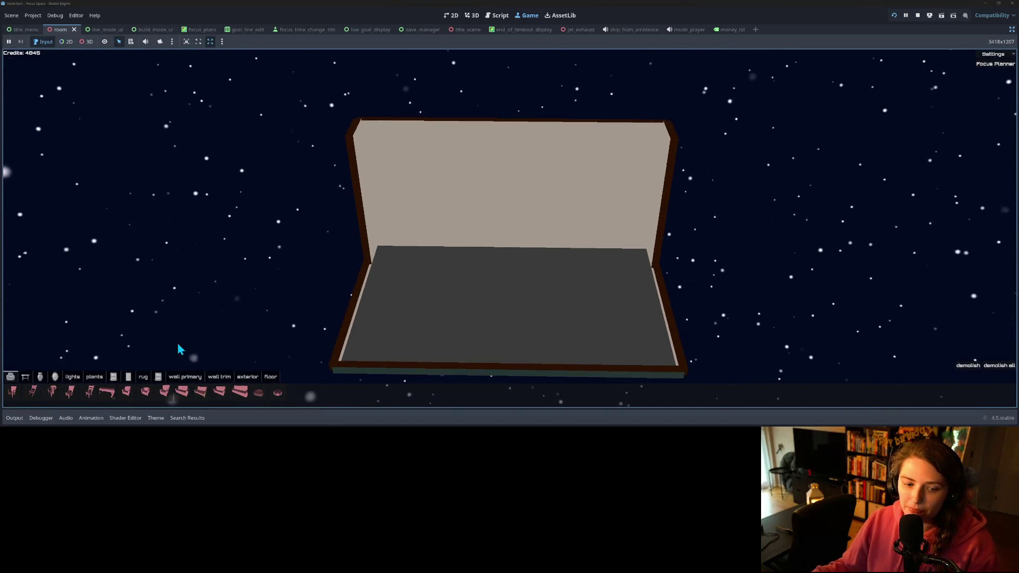
left_click(25, 377)
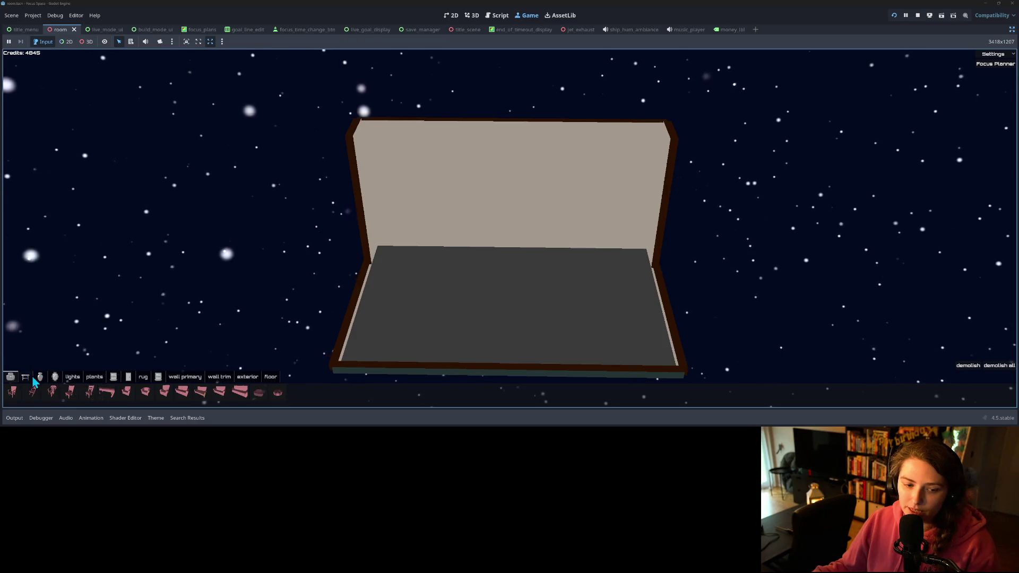
left_click(30, 393)
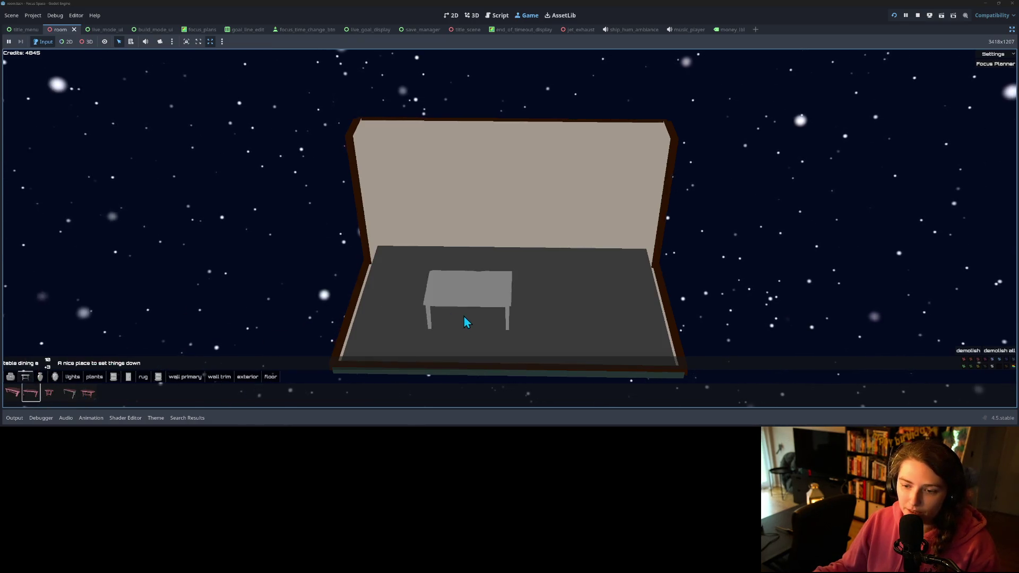
scroll(497, 301, "down", 1)
left_click(498, 301)
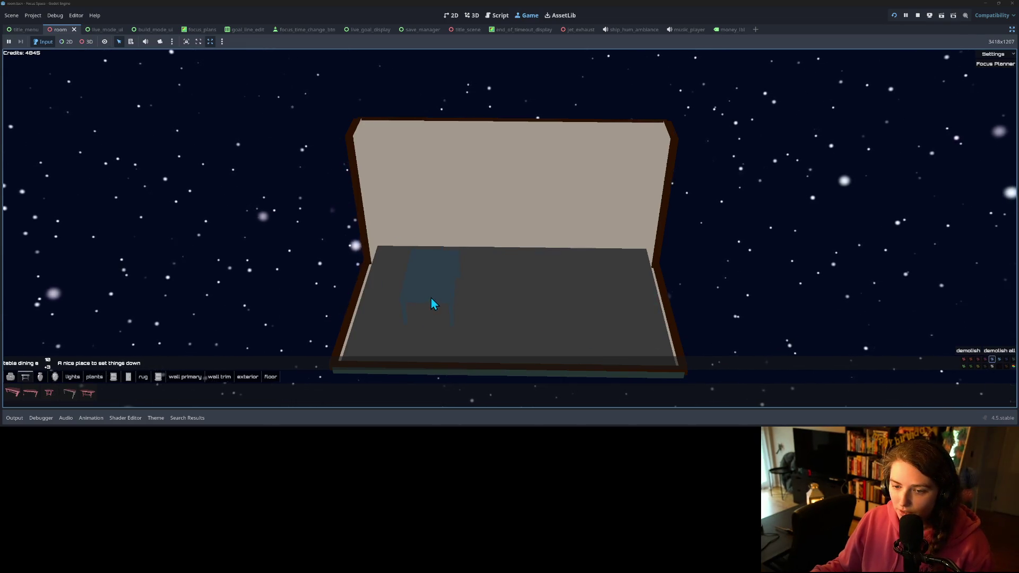
left_click(425, 288)
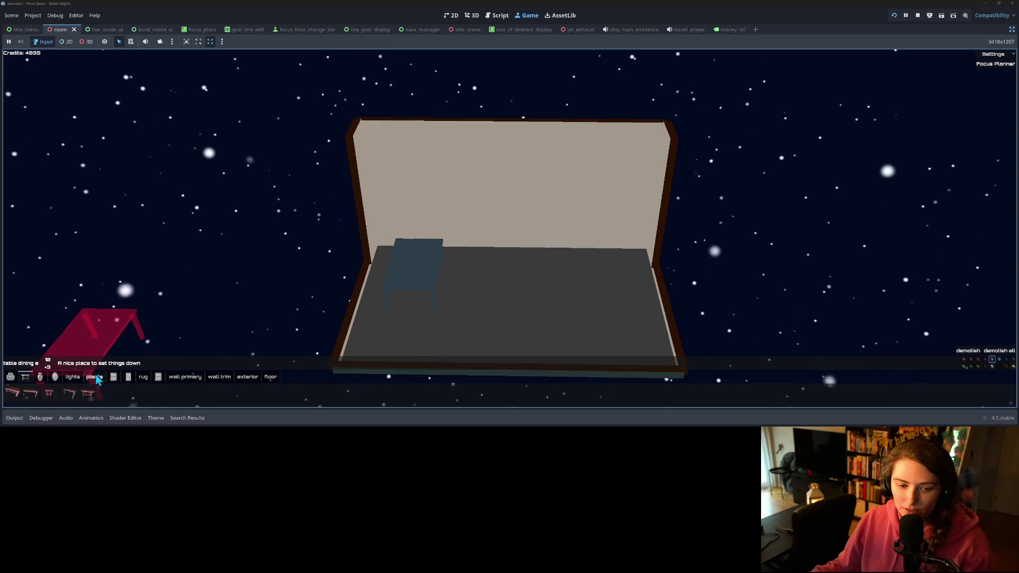
- Place chair b on every side of the table, then switch back to Trello
left_click(16, 379)
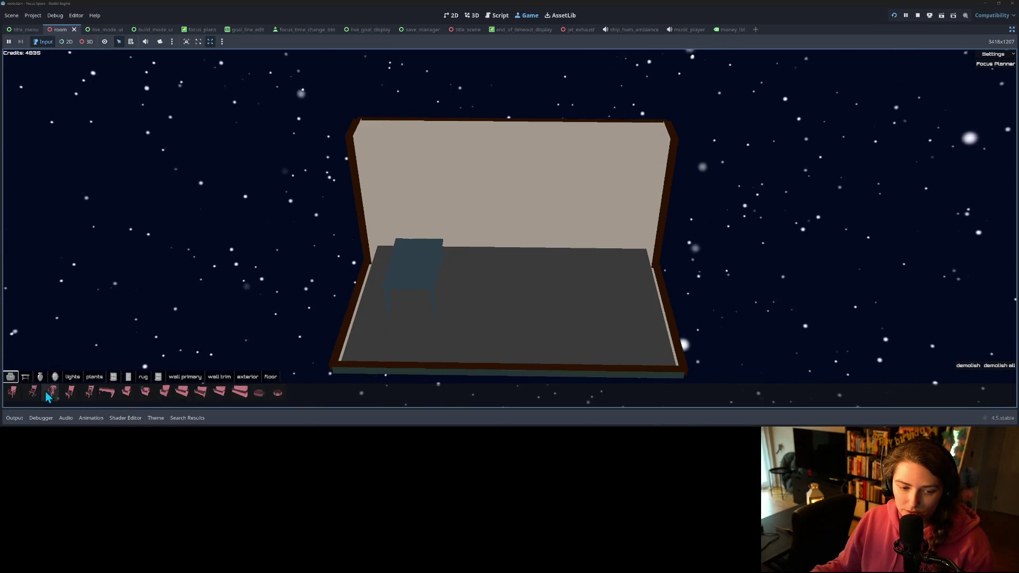
left_click(12, 395)
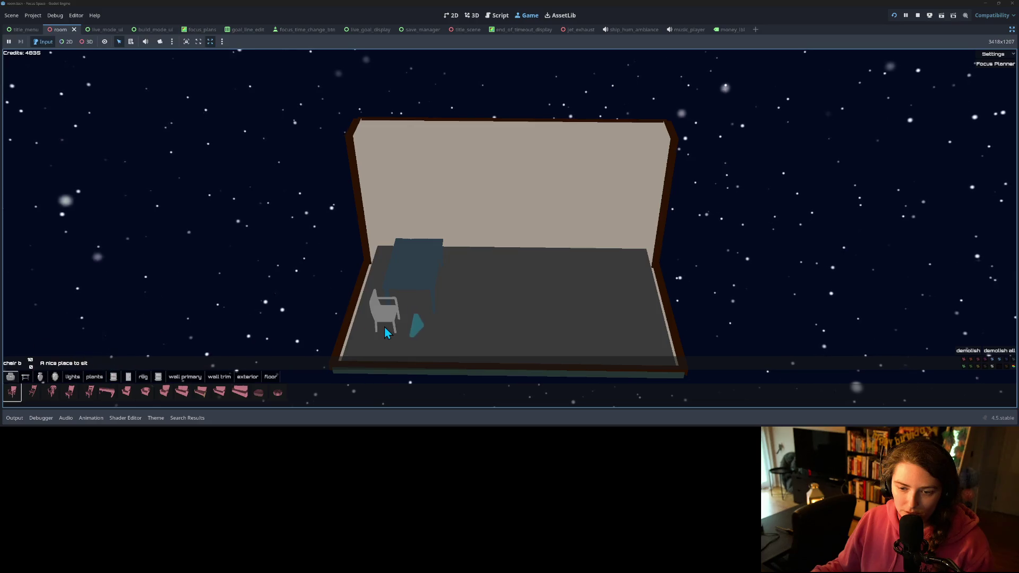
left_click(404, 248)
left_click(440, 257)
left_click(431, 268)
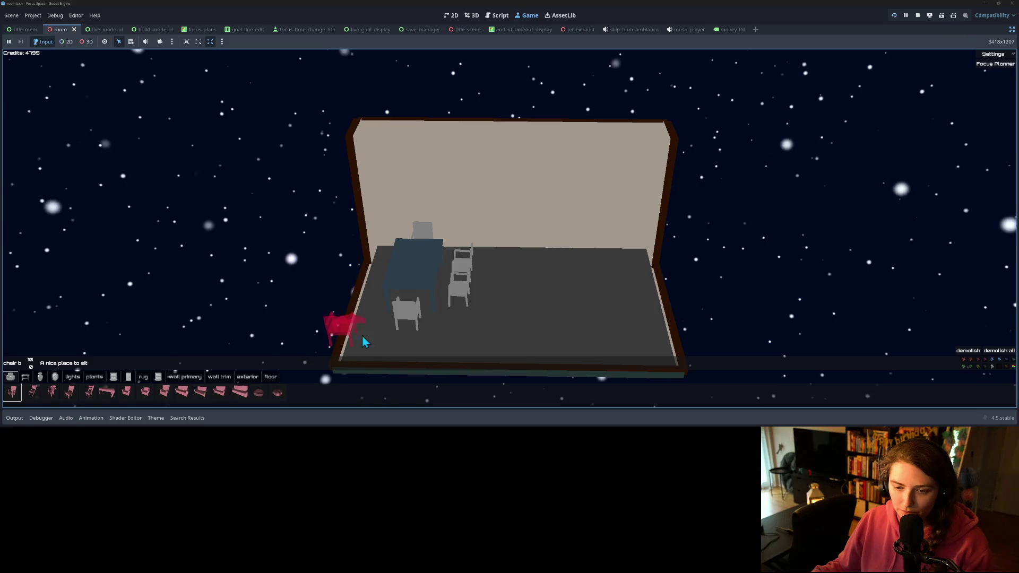
left_click(407, 279)
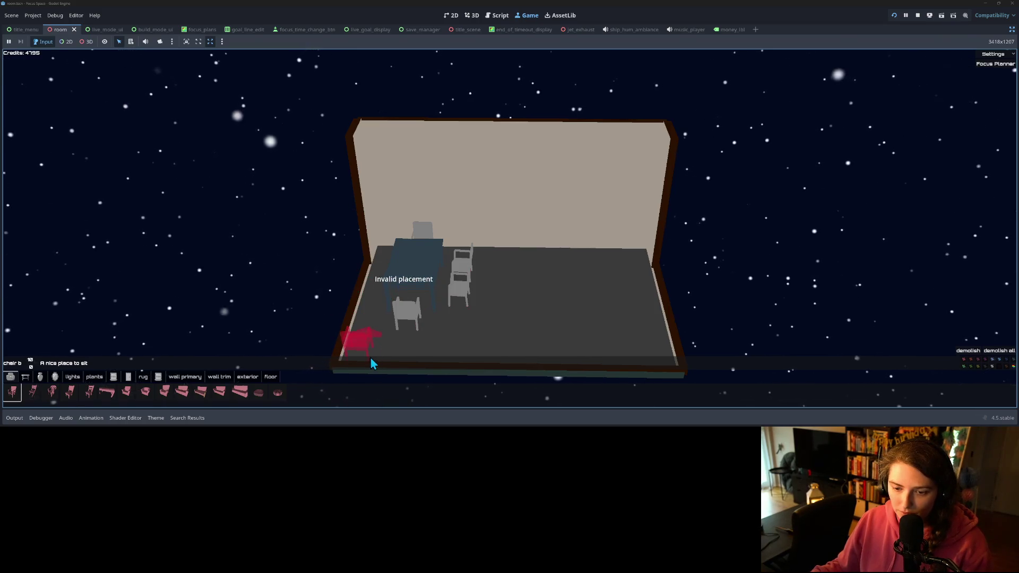
left_click(399, 267)
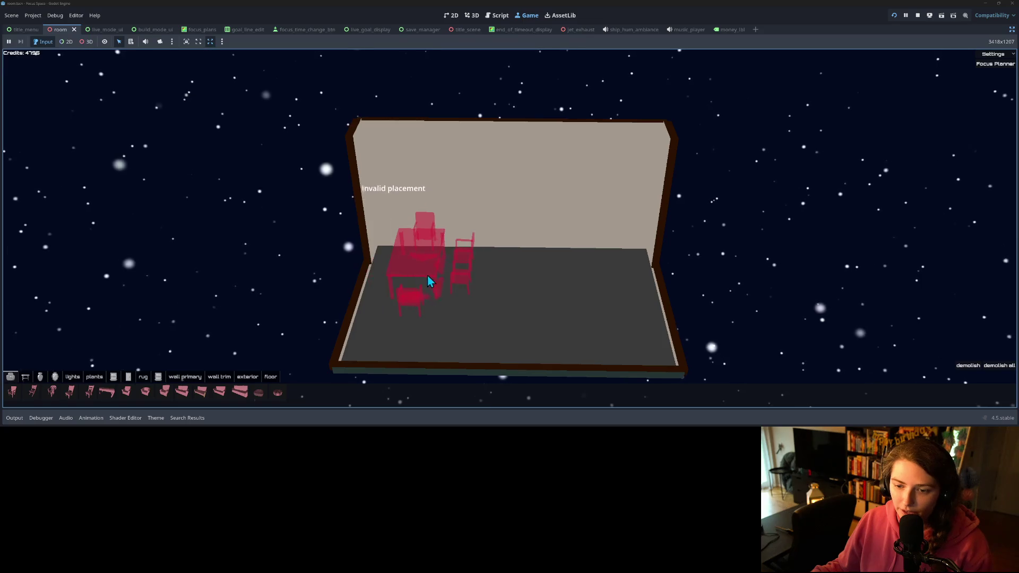
left_click(12, 392)
left_click(437, 264)
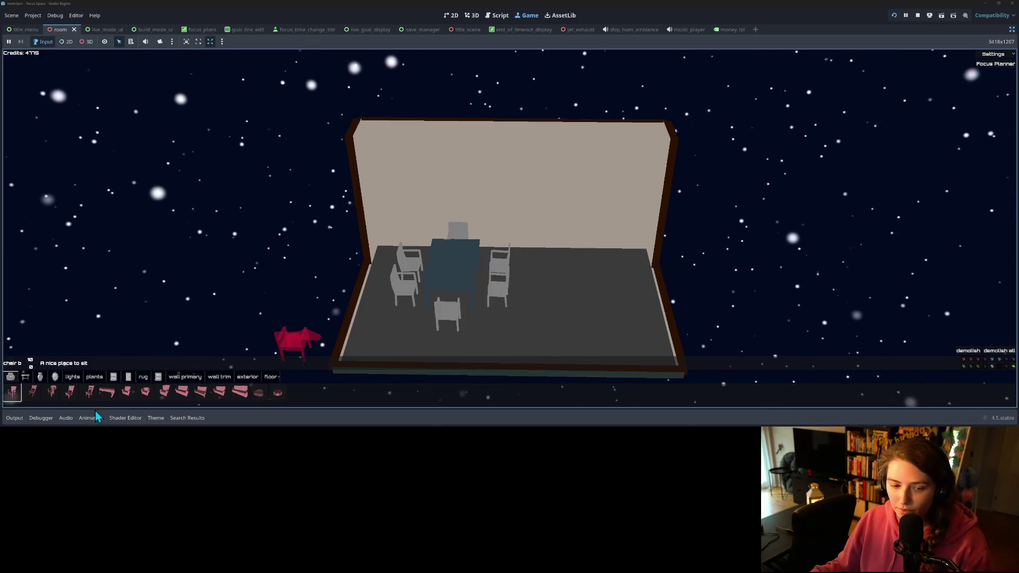
left_click(12, 392)
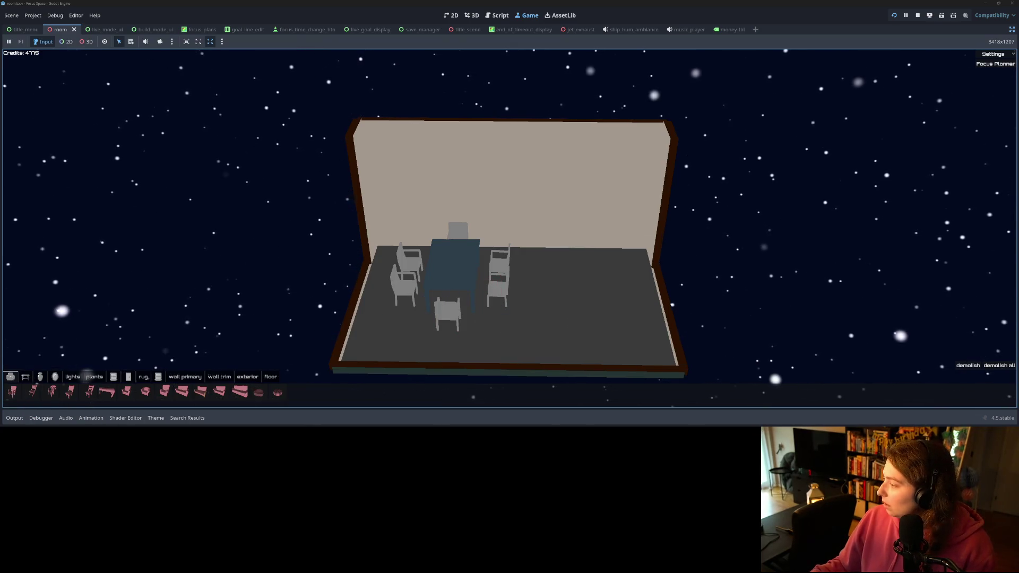
key("alt+Tab")
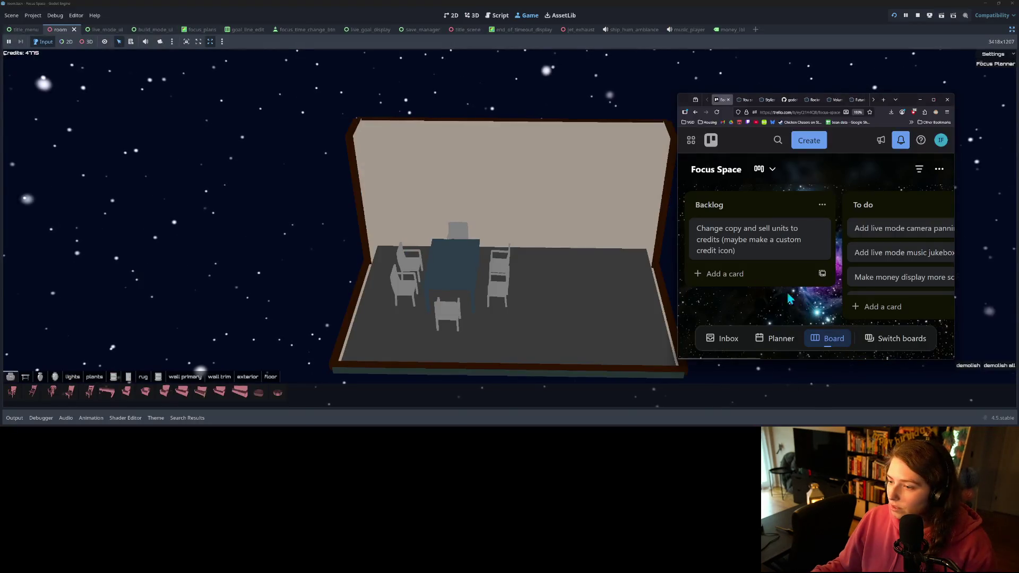
- Add Backlog cards 'Remove focus on furniture shop buttons' and 'Have ESC deselect placing object', then hide Trello
left_click(734, 271)
type("REmove focus on furniture buttons")
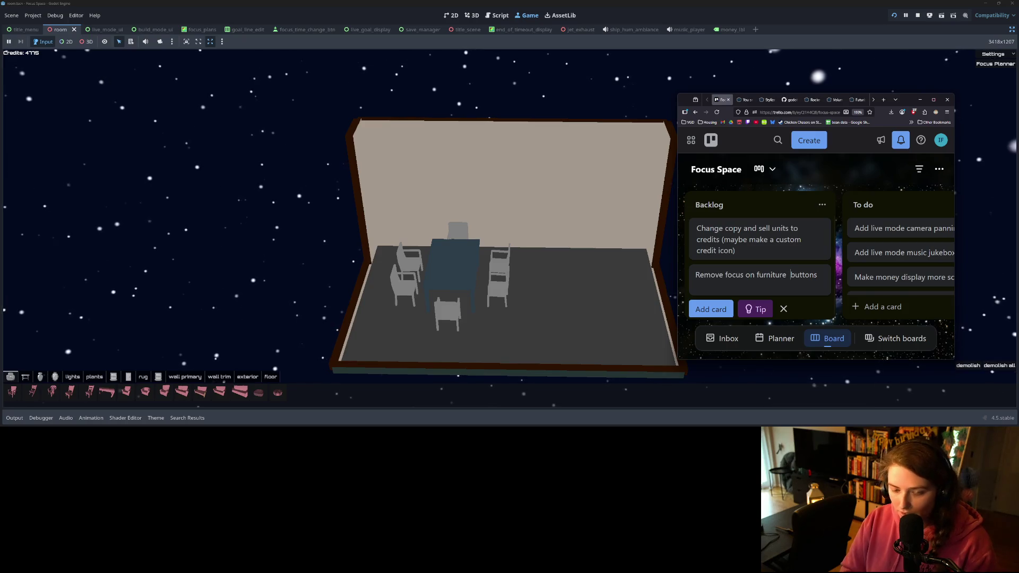
type("hop")
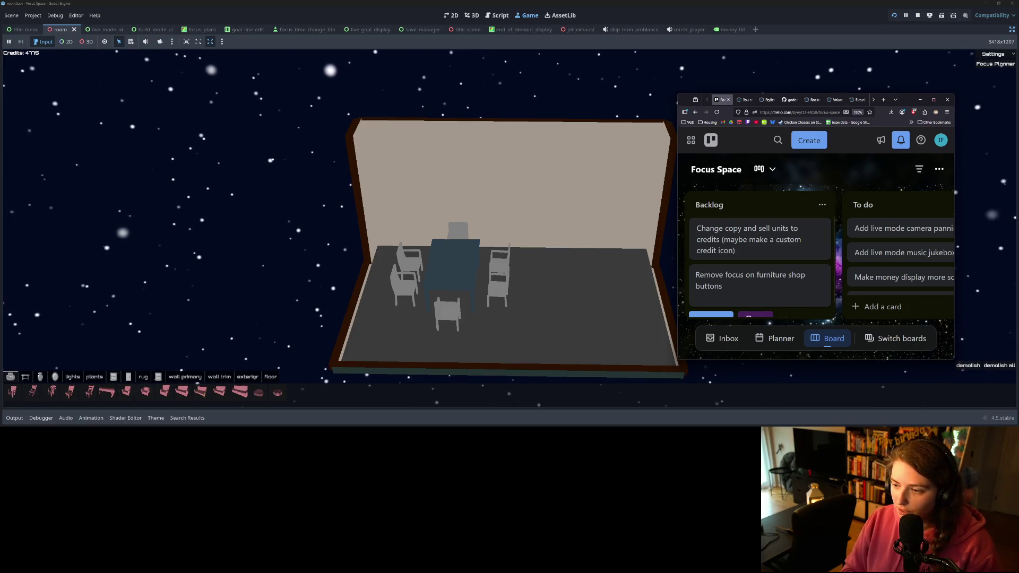
key("Return")
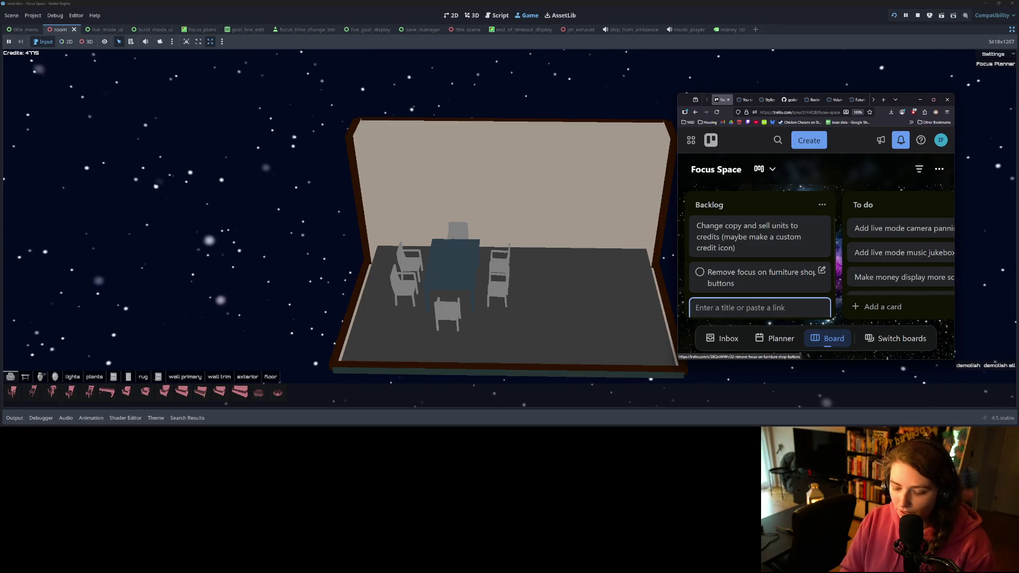
type("Have E")
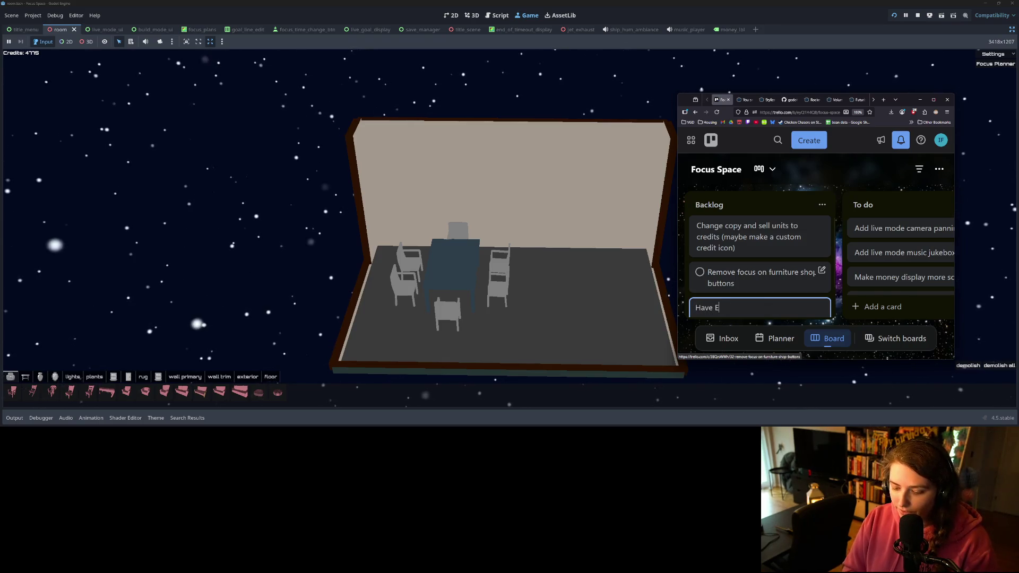
type("SC de")
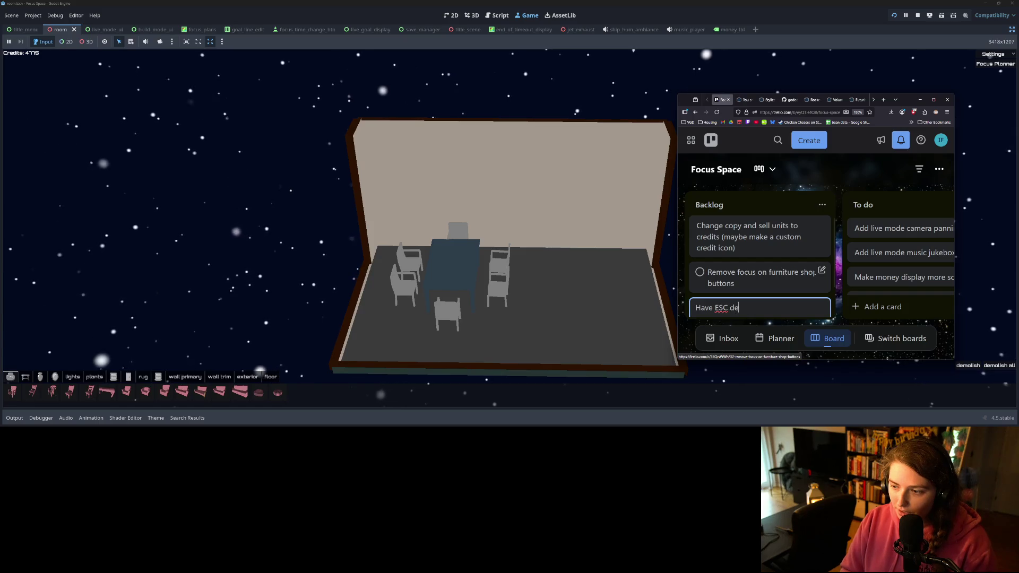
type("select pla")
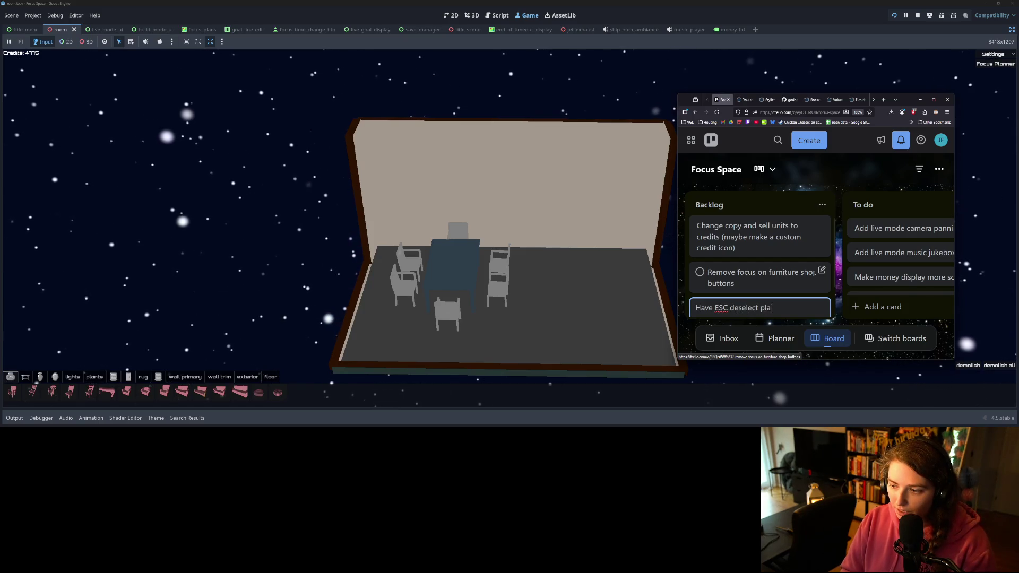
type("cing object")
key("Return")
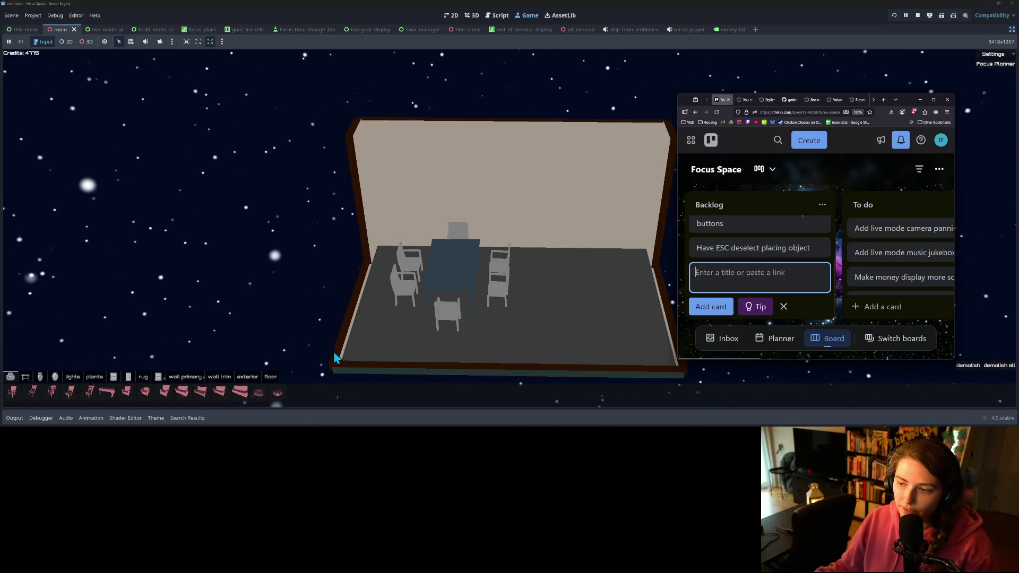
left_click(276, 404)
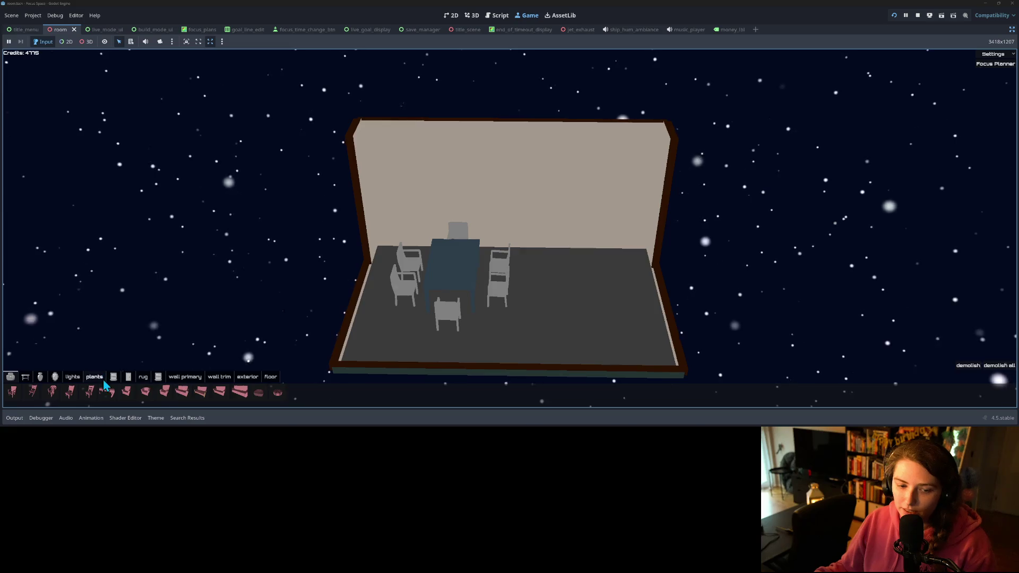
- Move the dining set slightly left and hide the back wall to see inside
scroll(392, 278, "up", 3)
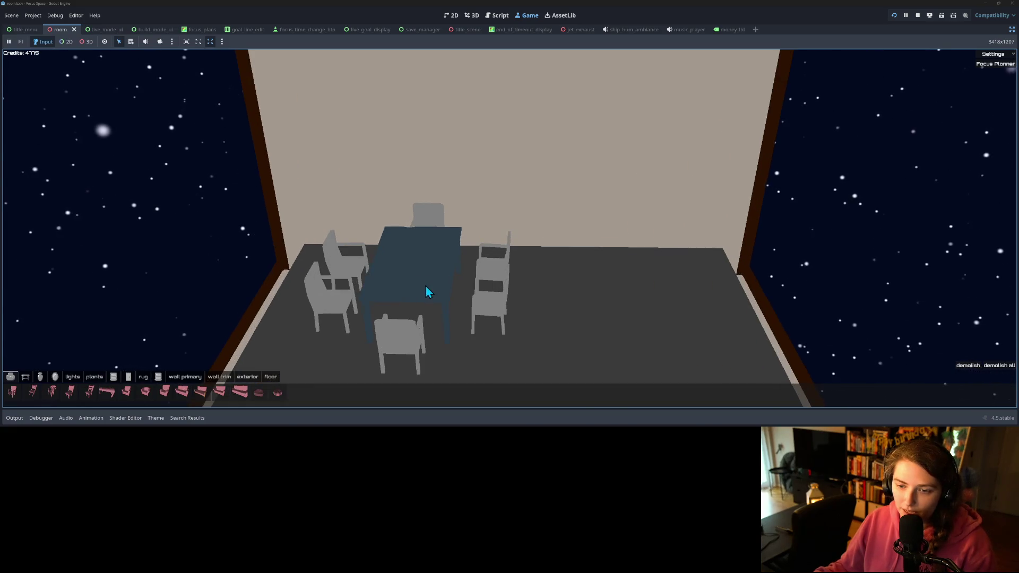
key("e")
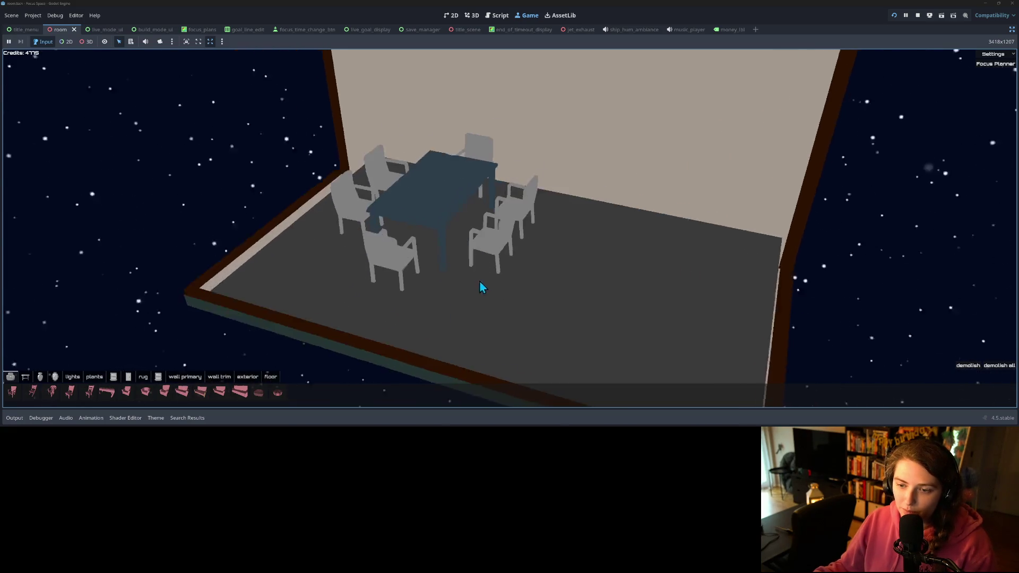
left_click(533, 177)
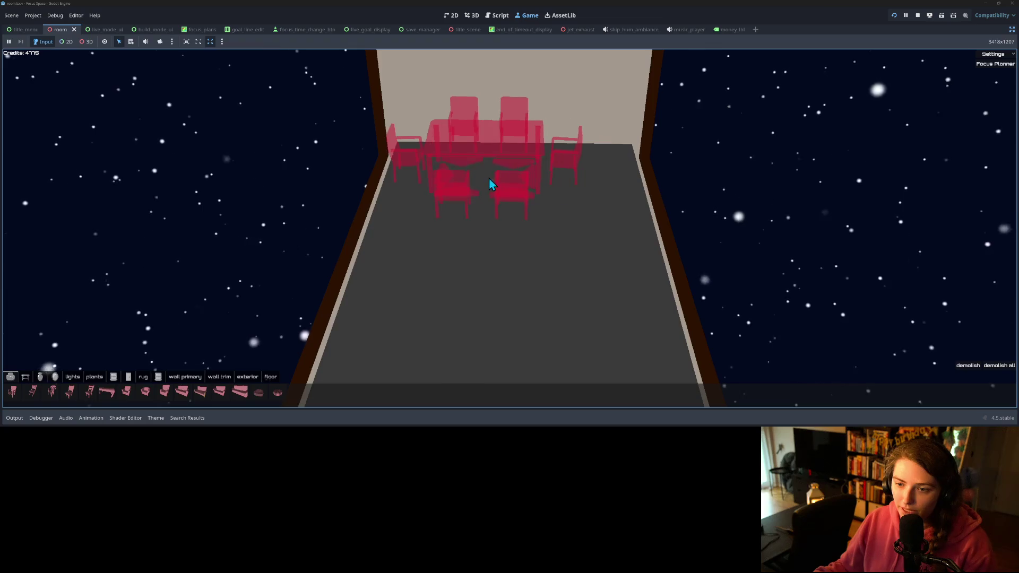
left_click(490, 179)
key("e")
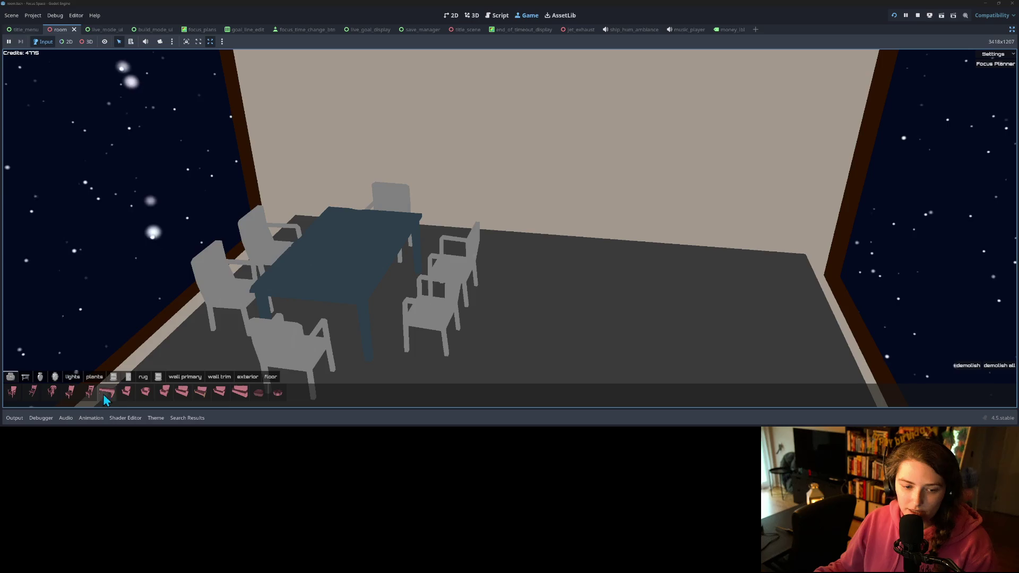
key("h")
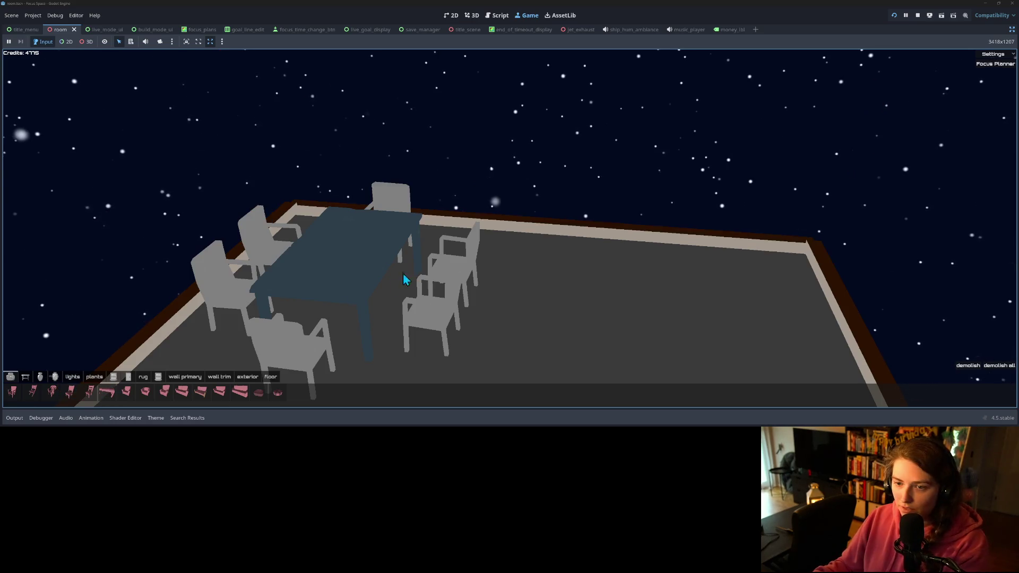
- Select a potted plant from the plants category and try placing it around the room
left_click(93, 377)
left_click(69, 393)
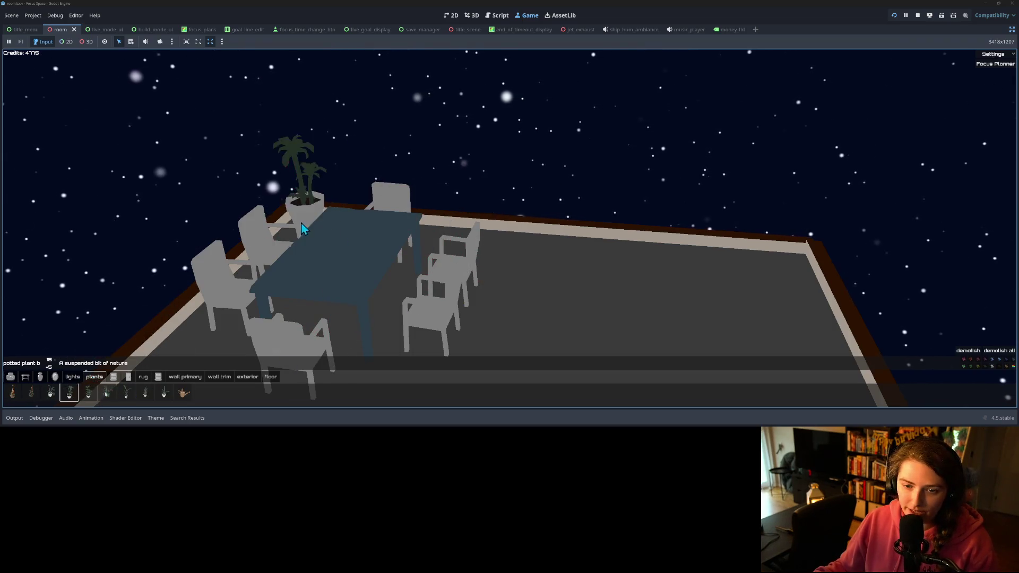
key("a")
left_click(574, 343)
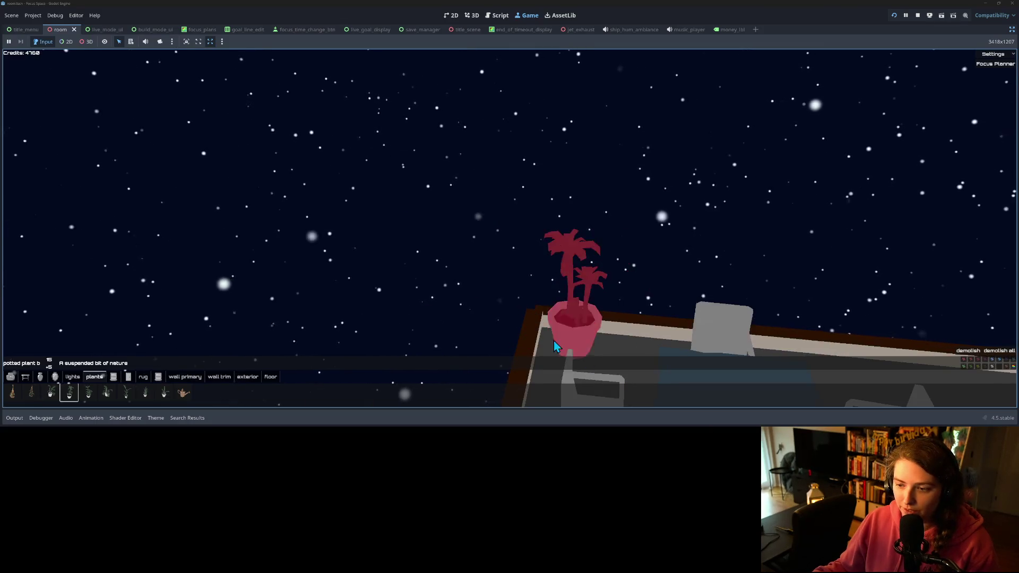
key("a")
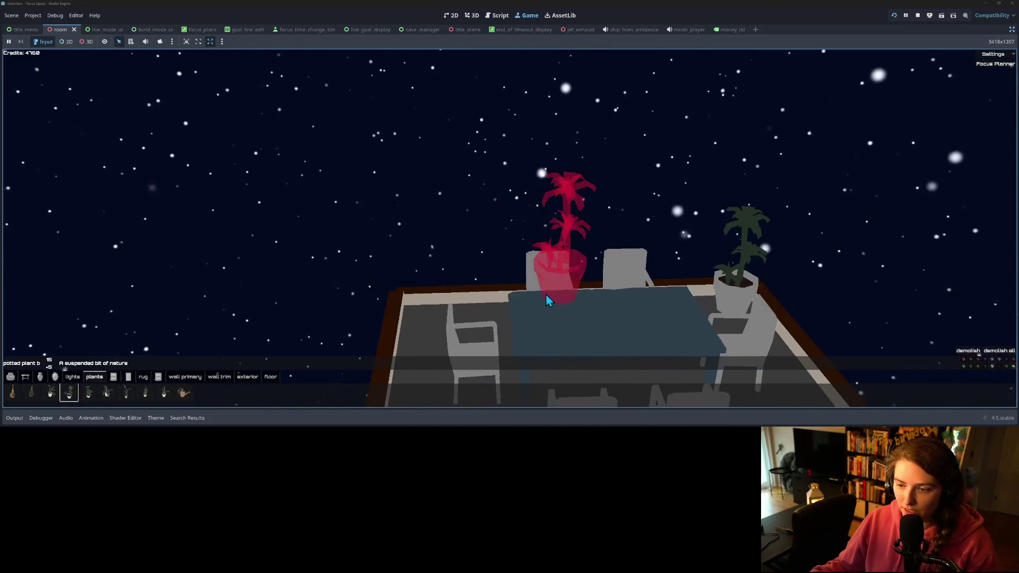
scroll(419, 328, "down", 1)
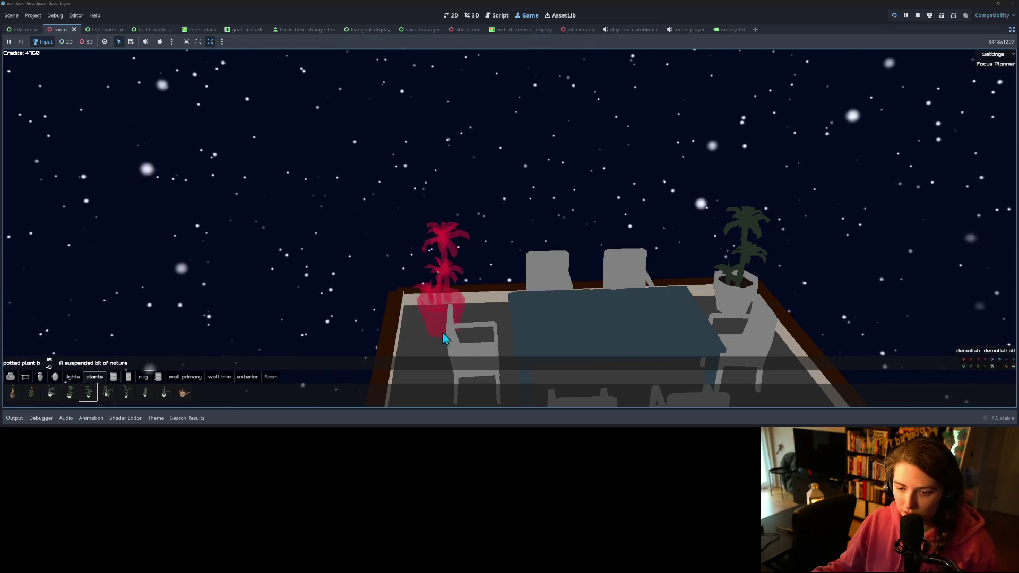
mouse_move(433, 326)
left_mouse_down()
mouse_move(521, 330)
mouse_move(557, 308)
left_mouse_up()
scroll(589, 345, "down", 3)
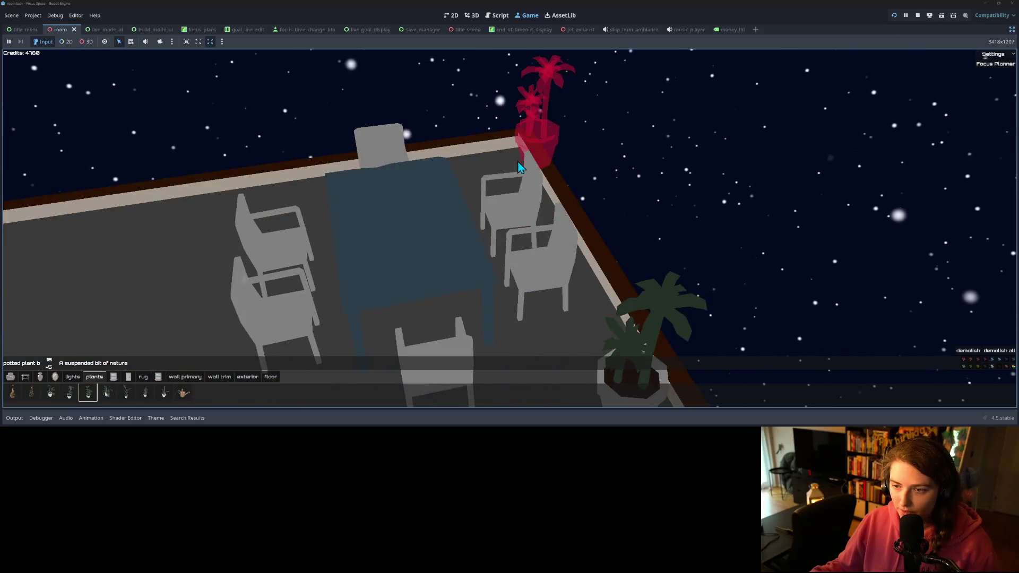
left_click(505, 165)
mouse_move(475, 189)
left_mouse_down()
mouse_move(392, 215)
mouse_move(450, 216)
left_mouse_up()
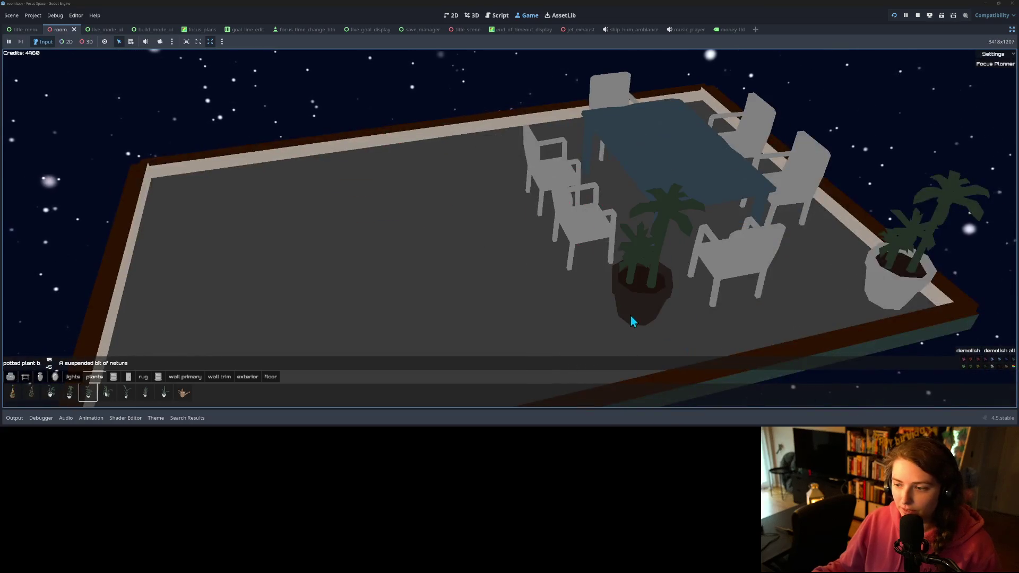
left_click(661, 341)
mouse_move(593, 307)
left_mouse_down()
mouse_move(453, 278)
mouse_move(324, 273)
mouse_move(313, 293)
left_mouse_up()
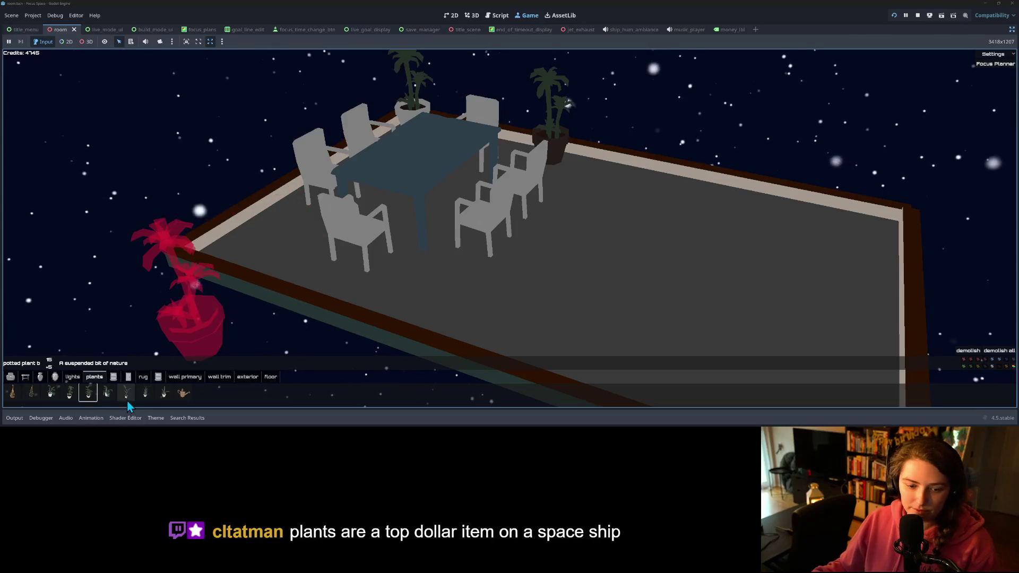
- Place two 'potted plant f' plants side by side on the dining table
left_click(143, 398)
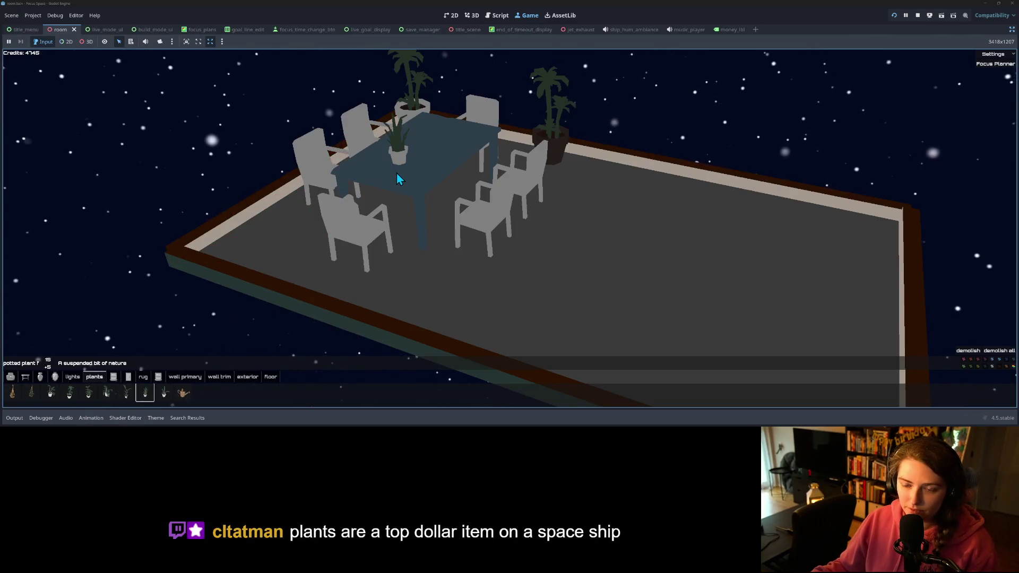
scroll(399, 179, "down", 1)
right_click(399, 180)
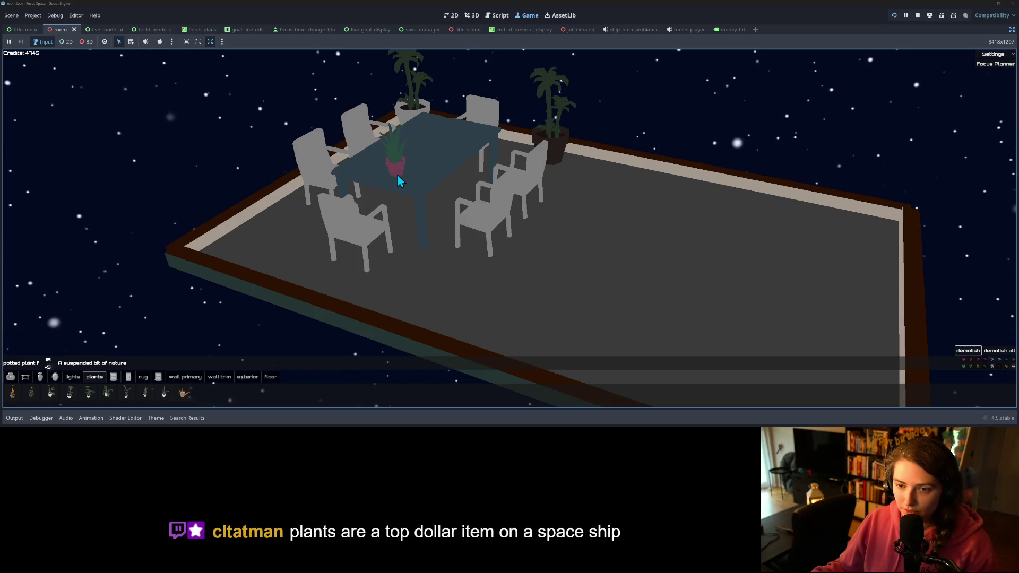
left_click(395, 176)
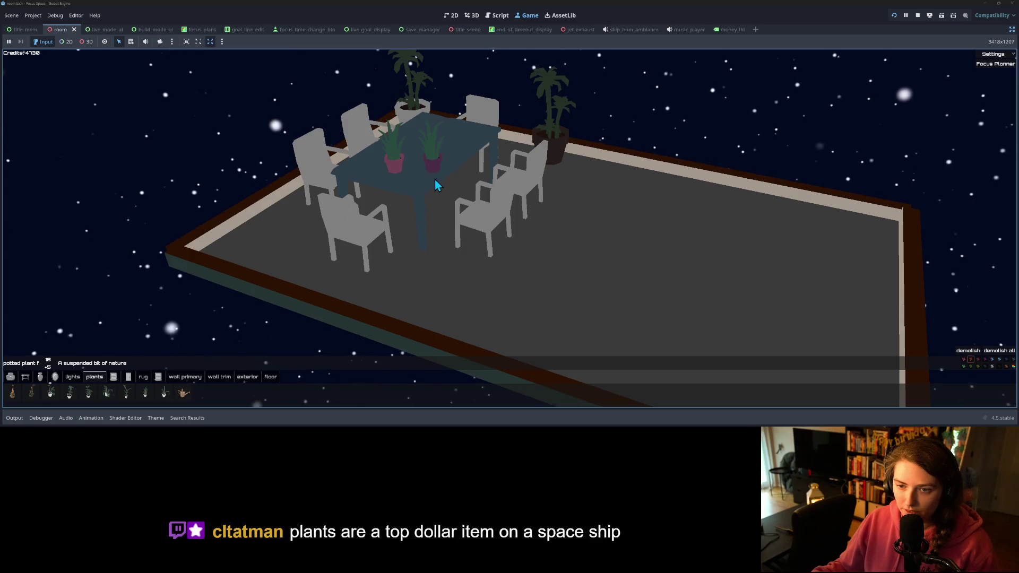
left_click(420, 174)
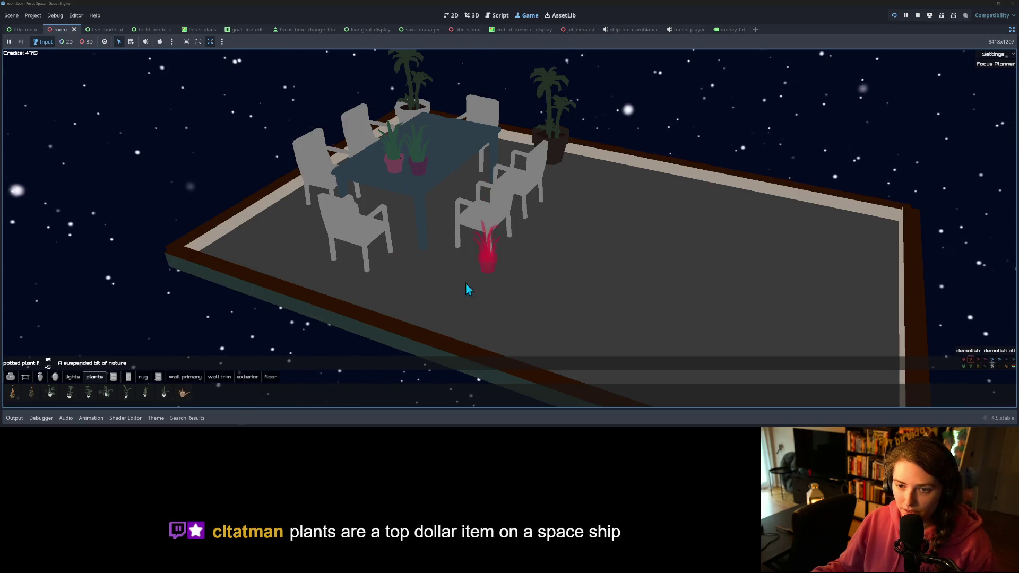
- Place four mugs around the dining table from the decor category
left_click(40, 378)
left_click(106, 394)
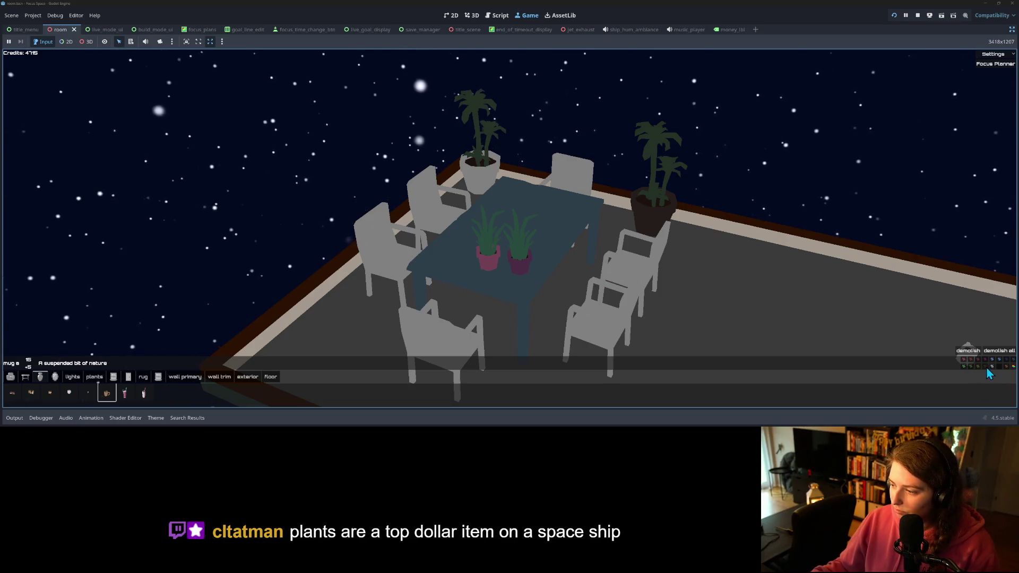
left_click(446, 261)
left_click(472, 241)
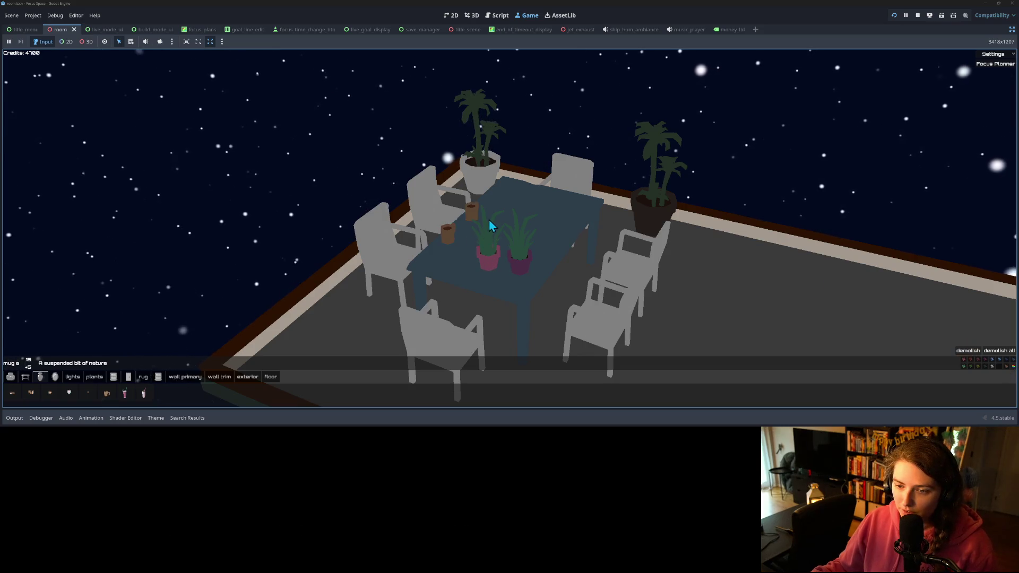
left_click(550, 203)
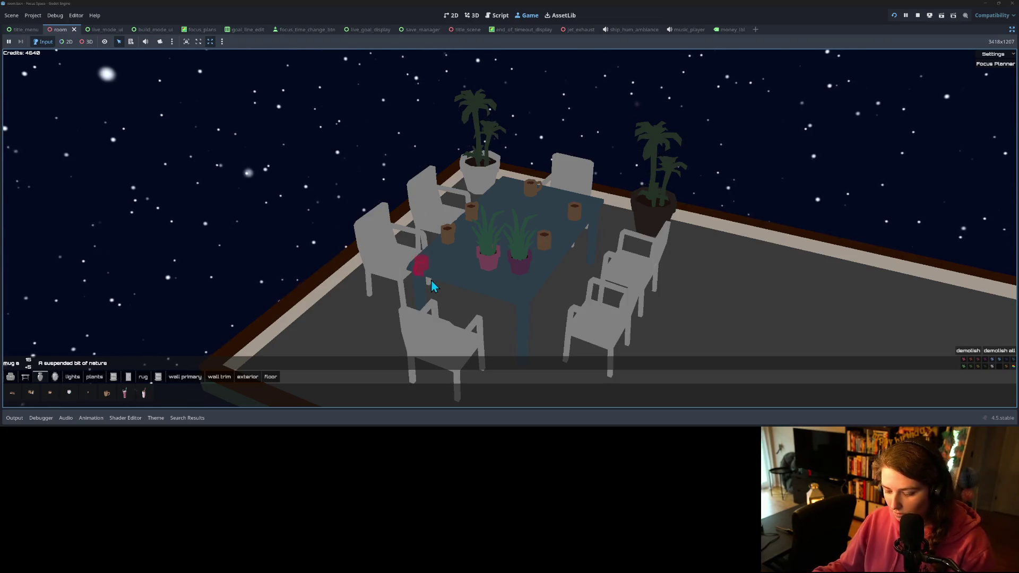
left_click(446, 268)
- Rotate the book group into a stack and place it on the table
key("e")
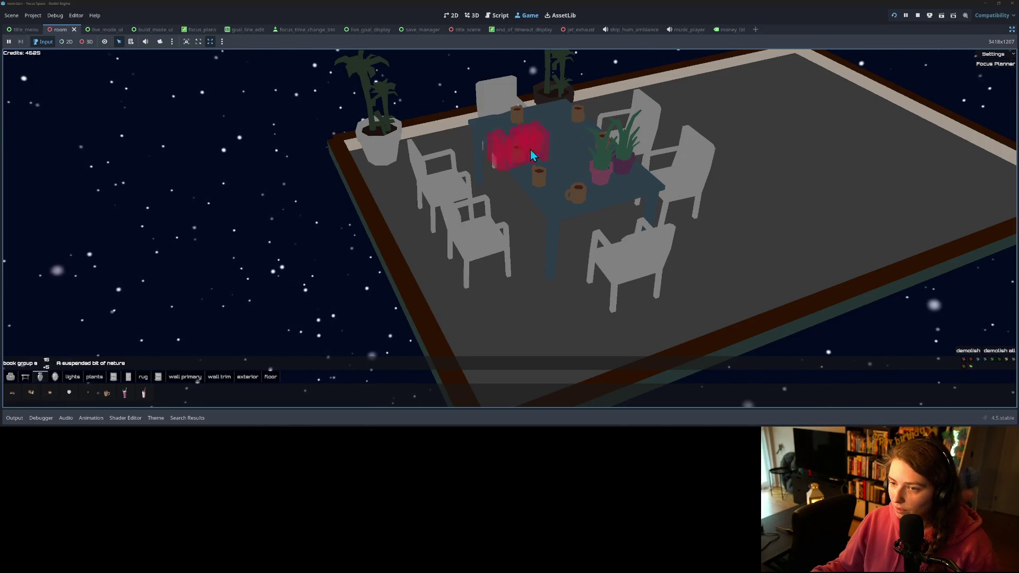
left_click(553, 151)
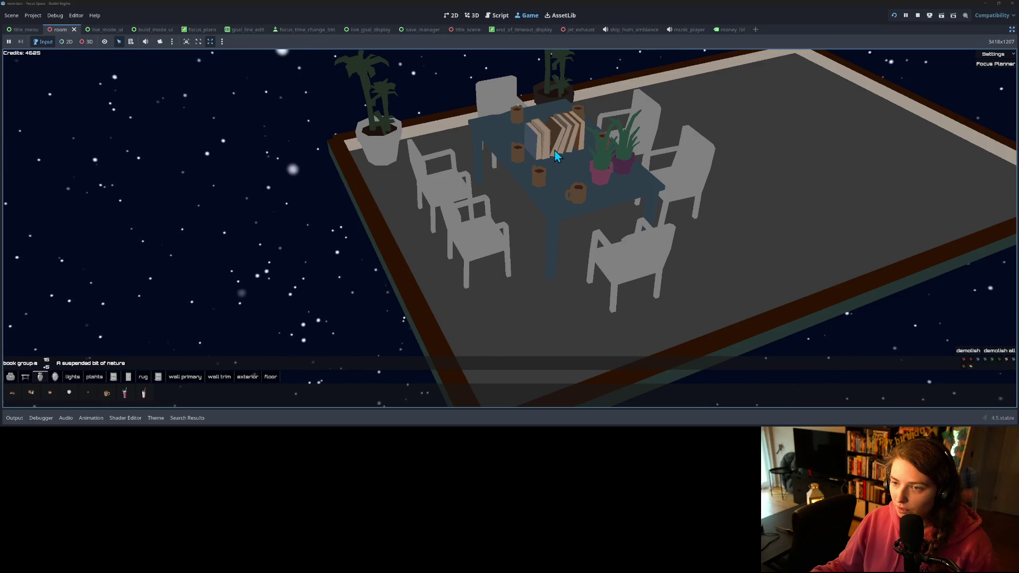
key("r")
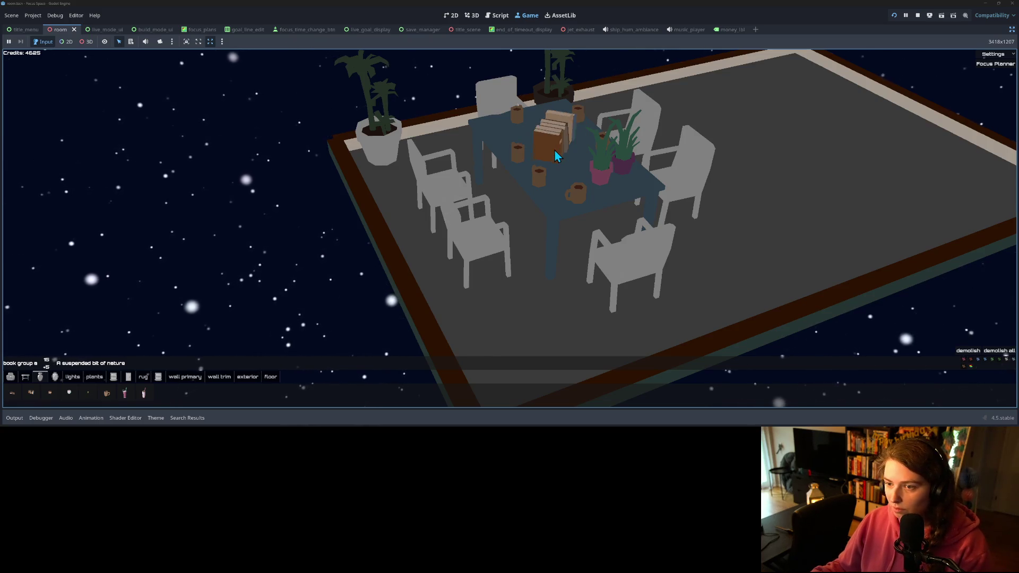
left_click(556, 155)
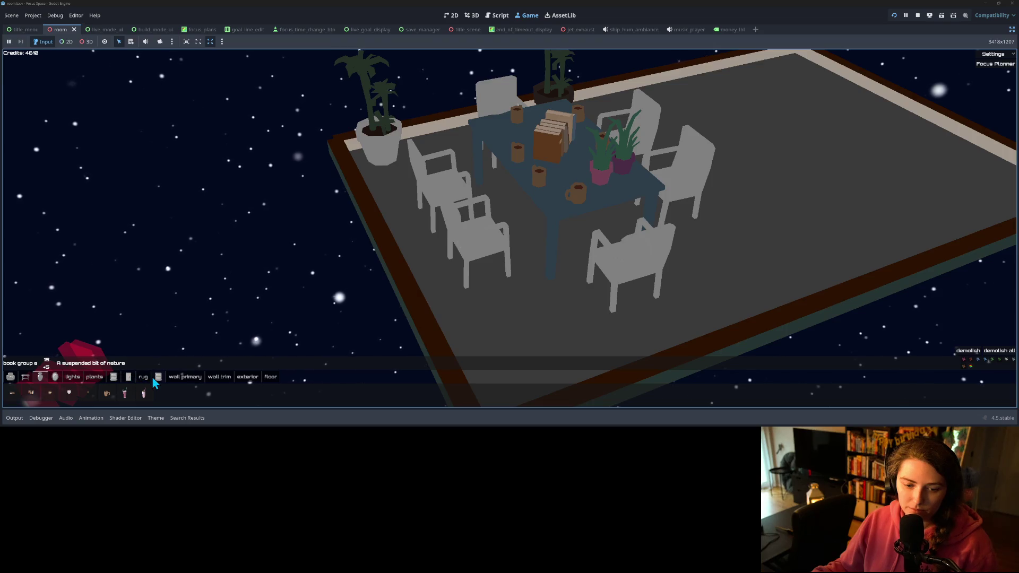
- Lay rug c beneath the dining table and select the standing lamp from lights
left_click(143, 377)
left_click(52, 393)
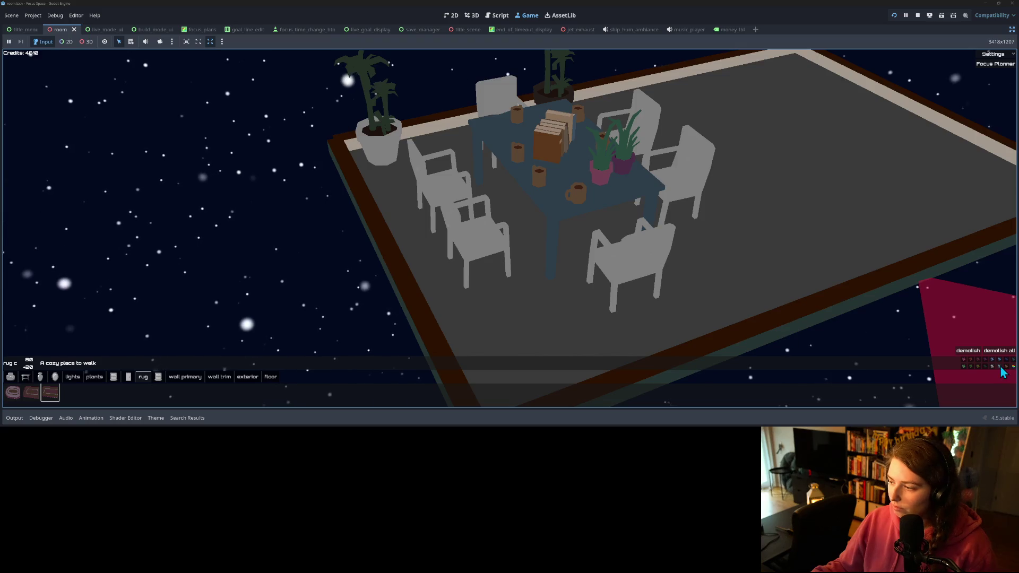
left_click(541, 255)
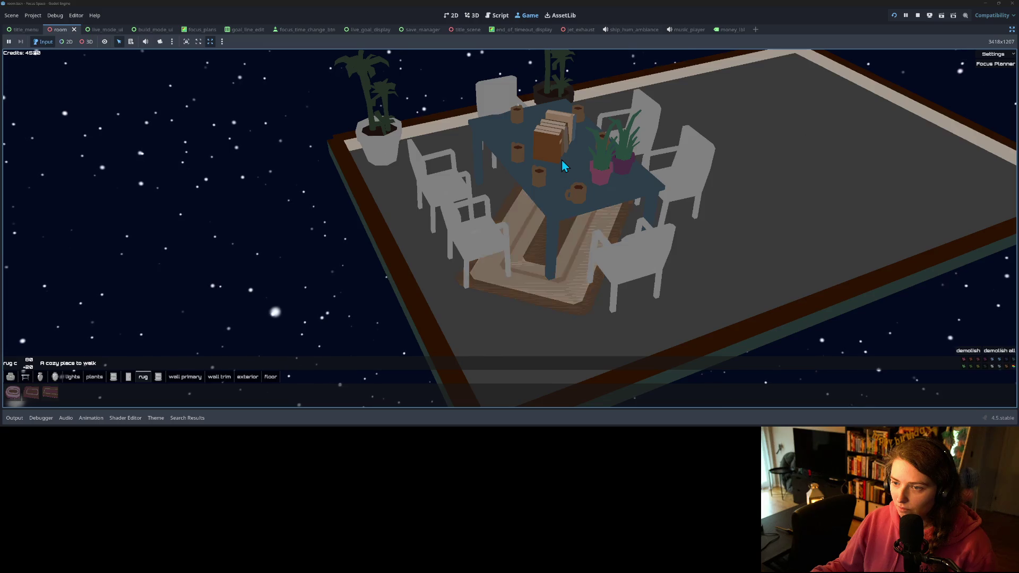
scroll(561, 231, "down", 5)
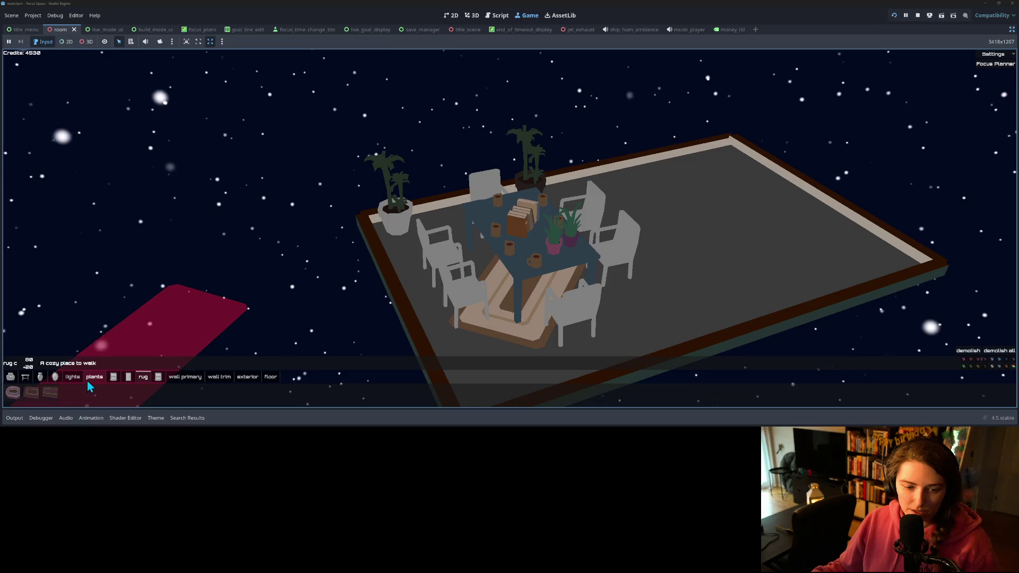
left_click(73, 378)
left_click(70, 395)
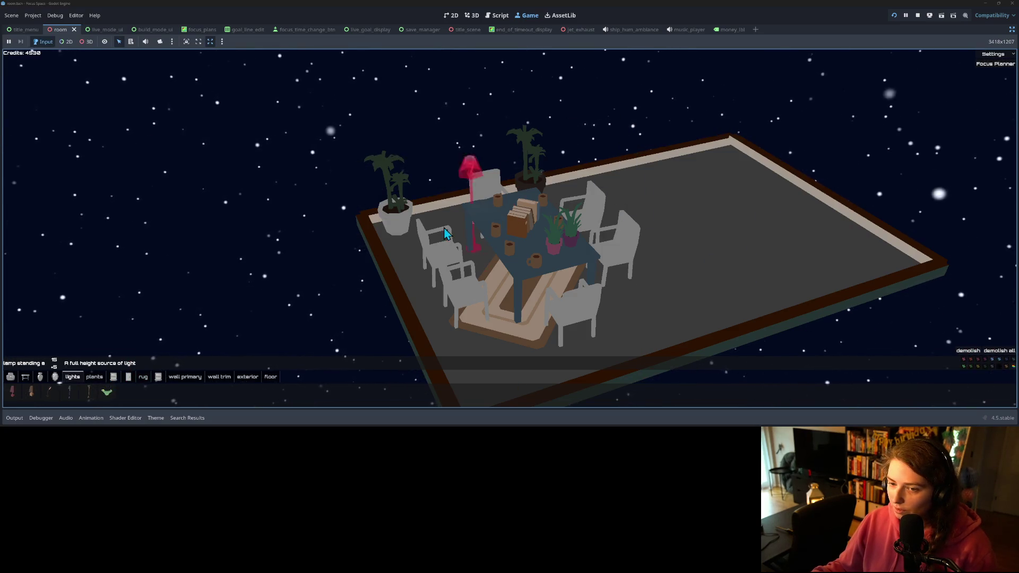
- Place the standing lamp at the room's front edge and a rotated black desk lamp on the table corner
scroll(489, 274, "down", 2)
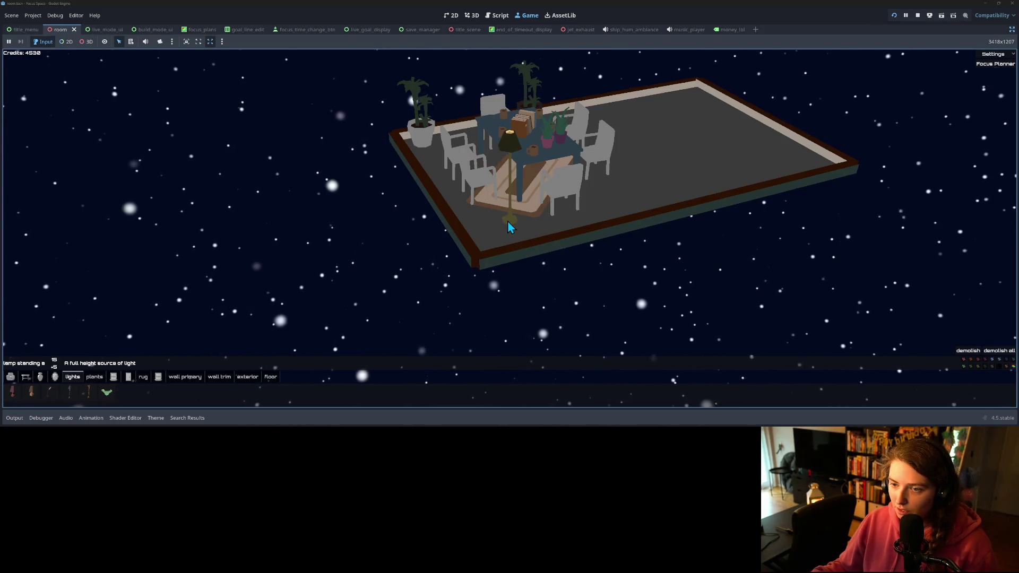
left_click(493, 240)
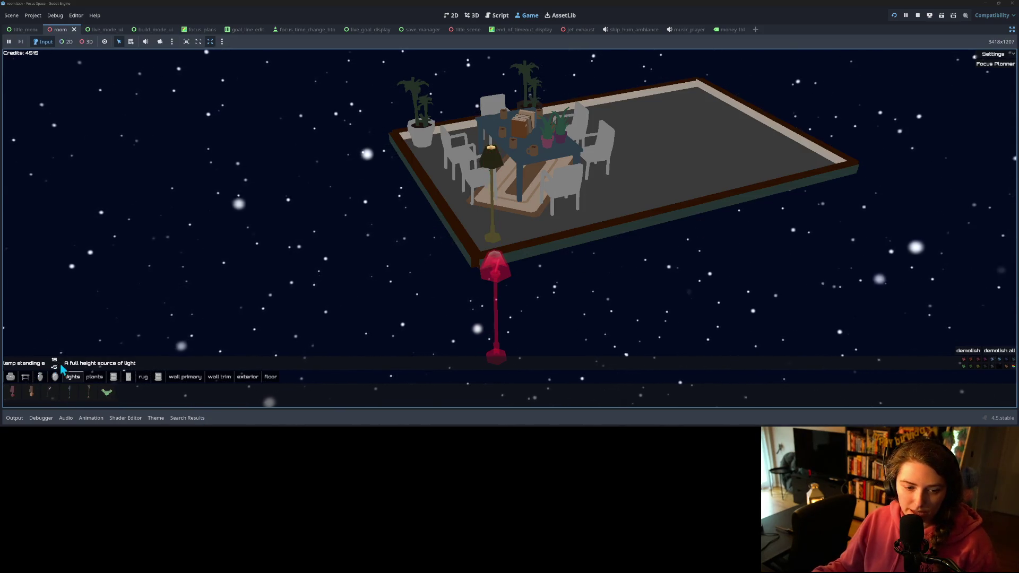
left_click(49, 394)
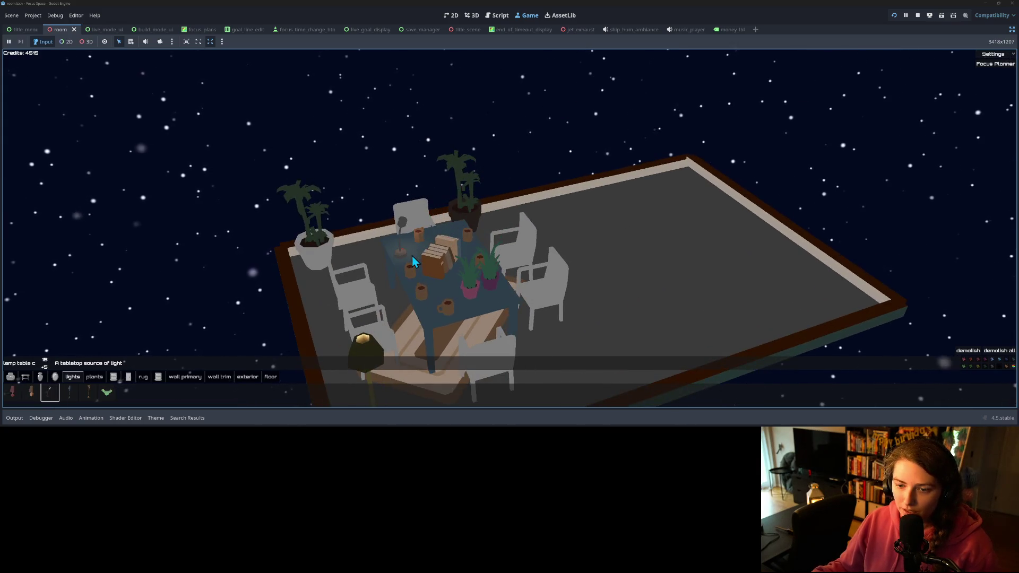
key("r")
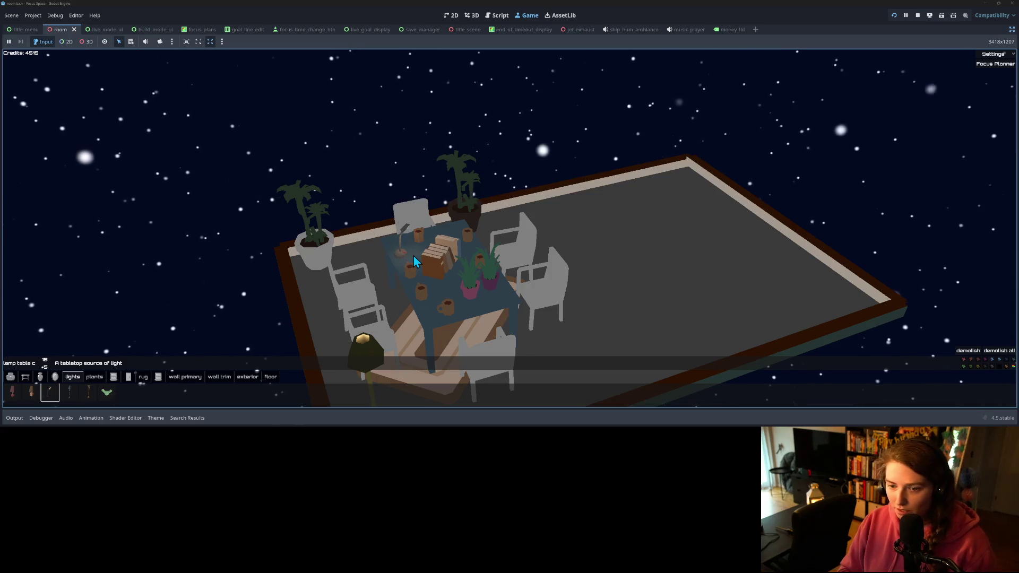
key("e")
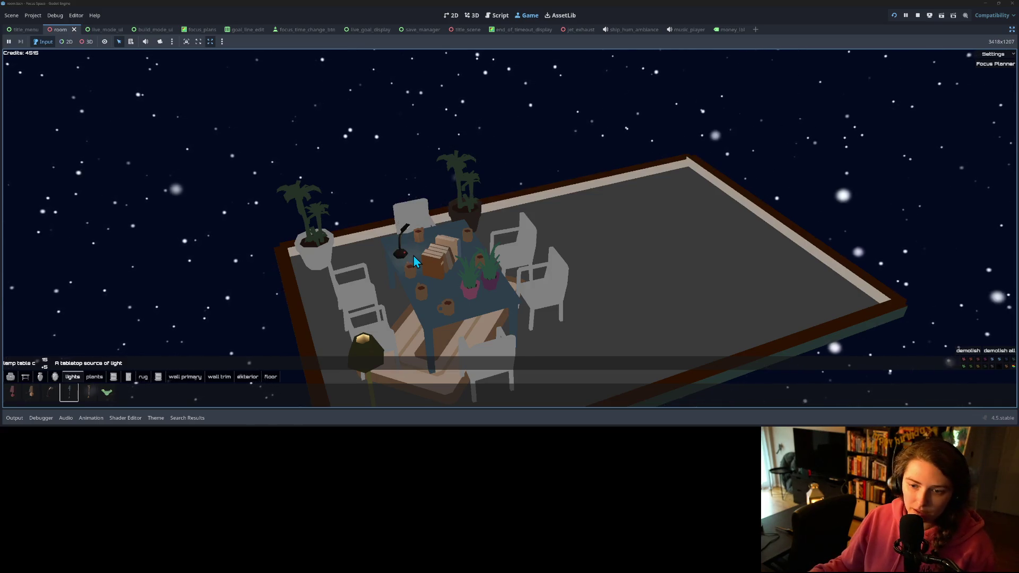
left_click(397, 249)
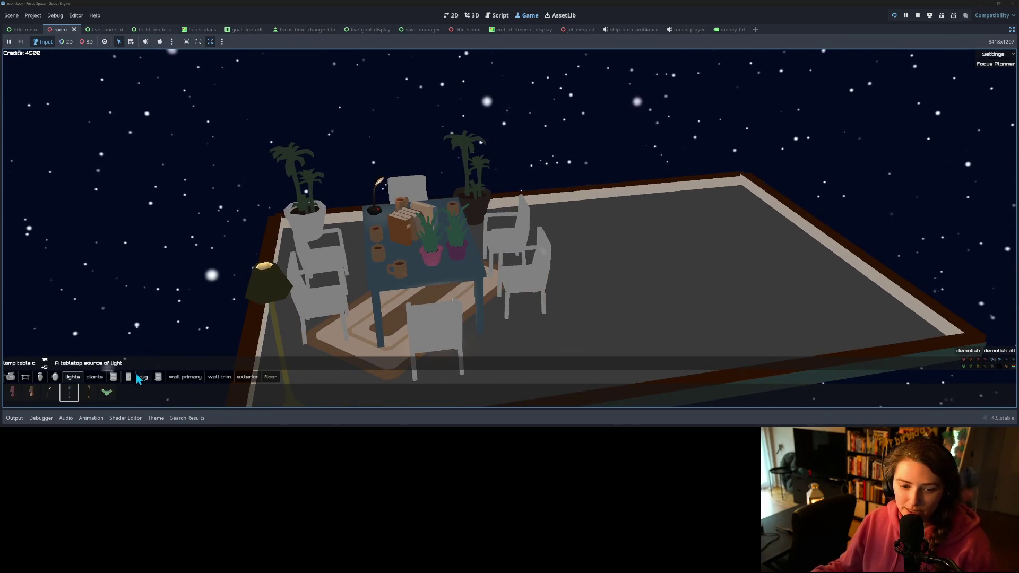
left_click(15, 379)
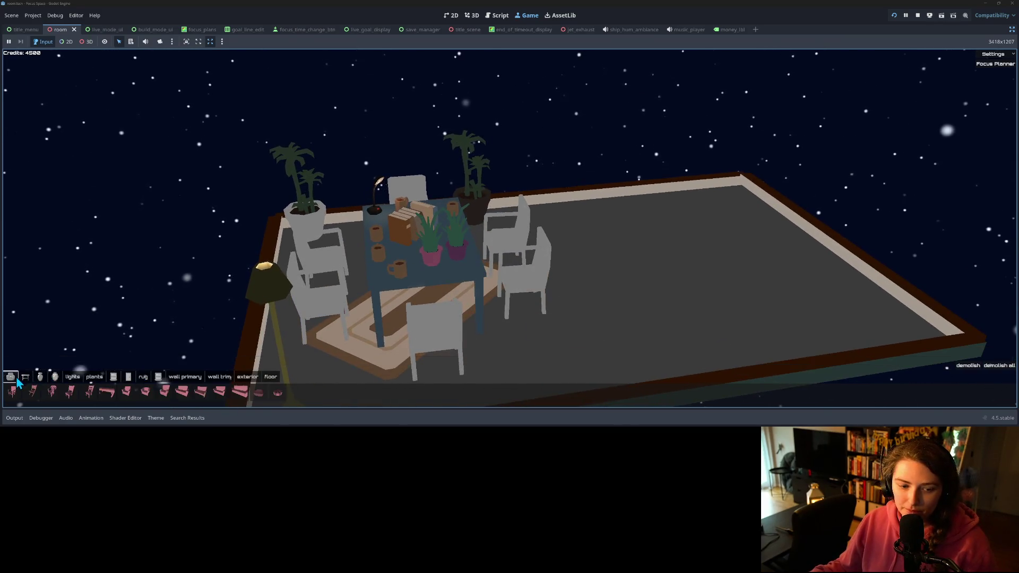
- Rotate the double couch to face the room and place it on the right side
left_click(183, 399)
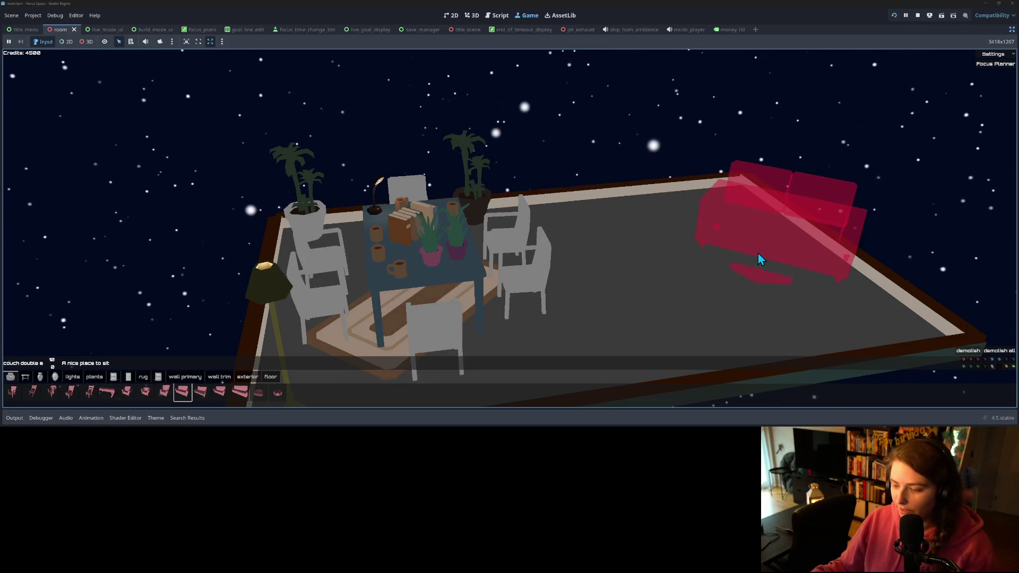
scroll(751, 259, "down", 2)
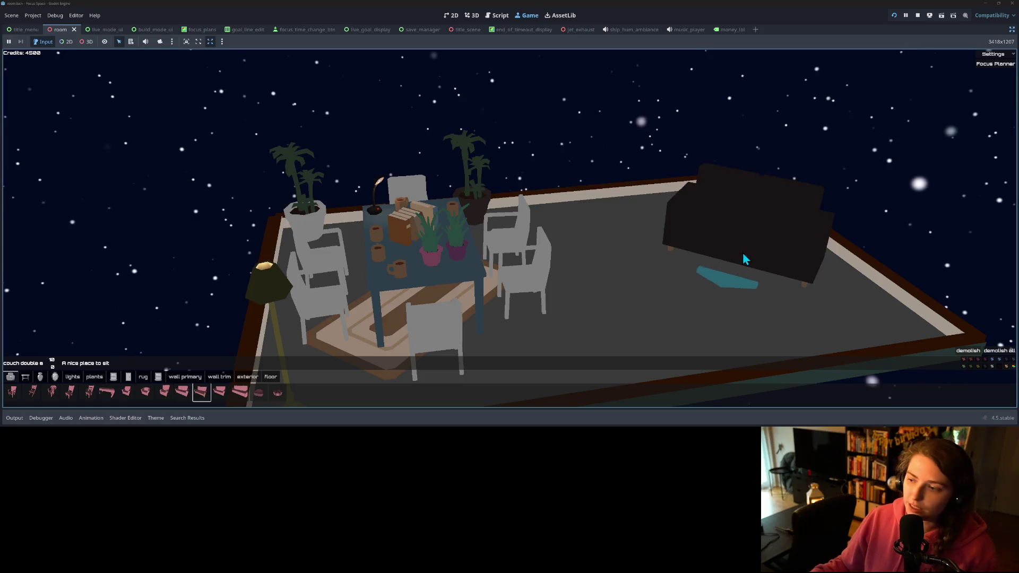
scroll(743, 259, "down", 1)
scroll(743, 258, "down", 1)
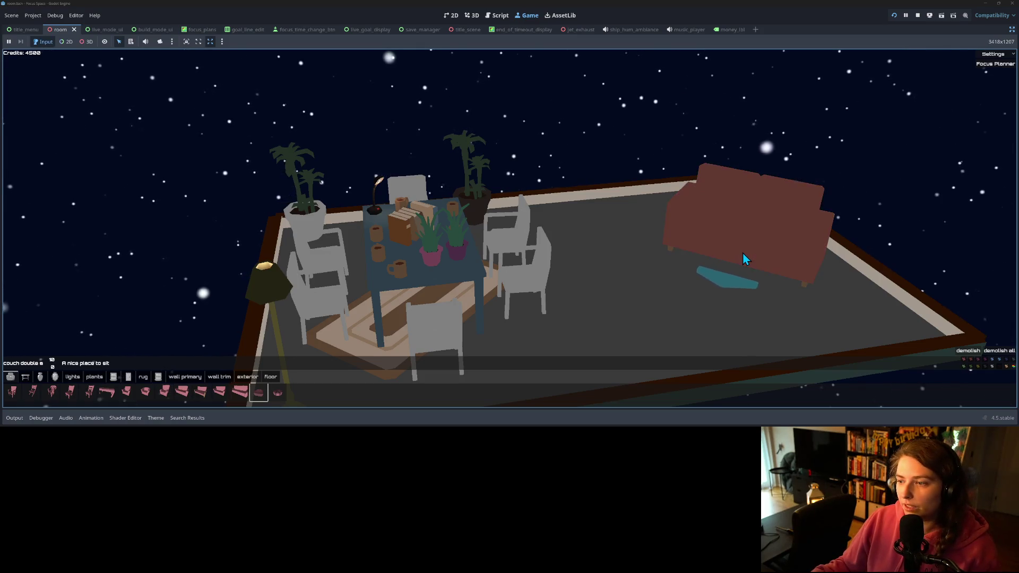
key("r")
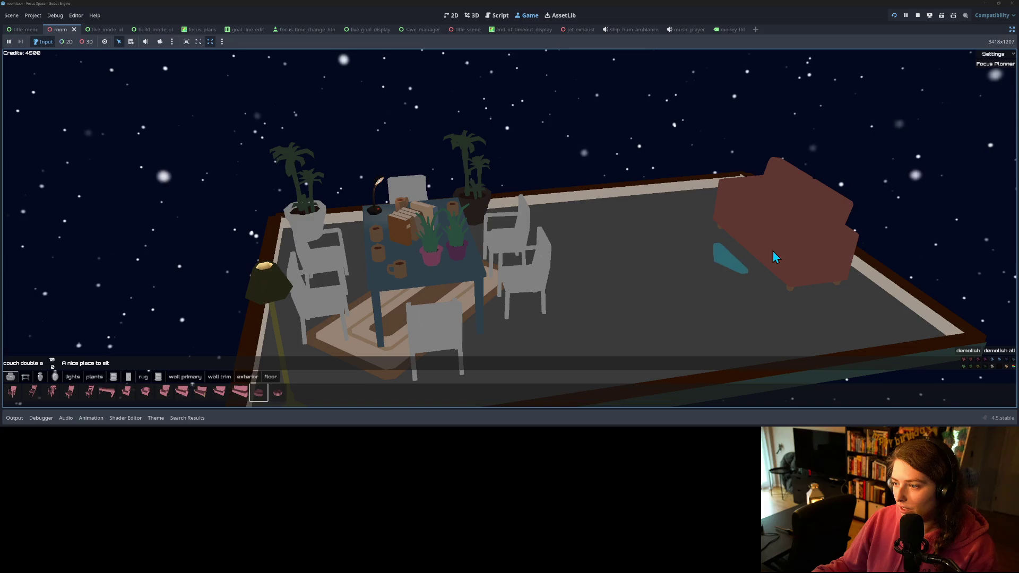
left_click(796, 260)
- Turn the armchair to face the room and place it near the back wall
scroll(398, 367, "up", 5)
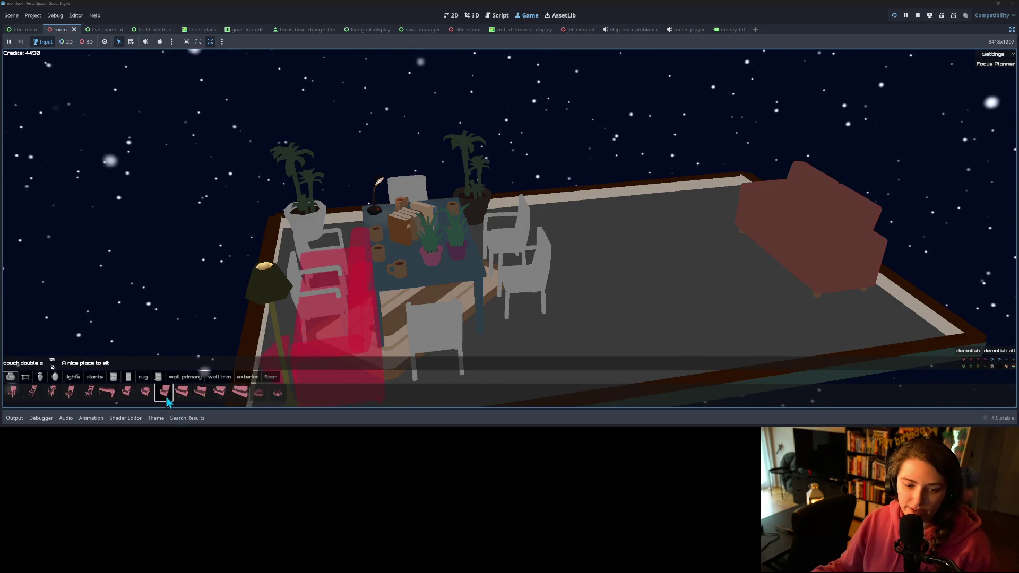
scroll(452, 271, "up", 1)
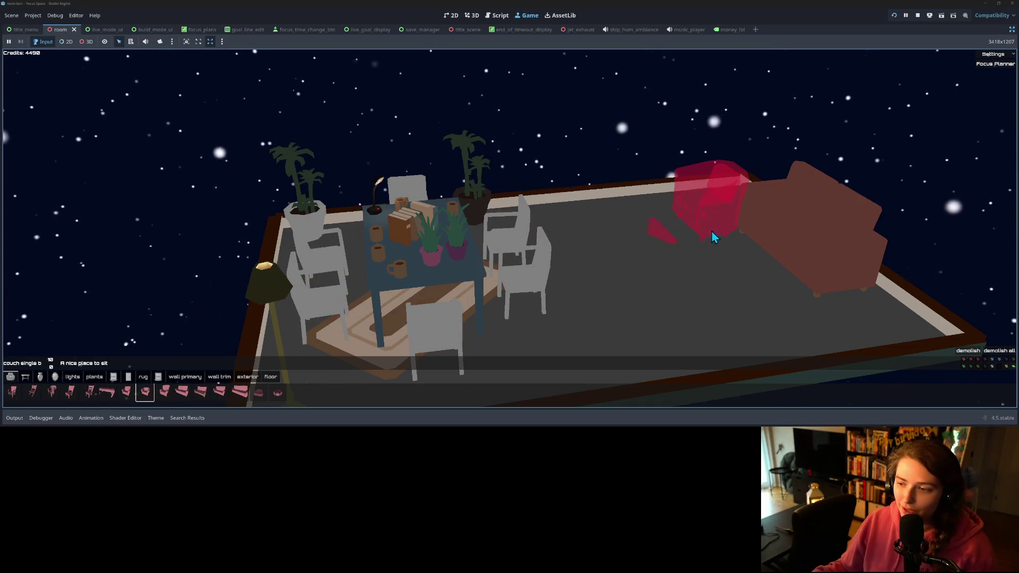
key("r")
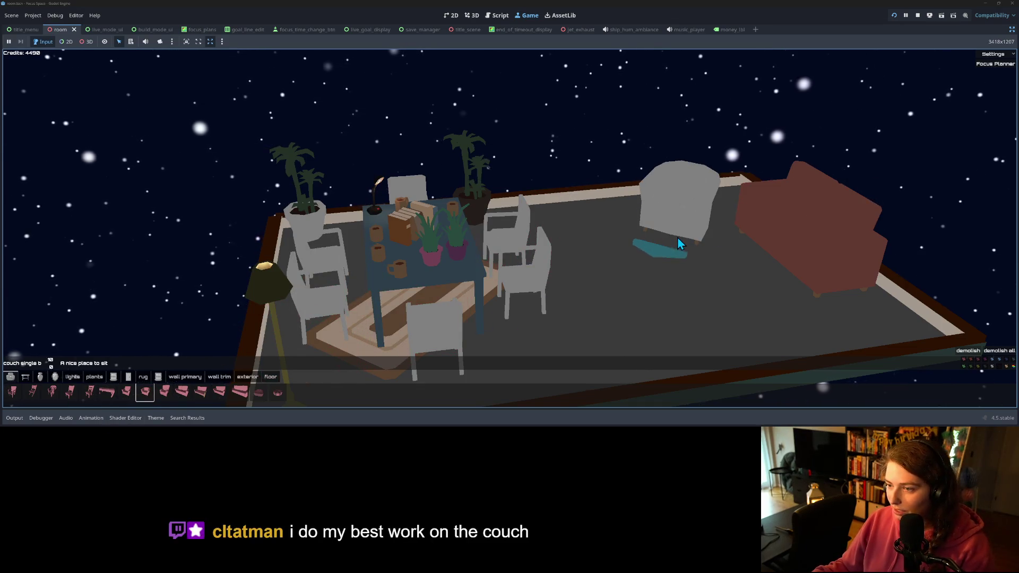
left_click(686, 226)
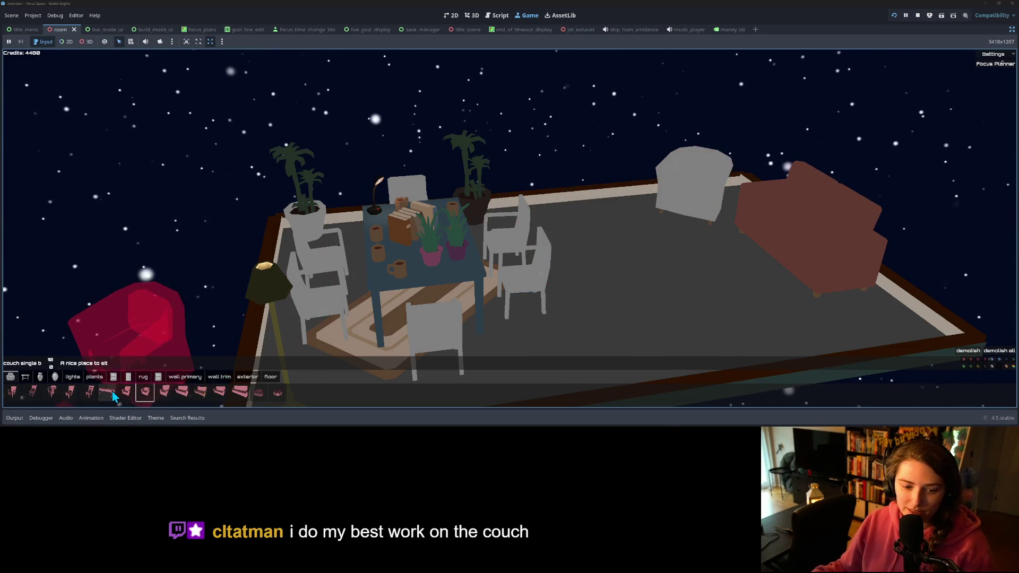
- Place a coffee table in front of the red sofa
left_click(25, 377)
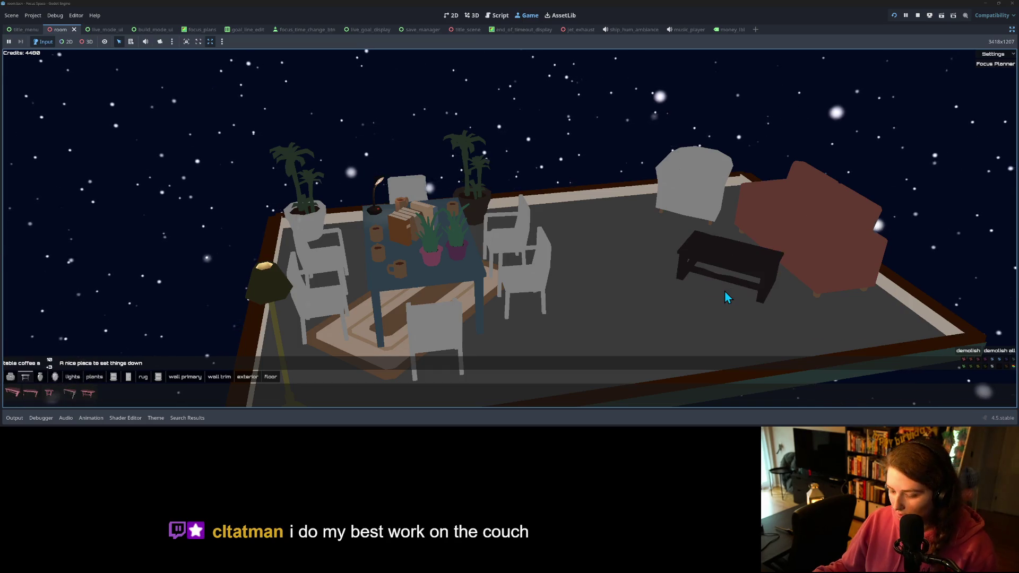
left_click(717, 278)
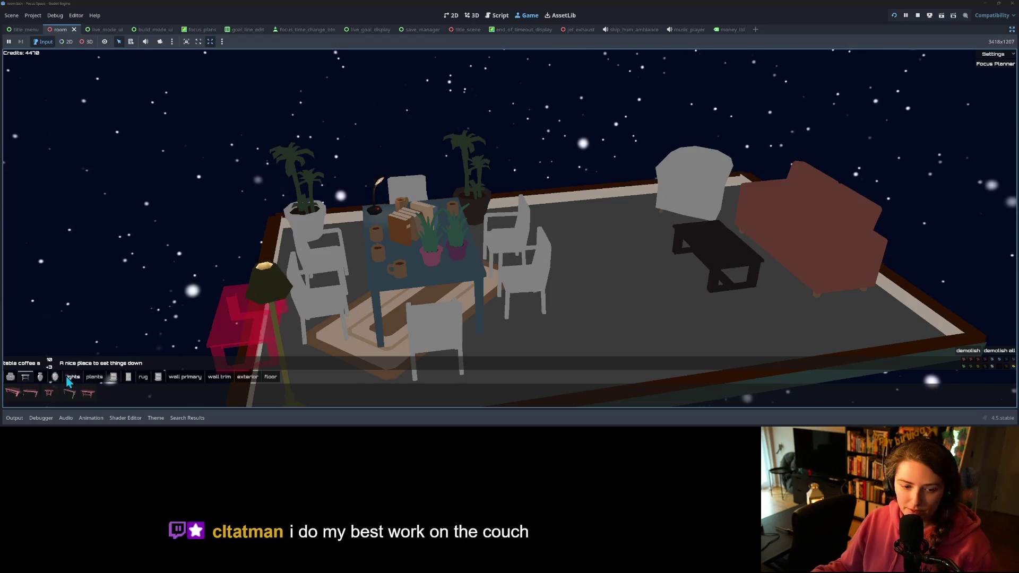
left_click(94, 378)
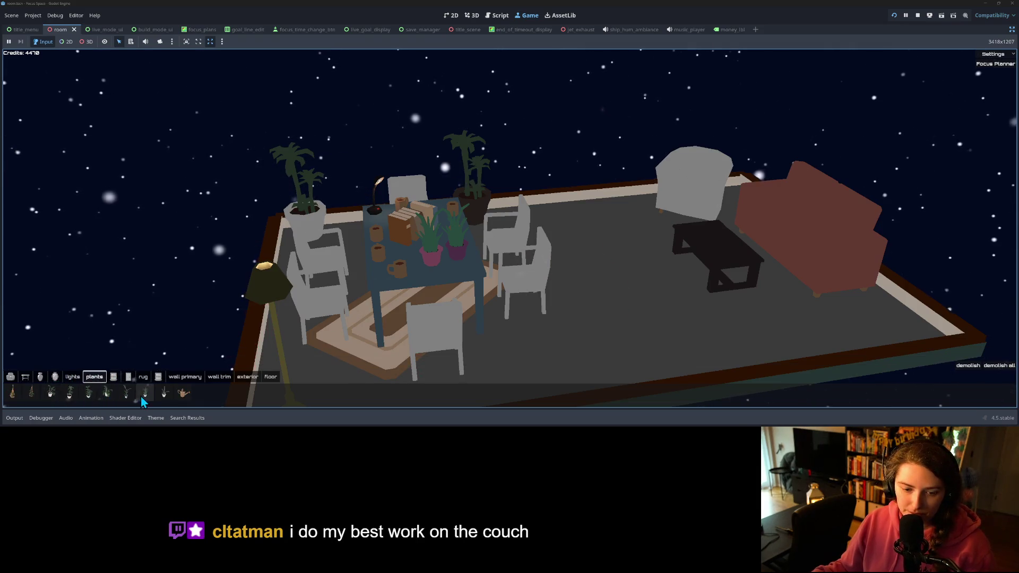
- Place a potted plant and a book on the coffee table
left_click(56, 397)
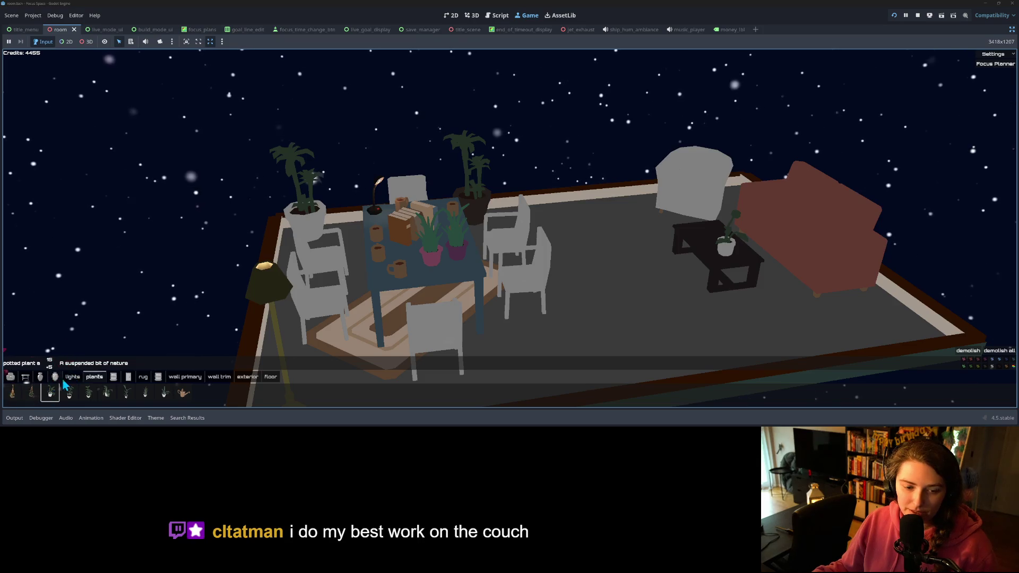
left_click(40, 376)
left_click(12, 392)
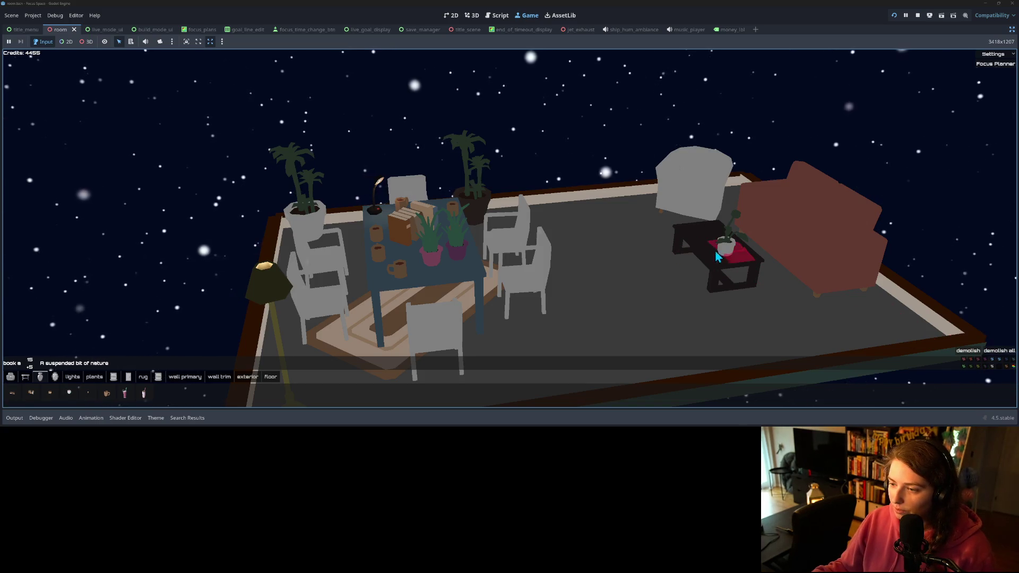
left_click(711, 242)
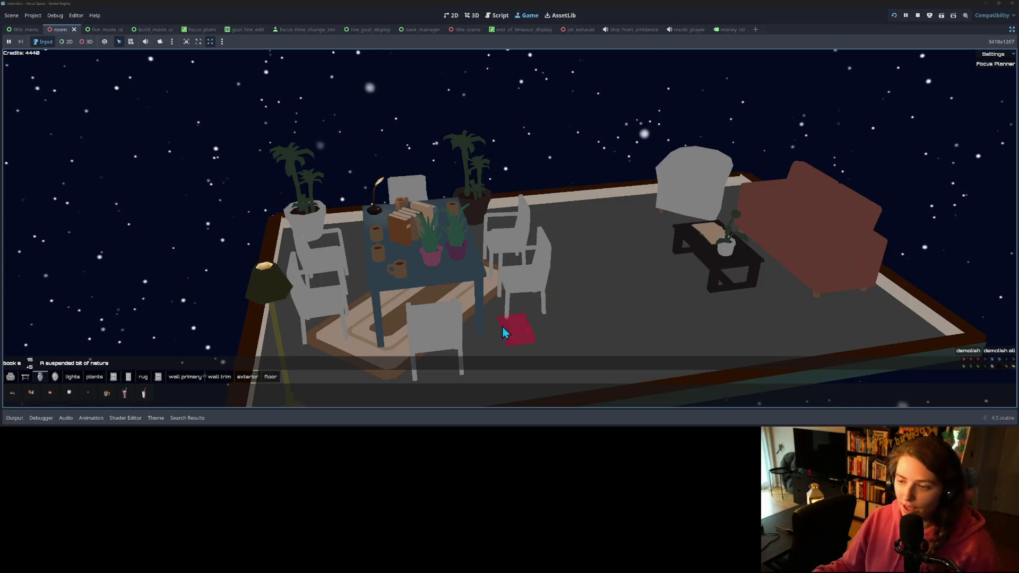
- Place a standing lamp at the sofa's corner, then cancel further placement with Esc
left_click(74, 377)
left_click(89, 394)
left_click(69, 393)
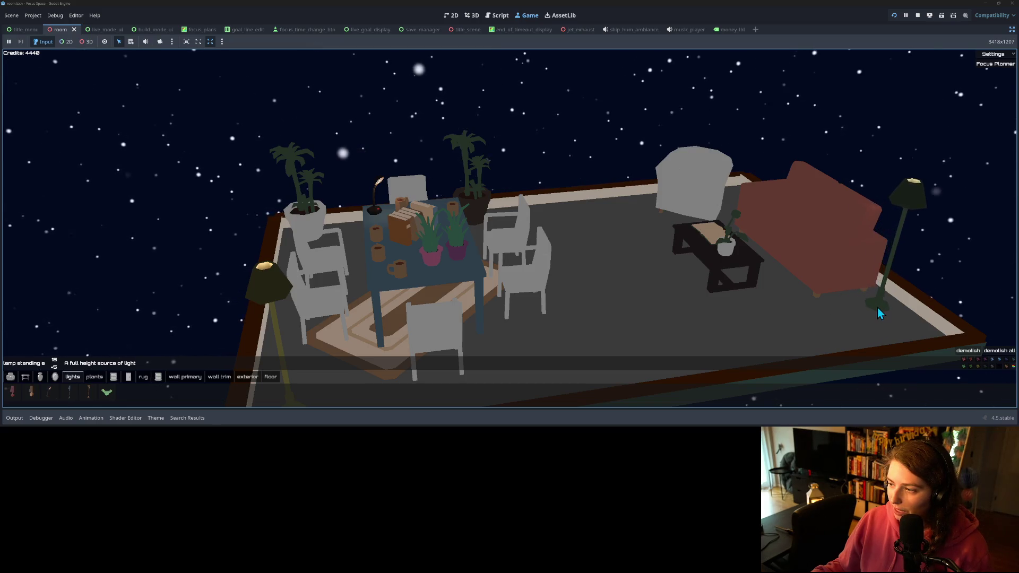
left_click(877, 307)
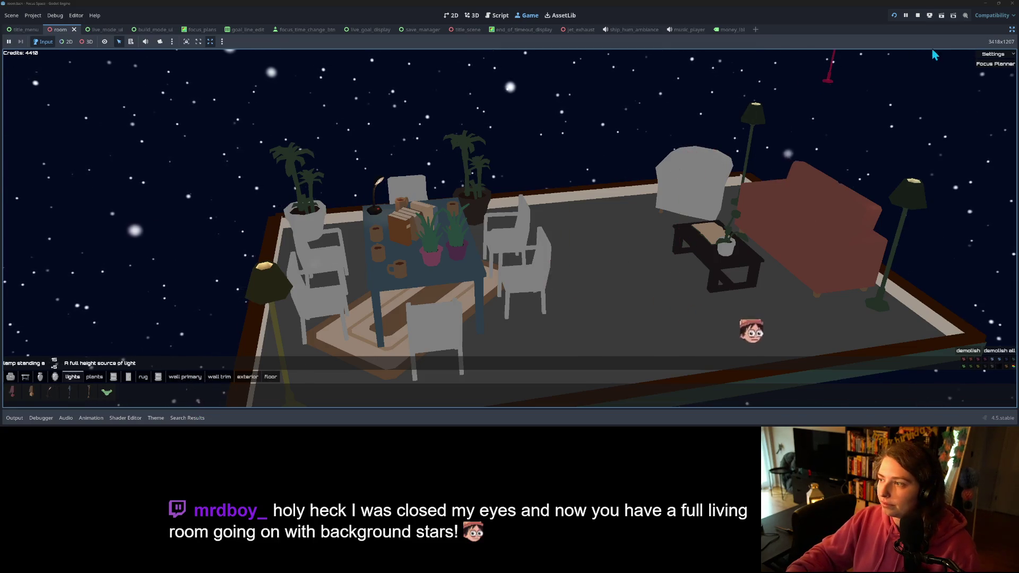
left_click(994, 54)
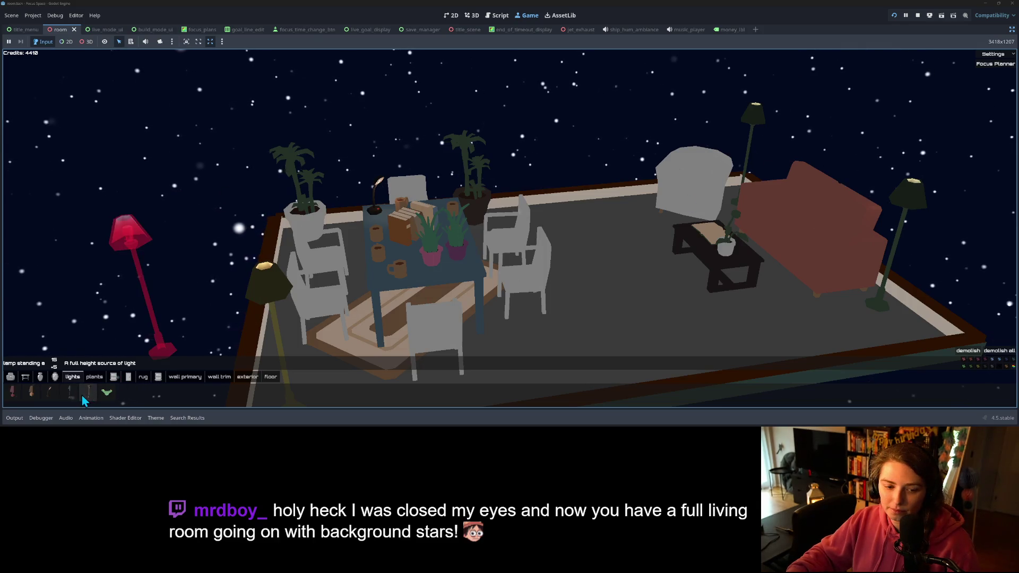
key("Escape")
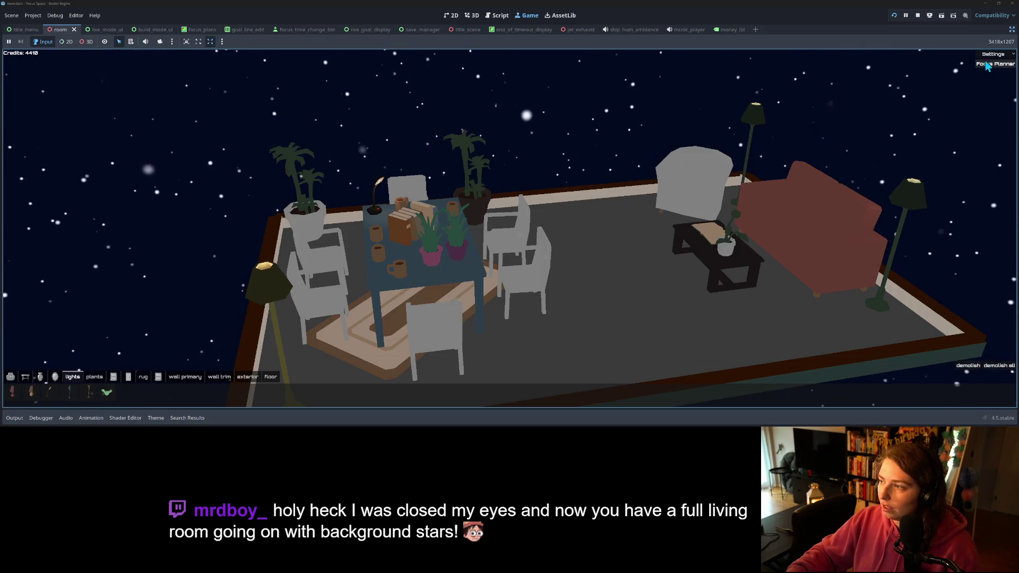
- In the Focus Planner, reduce the time by 5 to 10 minutes and enter goal 'Making a protien shake'
left_click(991, 56)
left_click(991, 79)
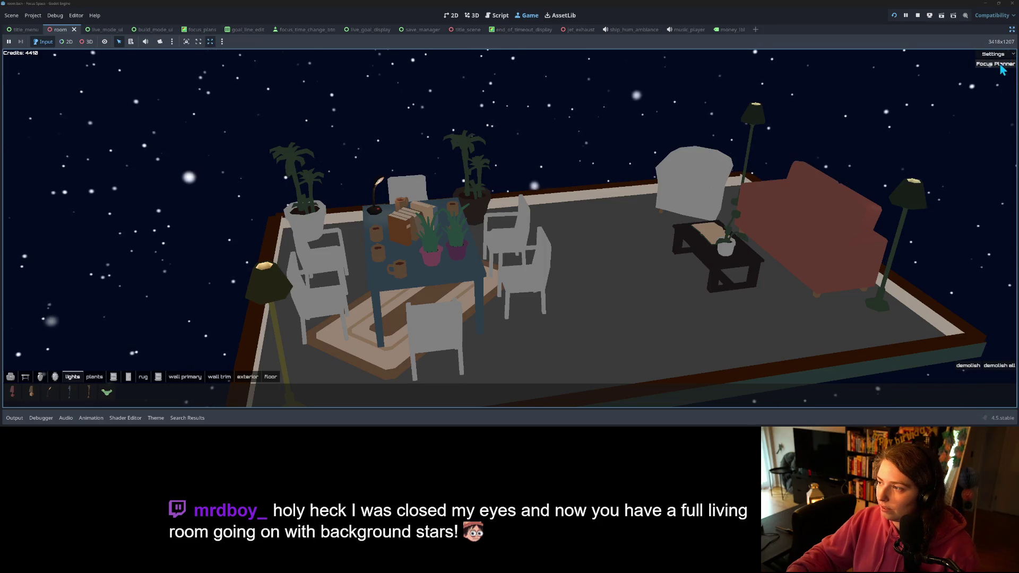
left_click(995, 63)
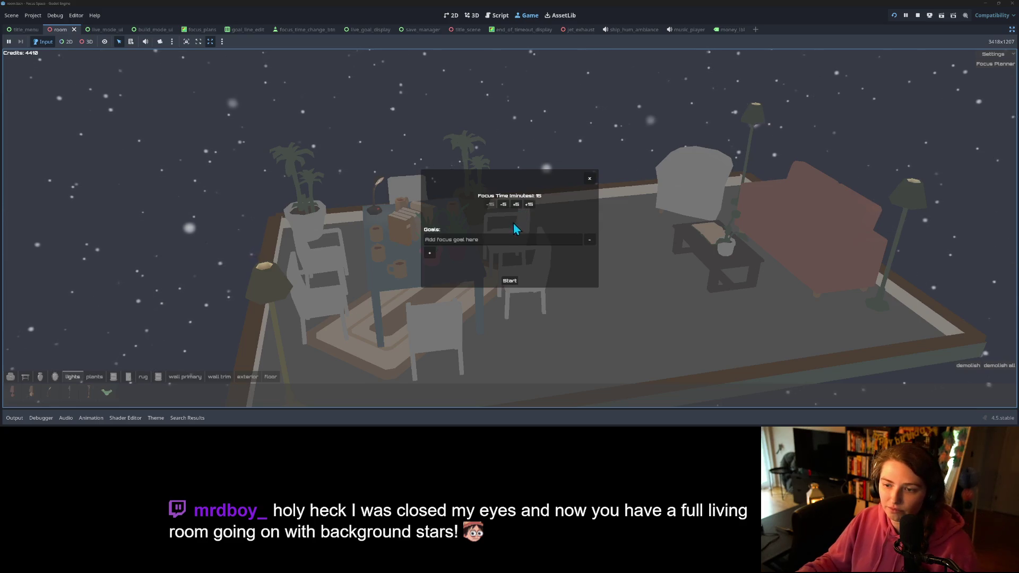
left_click(505, 206)
left_click(502, 240)
type("king")
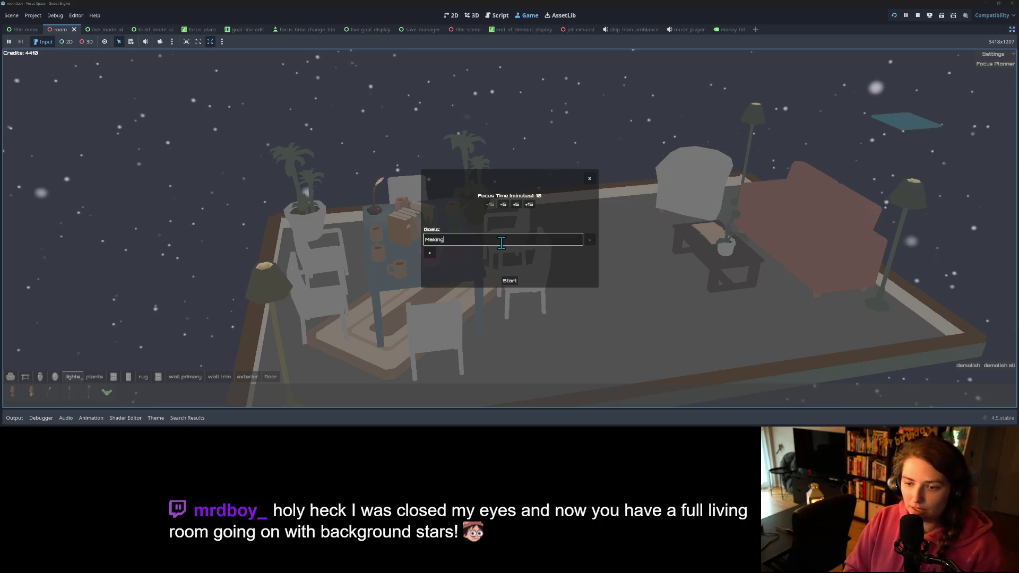
type(" a prote")
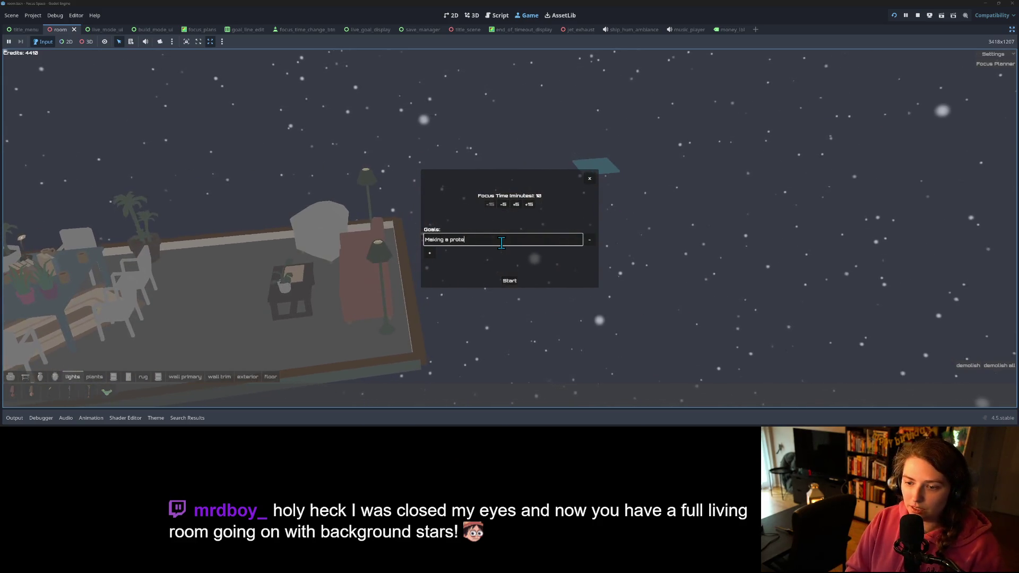
key("BackSpace")
type("ien shake")
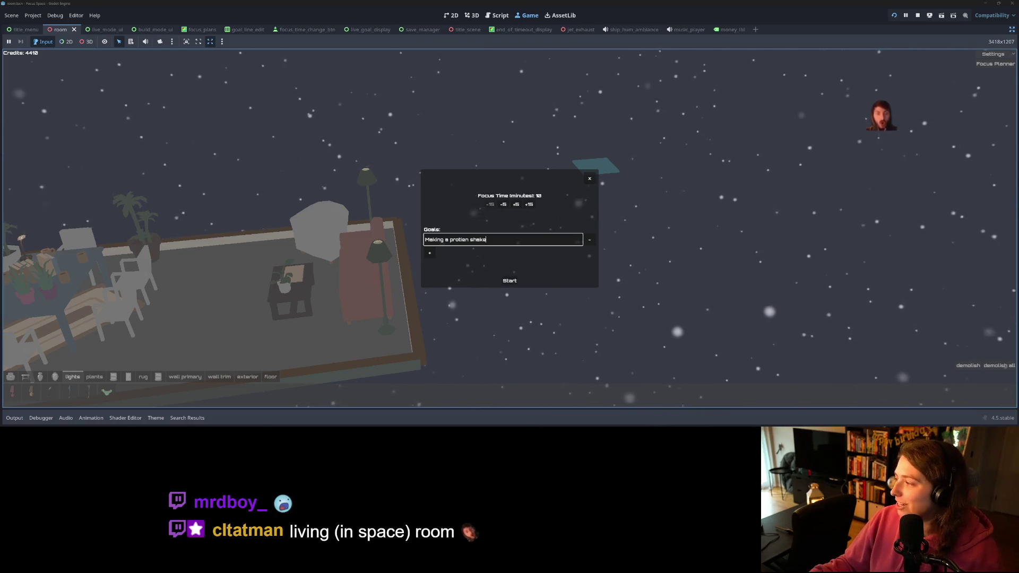
key("alt+Tab")
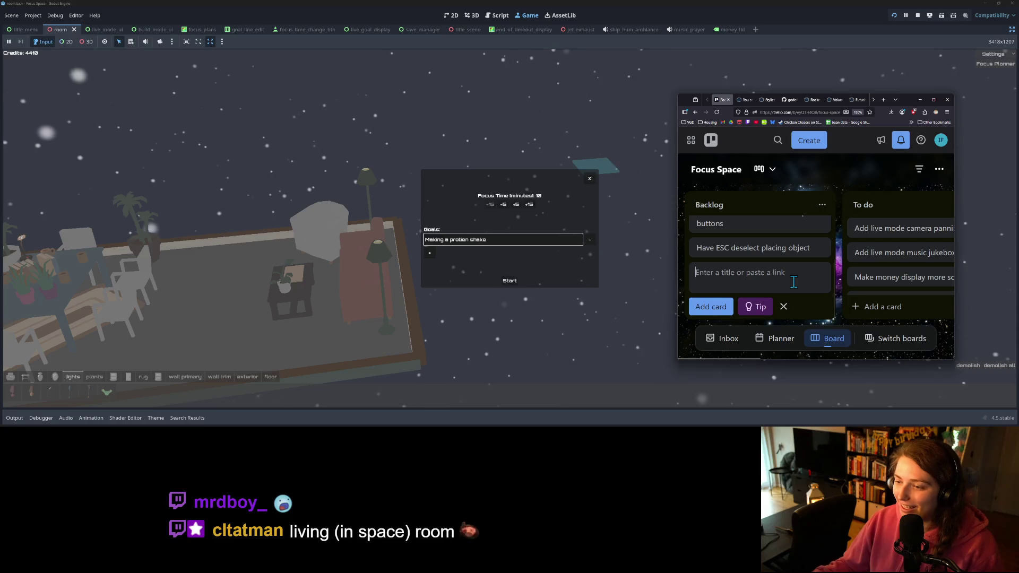
- Add Backlog cards about disabling H and F hotkeys while planning and 'All furniture is starting as white for some reason'
type("D")
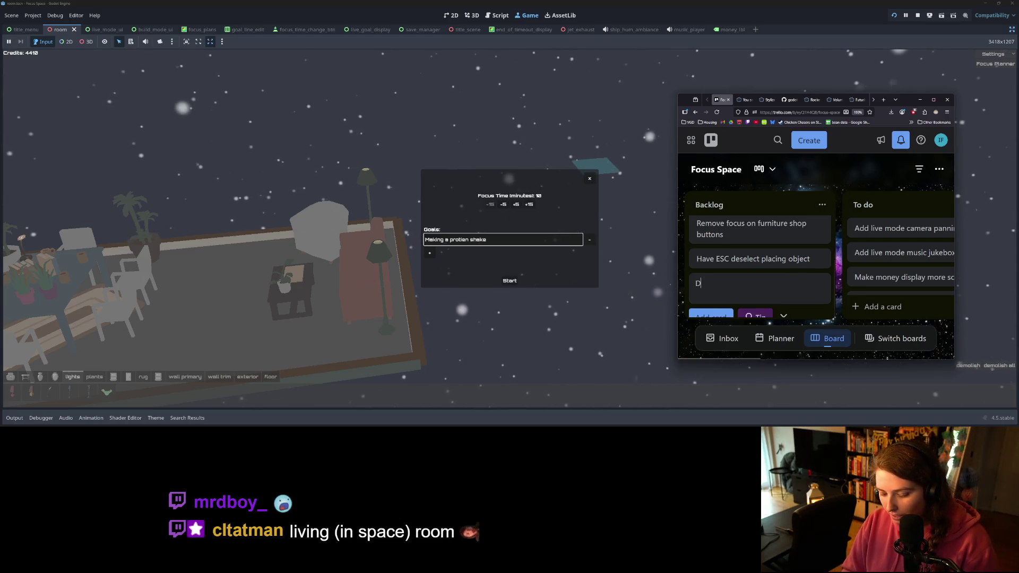
type("isab H and F hotkeys, basic")
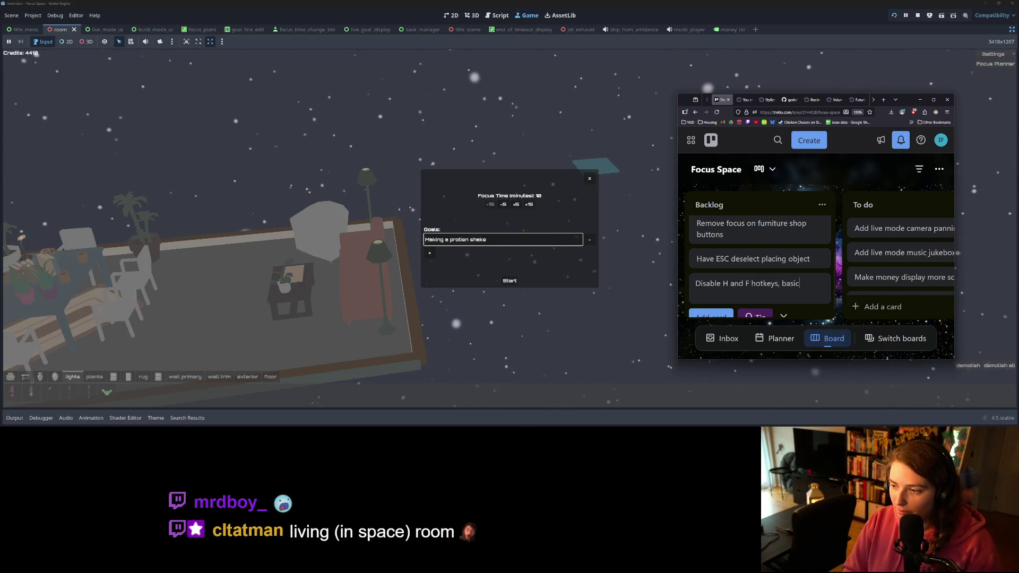
type("ally all hot keys, when in focu")
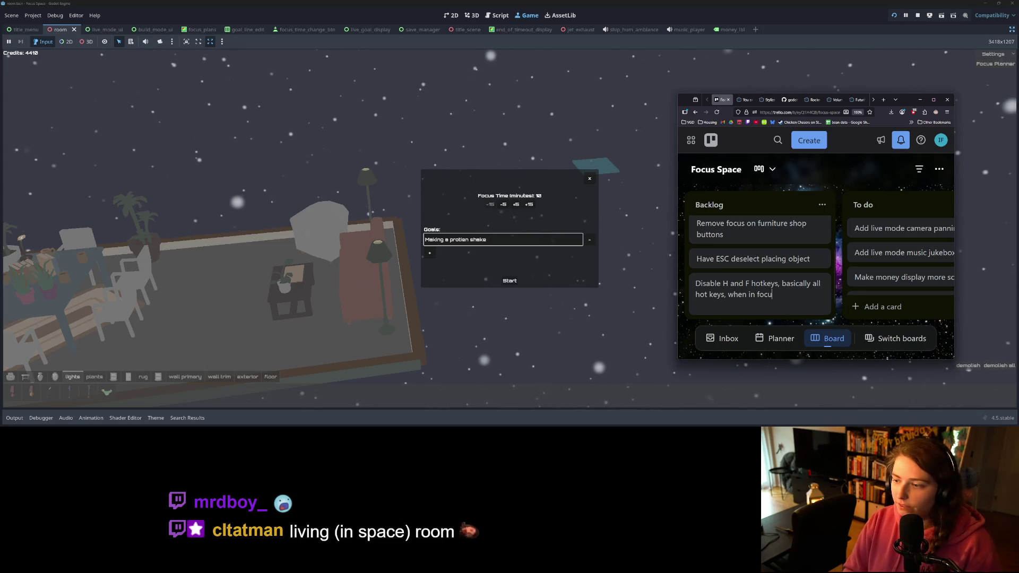
type("s planning screen")
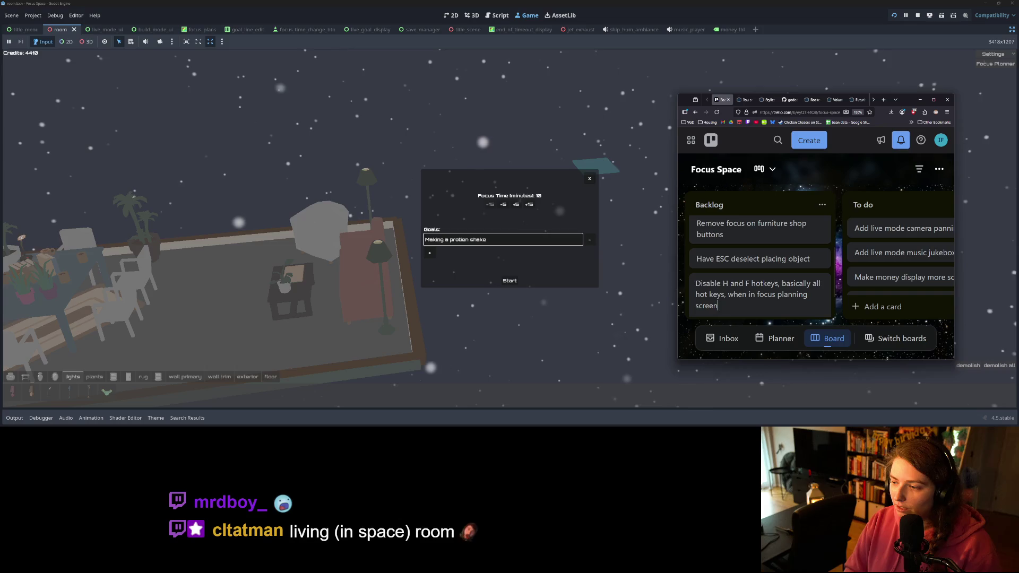
key("Return")
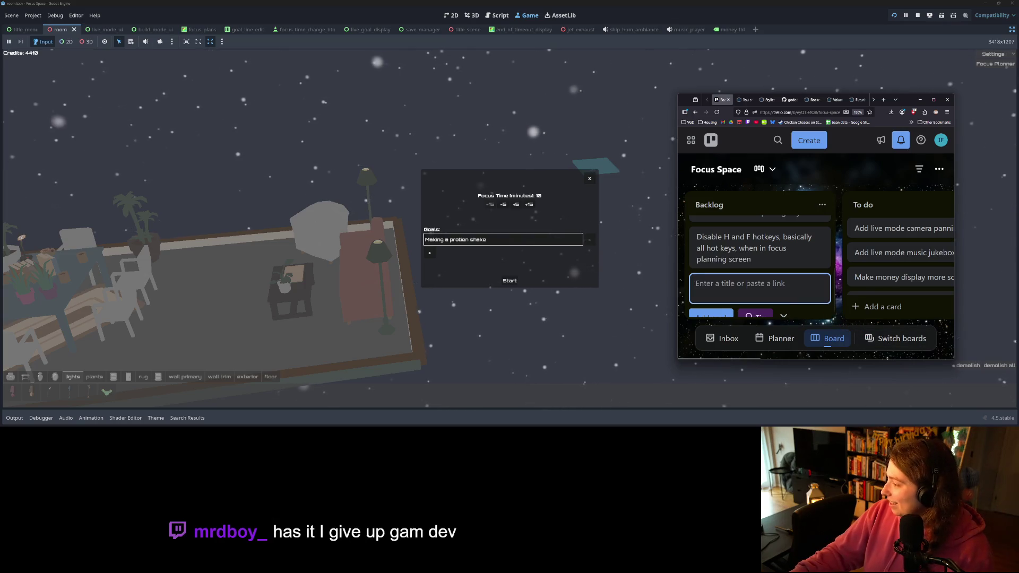
left_click(712, 314)
left_click(763, 289)
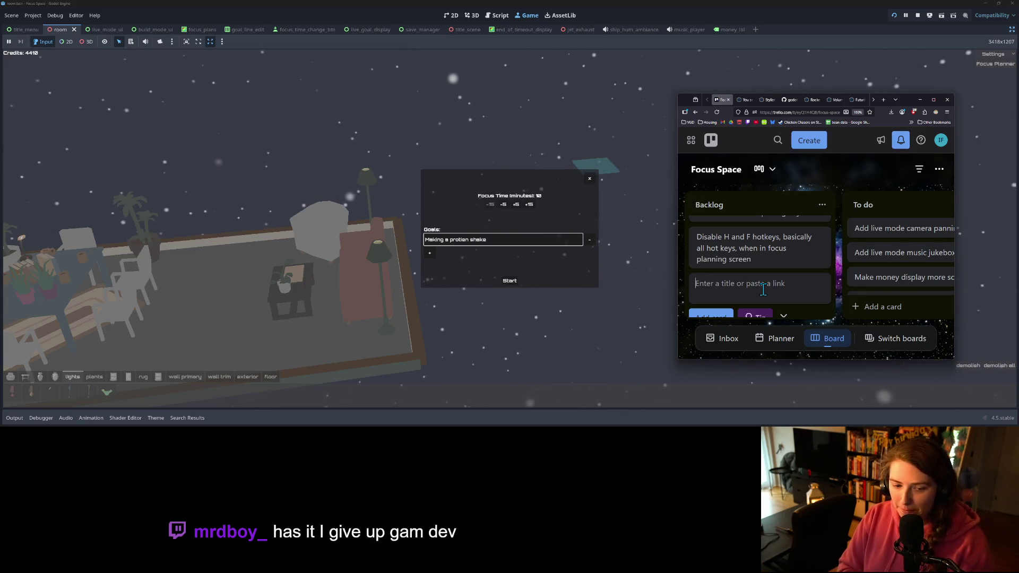
type("All furniture is starting a")
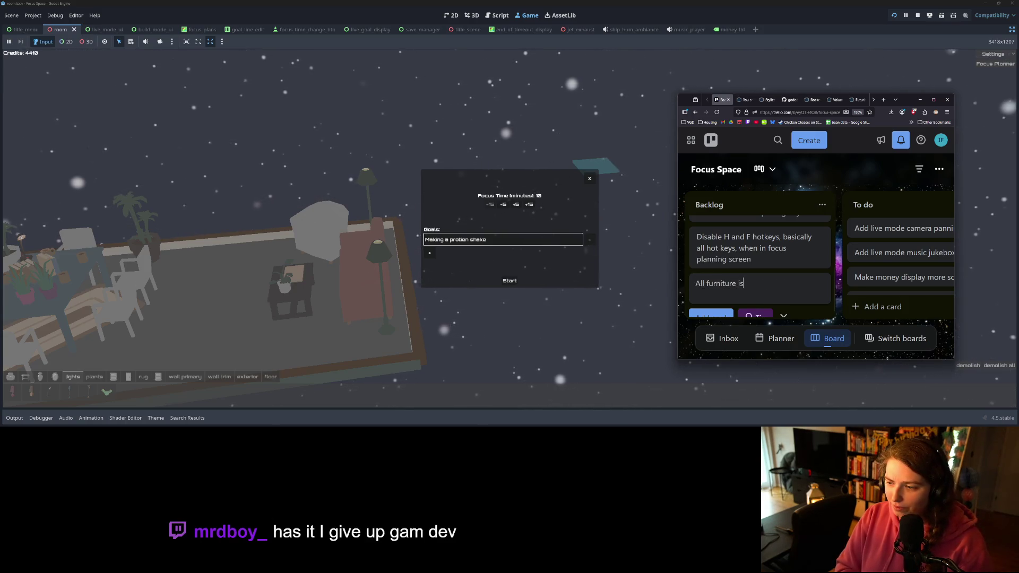
type("s whi")
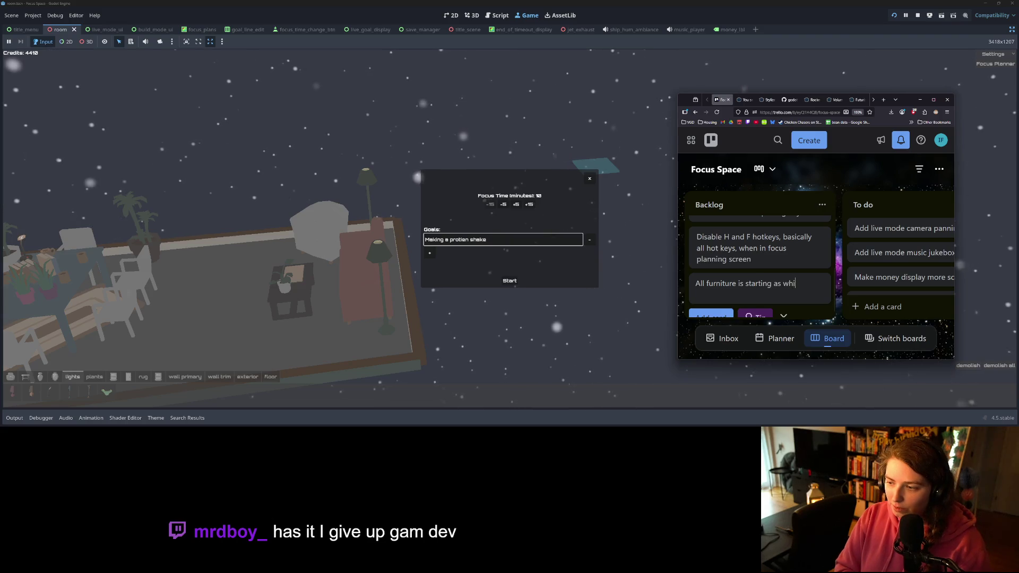
type("te for some reason")
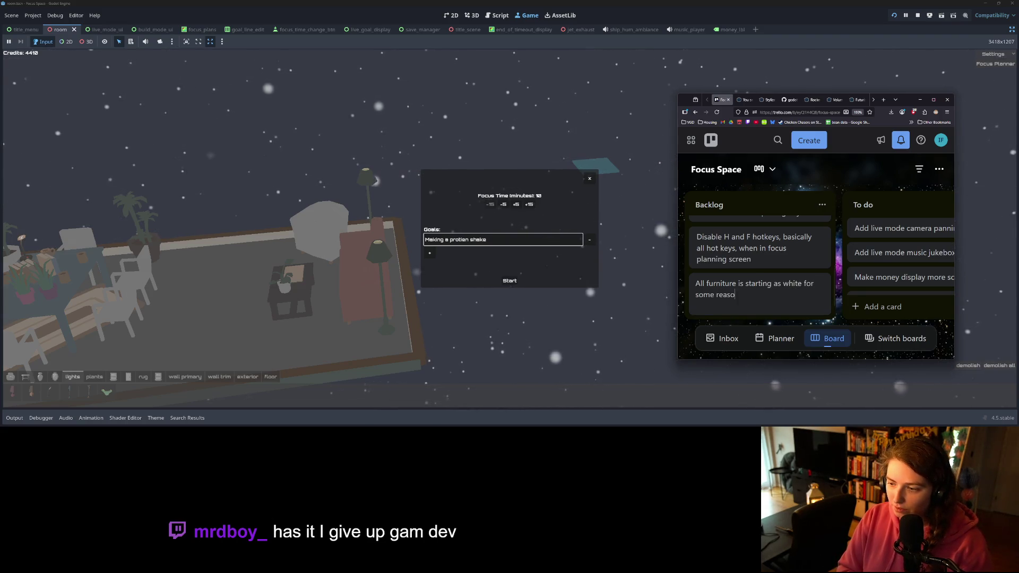
key("Return")
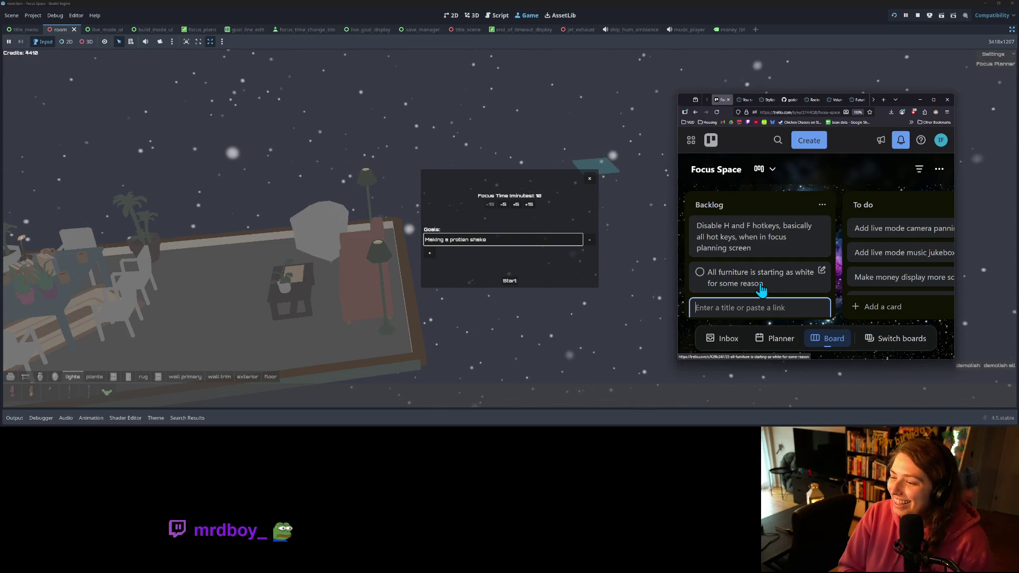
- Add a Backlog card about chairs having pink buttons, close the composer and minimize the browser
type("all ch")
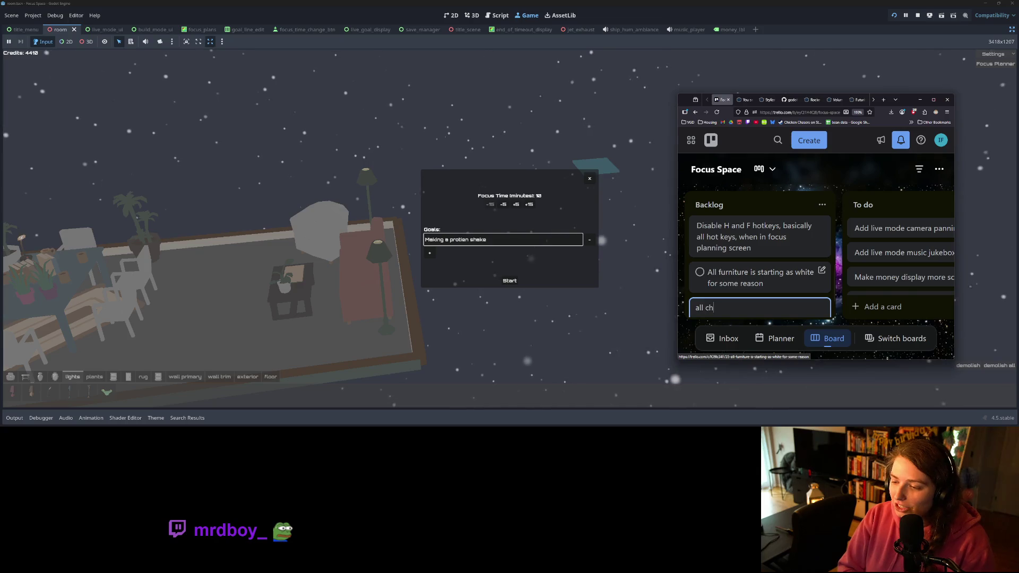
key("BackSpace")
key("BackSpace")
key("BackSpace")
type("have pink buttons")
key("Return")
scroll(718, 277, "up", 5)
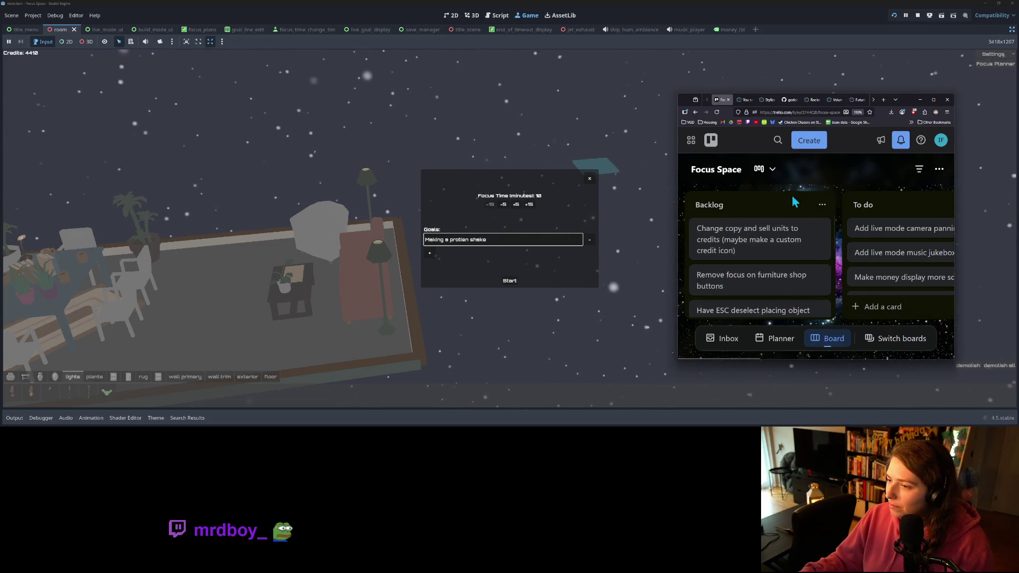
left_click(772, 184)
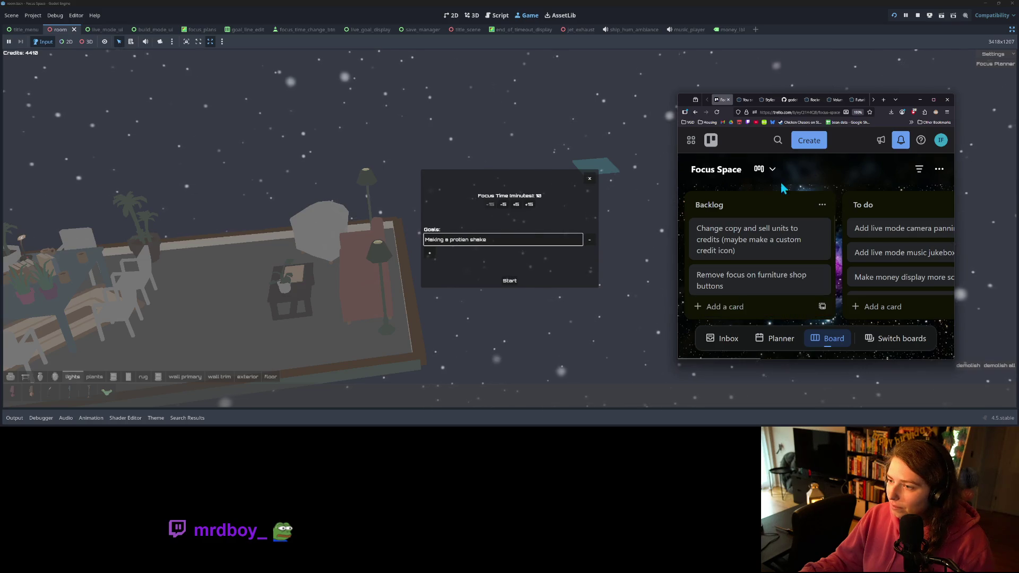
left_click(921, 101)
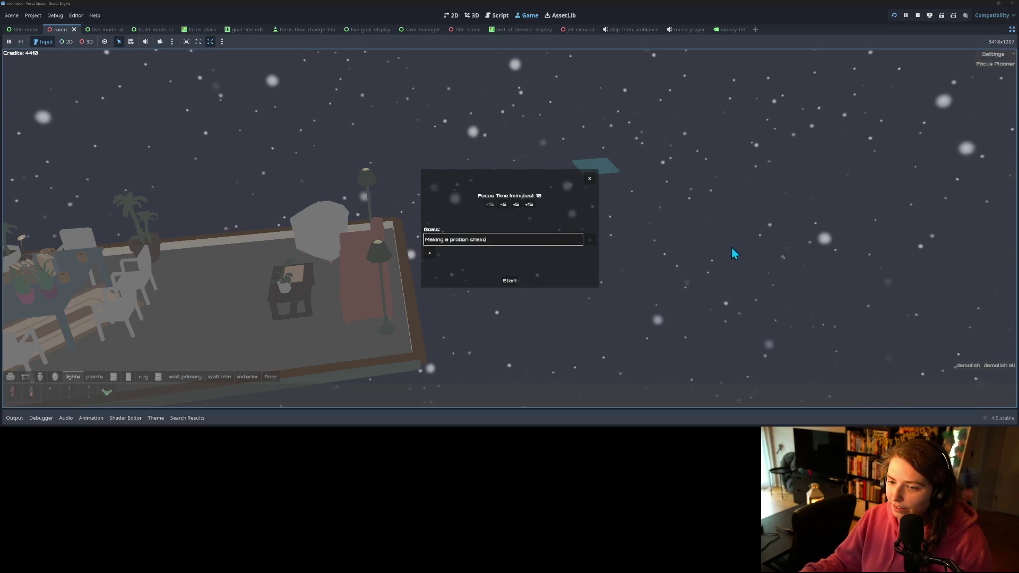
- Start the 10-minute focus session, then switch the editor to the live_goal_display scene
left_click(507, 285)
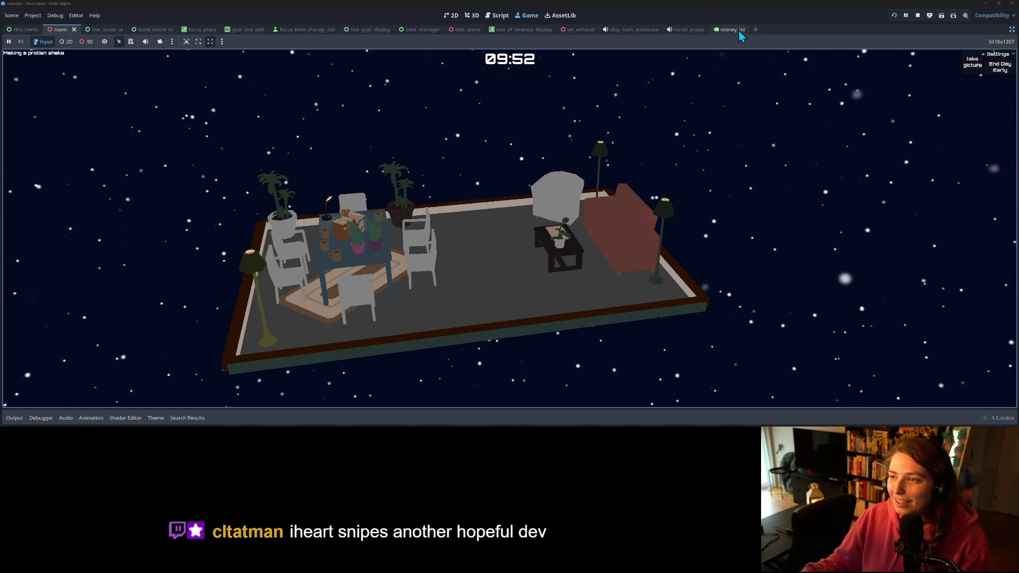
left_click(376, 31)
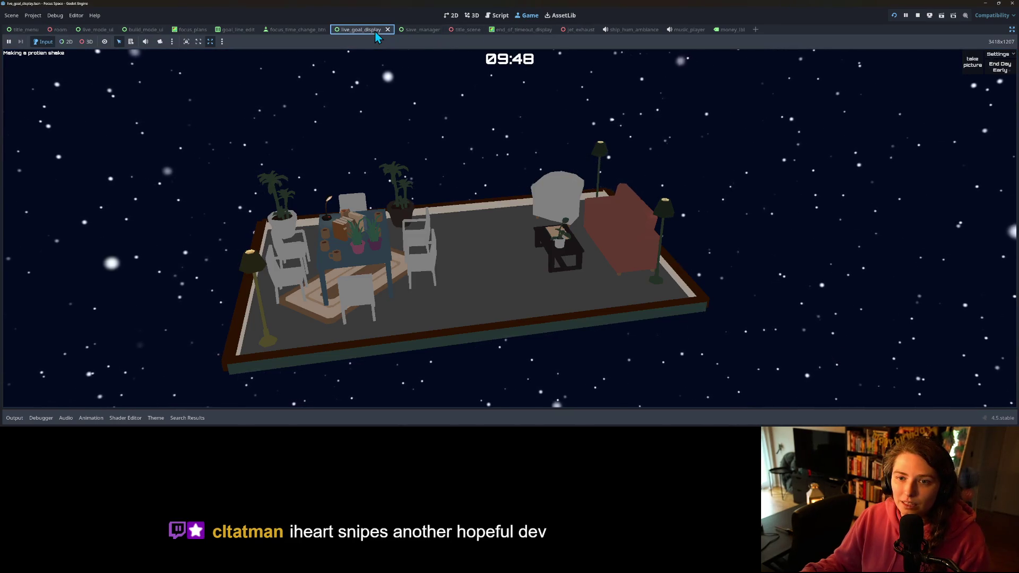
- Switch to the 2D editor with the docks shown and select the GoalText label
left_click(472, 15)
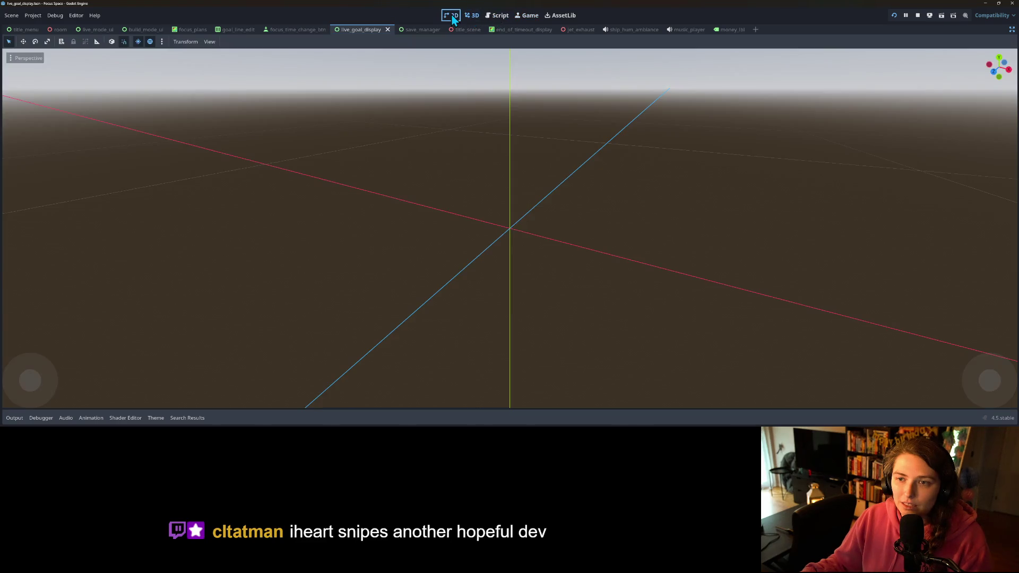
left_click(452, 16)
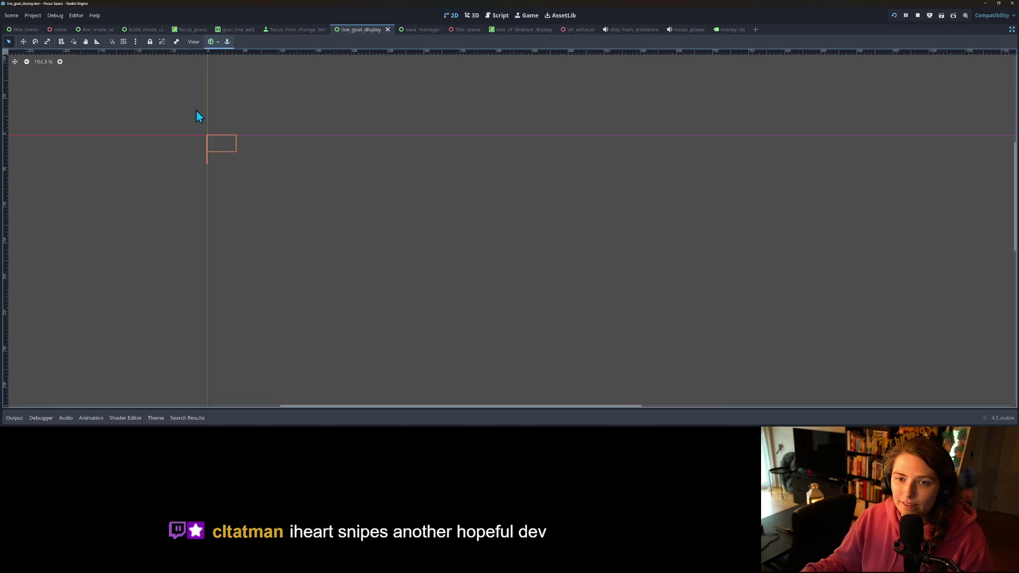
left_click(1012, 30)
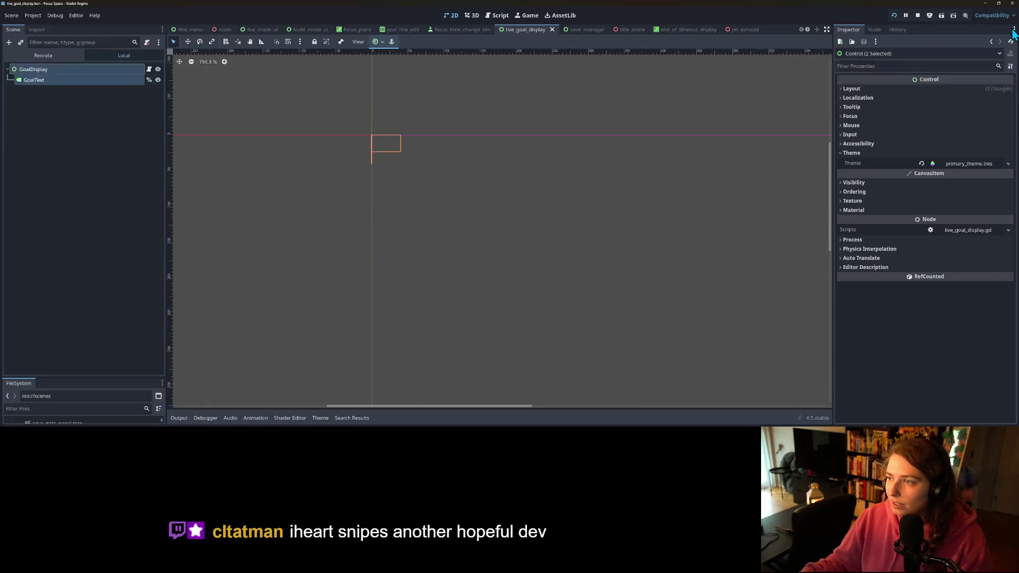
left_click(107, 81)
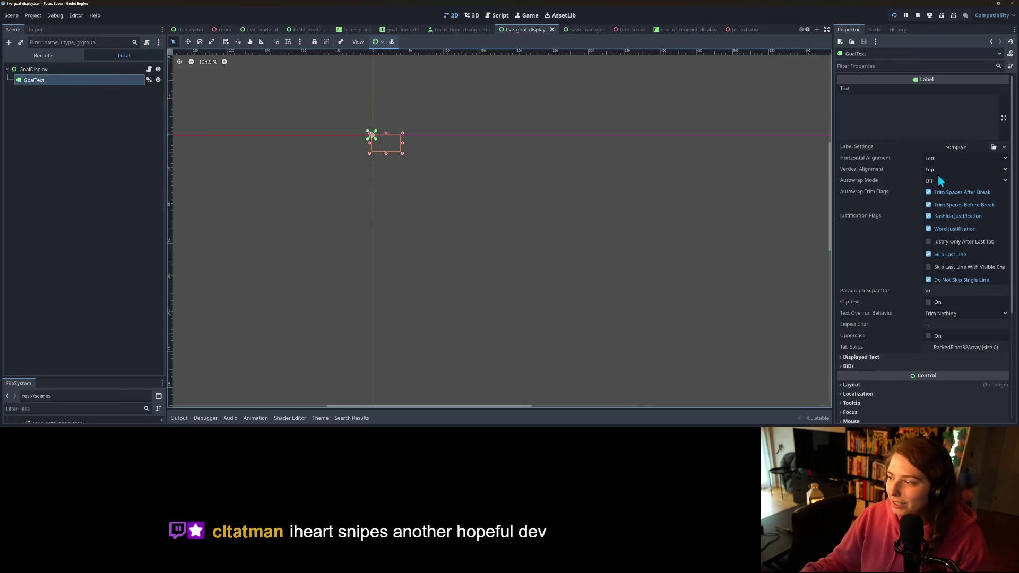
- Give GoalText a new LabelSettings with a 28 px font size, save, and return to the game
left_click(1004, 148)
left_click(987, 159)
left_click(965, 148)
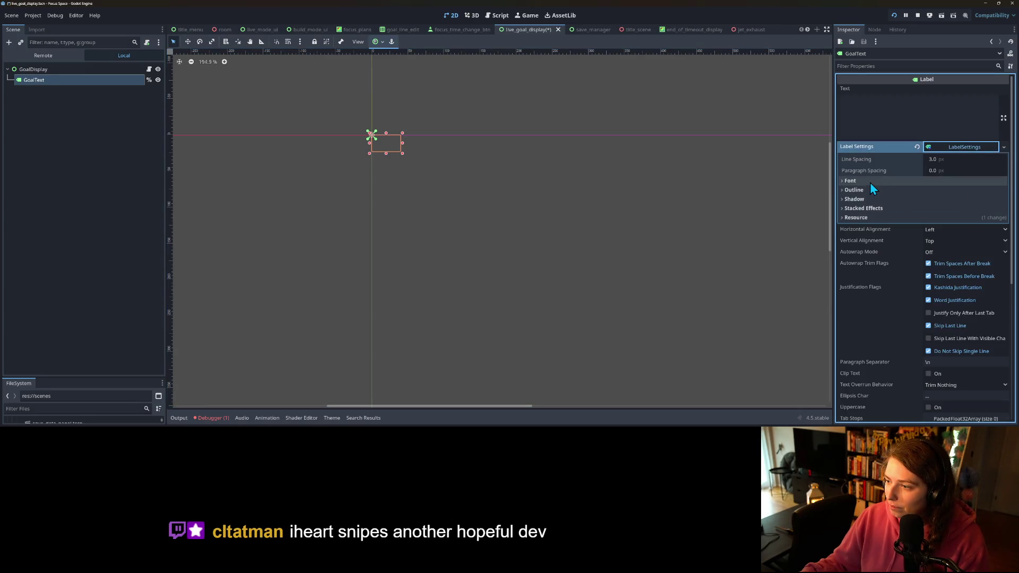
left_click(870, 182)
left_click(957, 205)
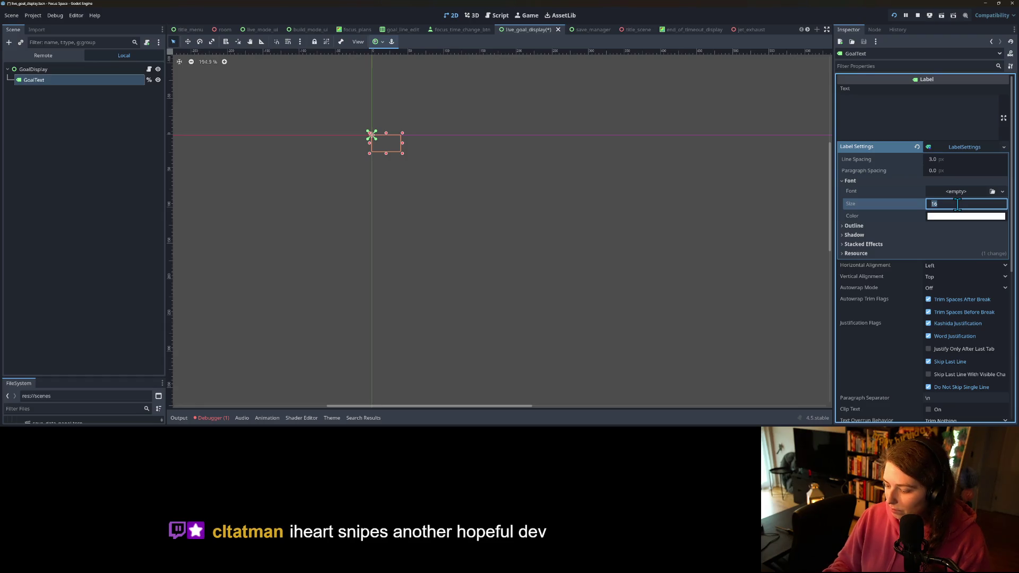
type("28")
key("ctrl+s")
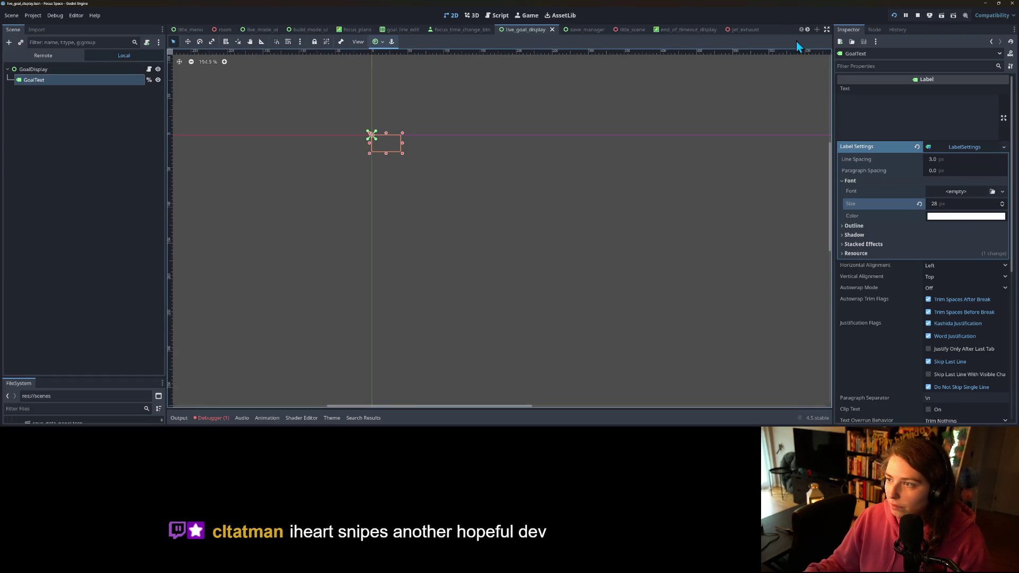
left_click(529, 16)
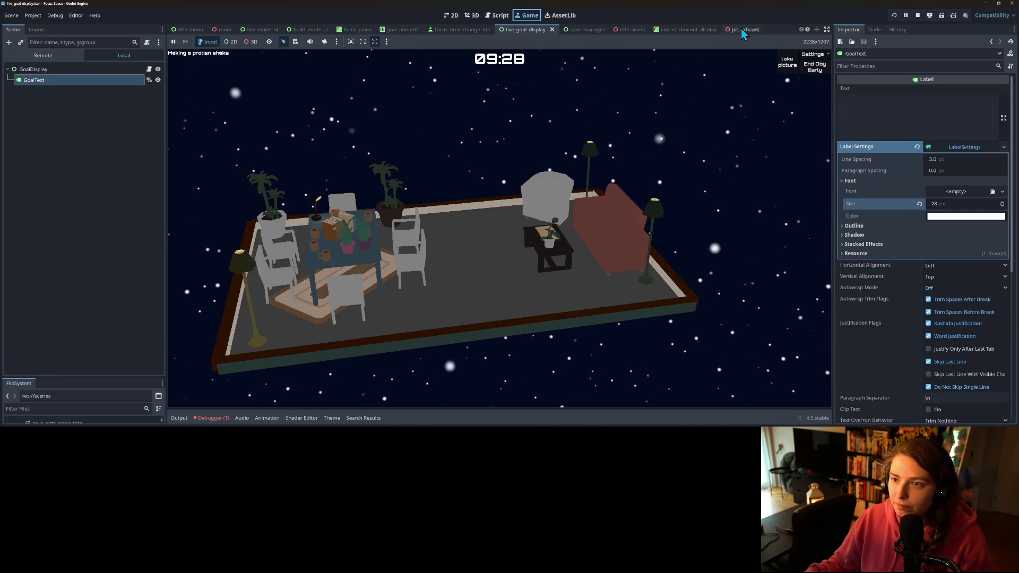
- In the Remote tree, expand Room > LiveModeUI > GoalsPanel > GoalsList and select the live GoalText
left_click(56, 56)
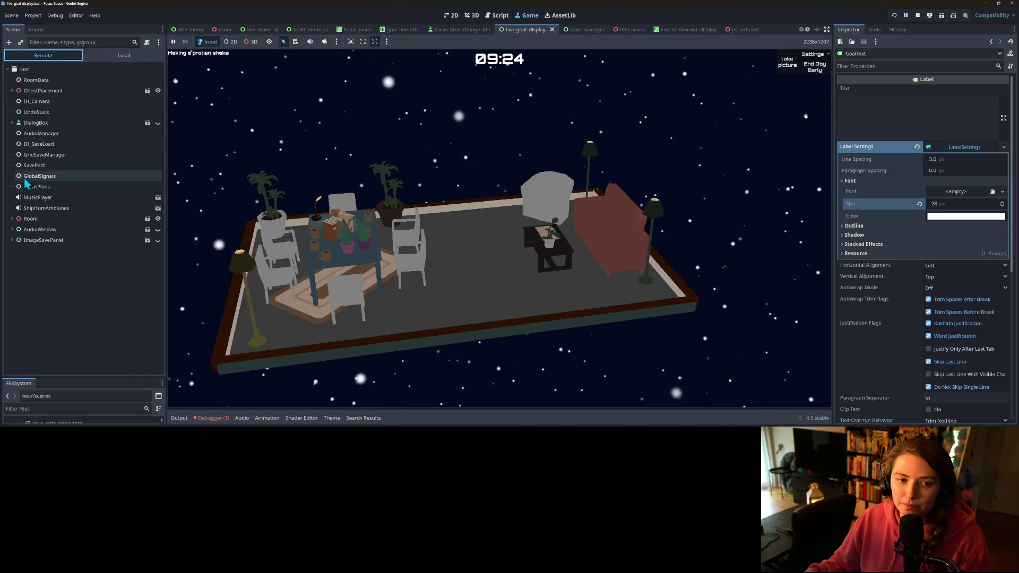
left_click(12, 219)
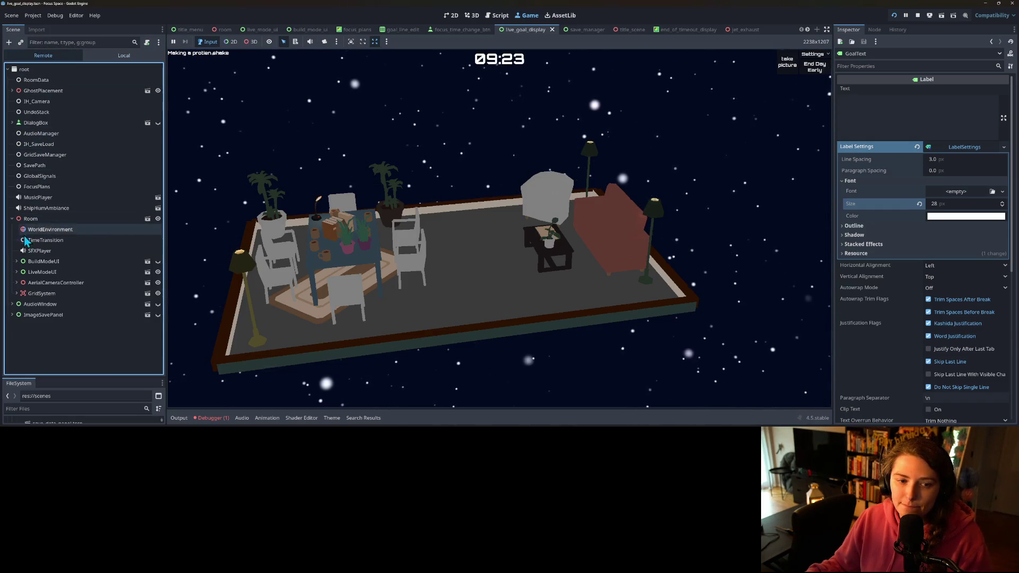
left_click(17, 272)
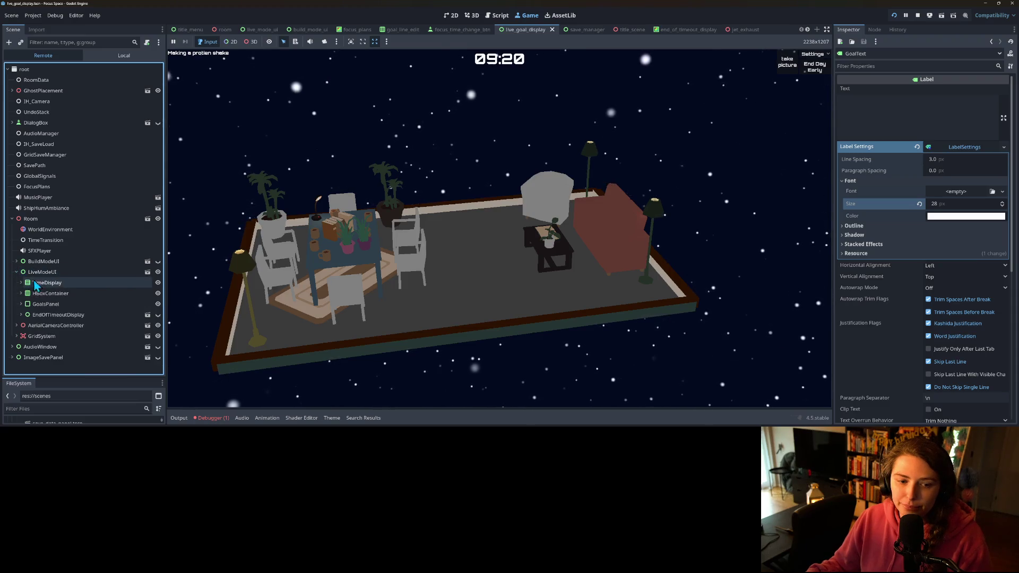
left_click(21, 304)
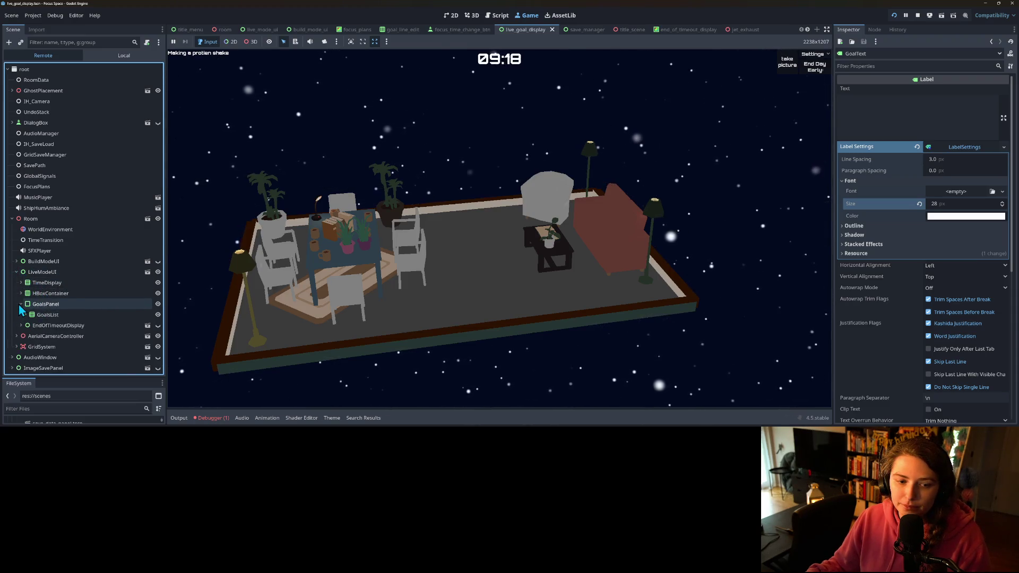
left_click(26, 314)
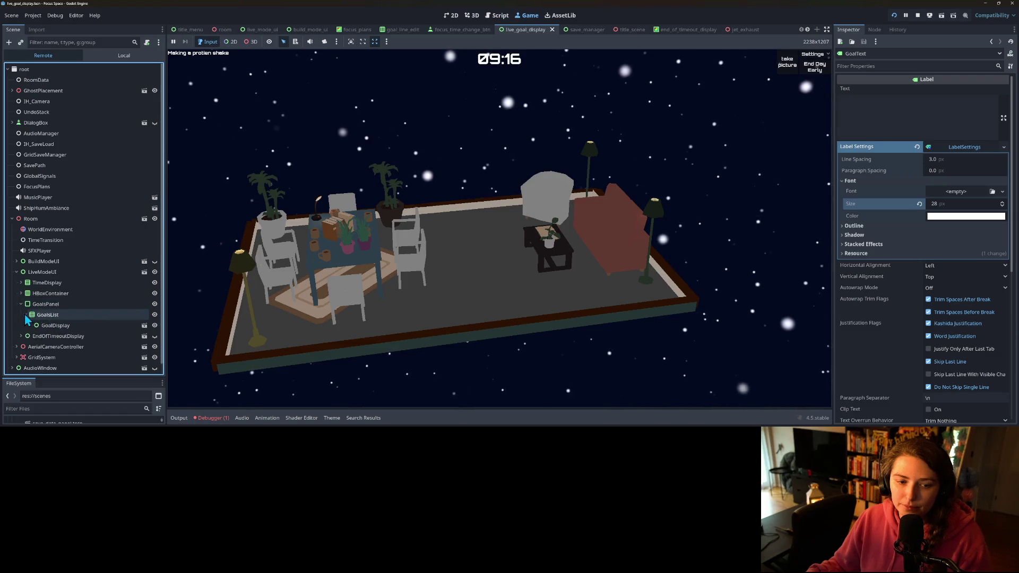
left_click(33, 326)
left_click(53, 336)
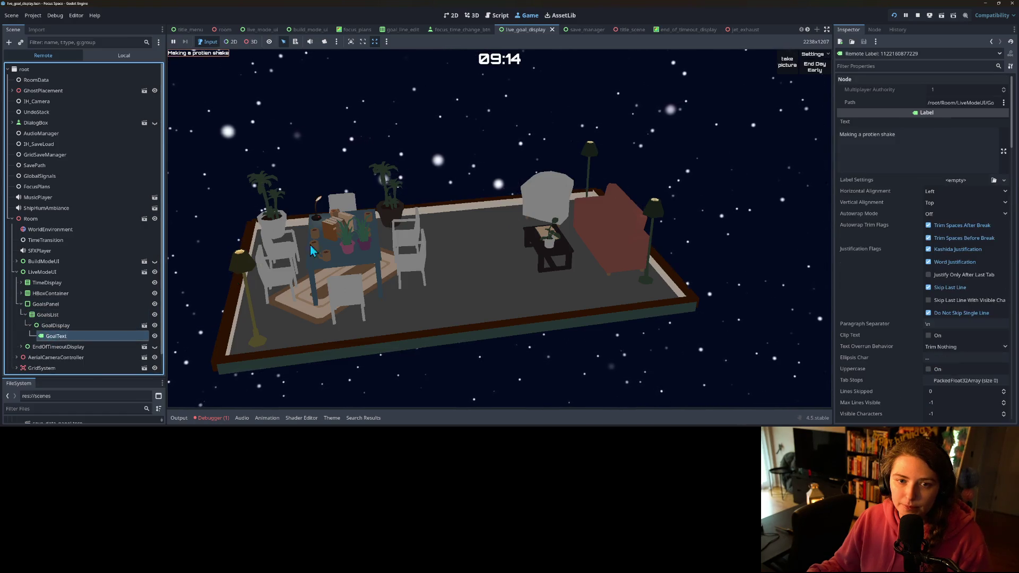
- Override the live GoalText's theme font size to 32 px
scroll(951, 288, "down", 15)
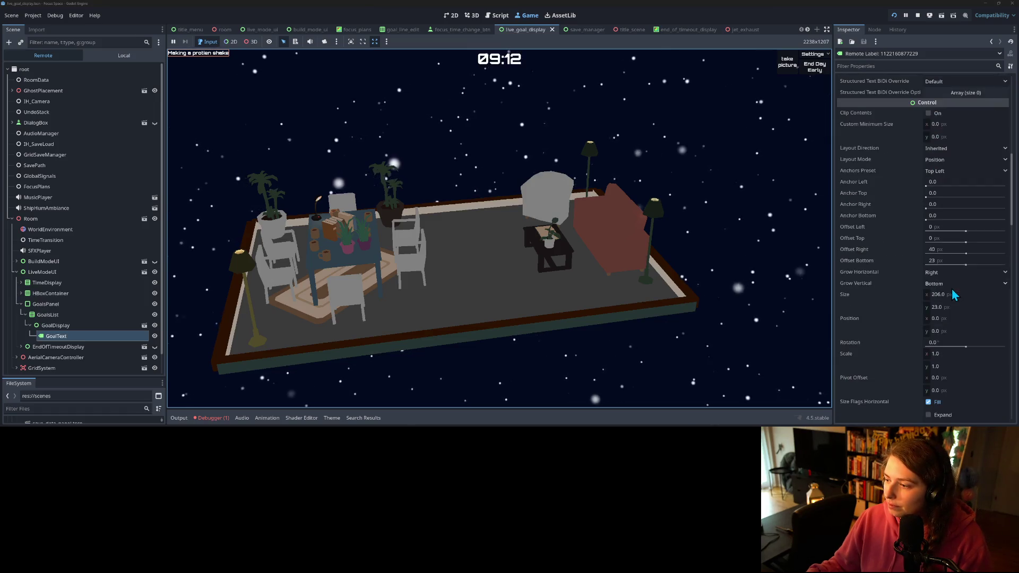
scroll(953, 295, "down", 10)
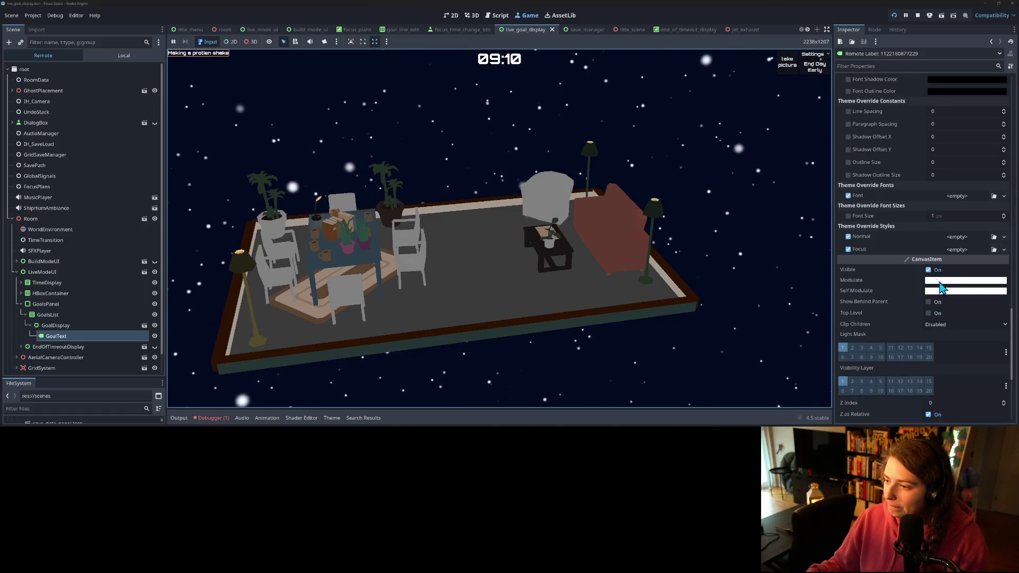
left_click(959, 260)
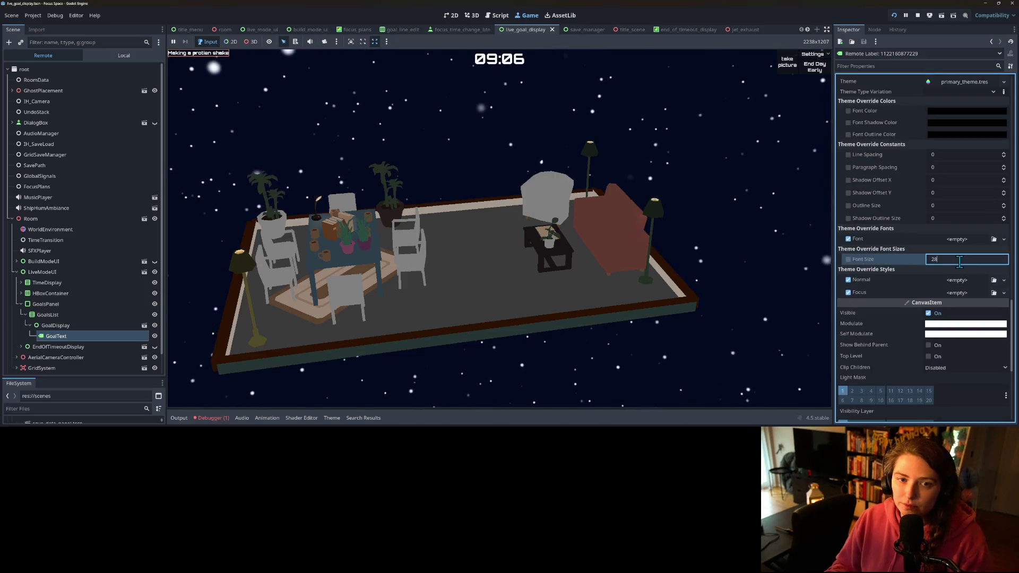
key("Return")
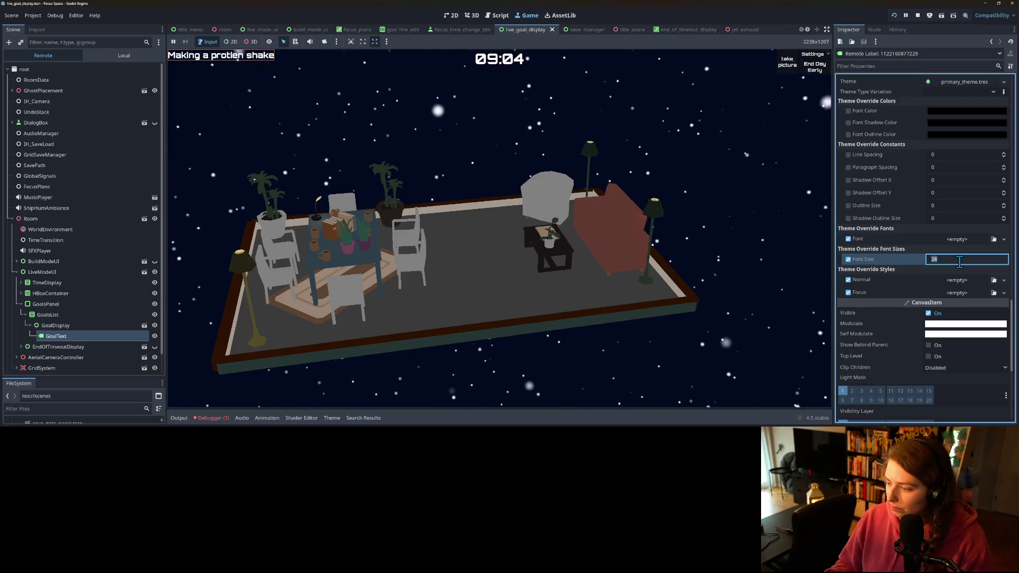
type("32")
key("Return")
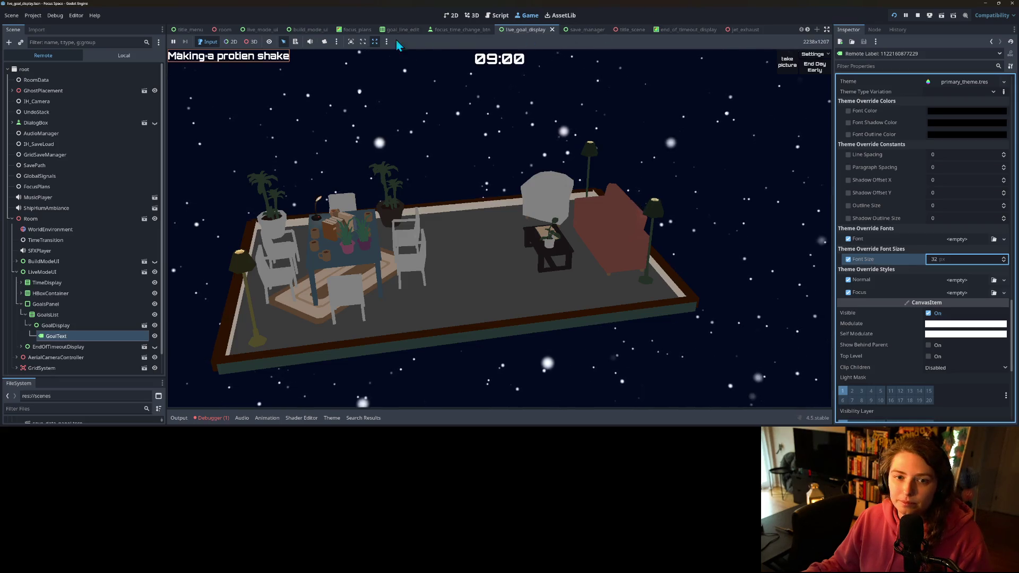
left_click(114, 56)
- Change the saved GoalText LabelSettings font size from 28 to 32 and enable distraction-free mode
left_click(114, 80)
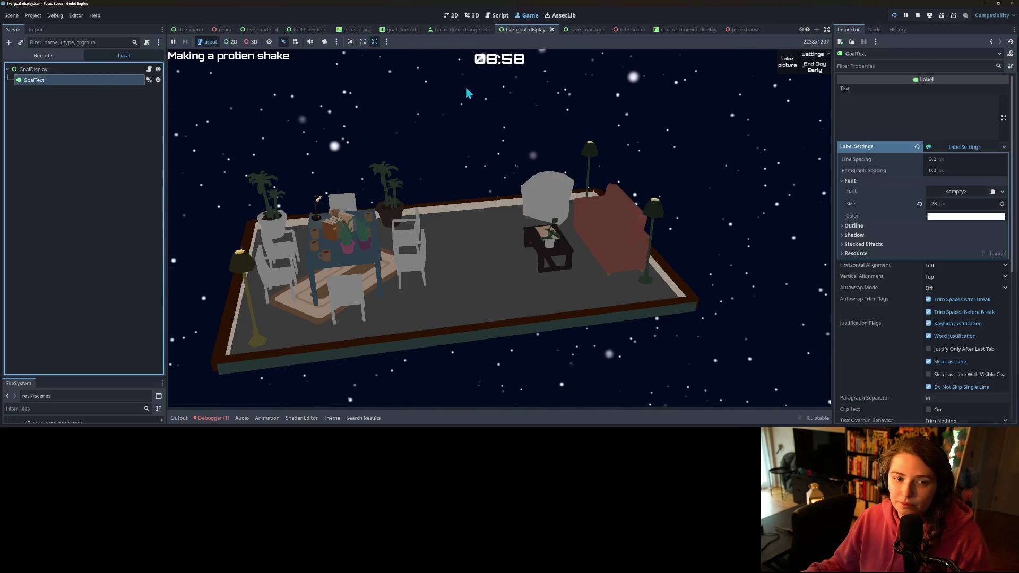
left_click(953, 204)
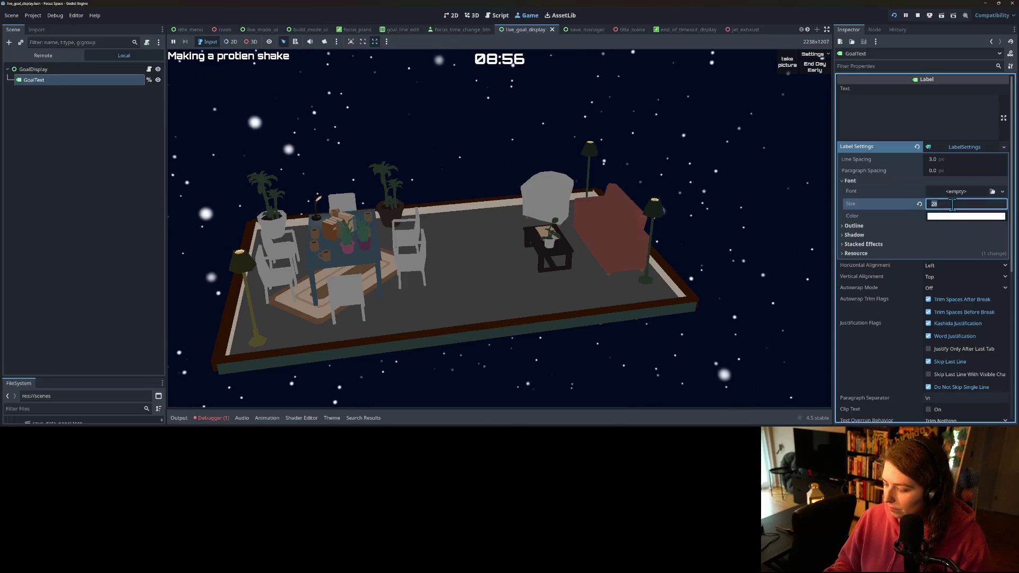
type("32")
key("Return")
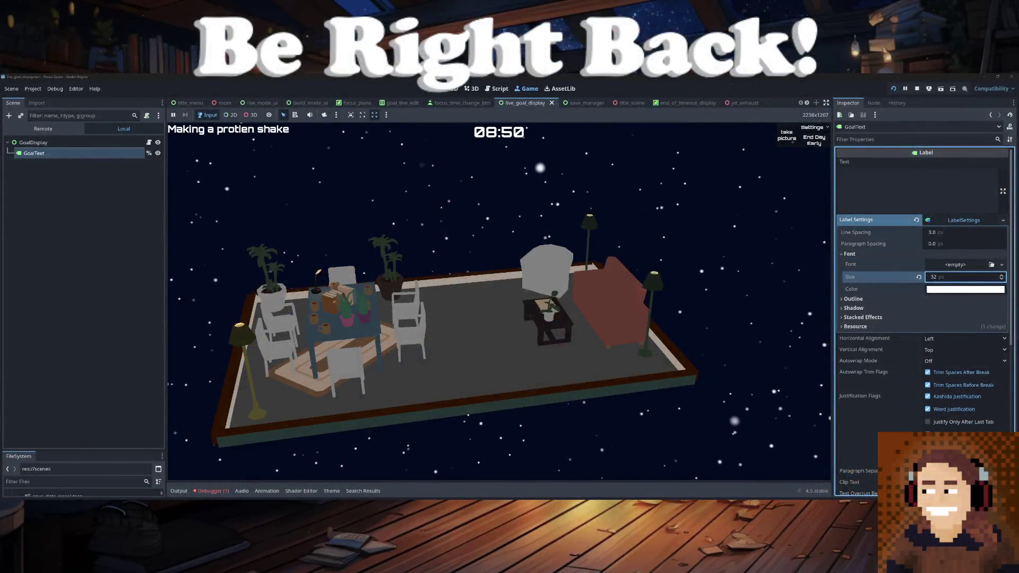
key("ctrl+shift+F11")
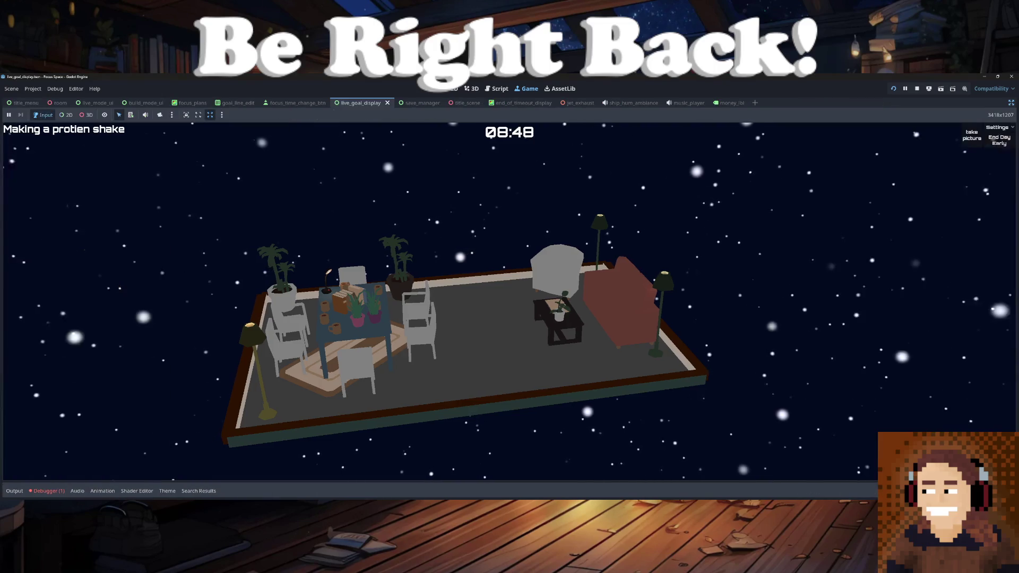